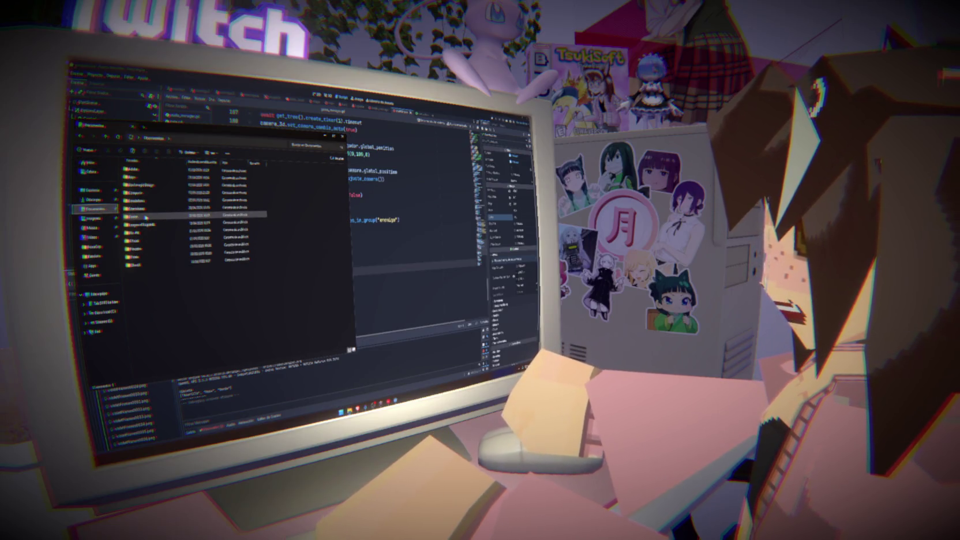
Browse from Documentos into the project's Traducciones folder and open its translations file.
{"action": "double_click", "coordinate": [147, 218]}
{"action": "double_click", "coordinate": [141, 177]}
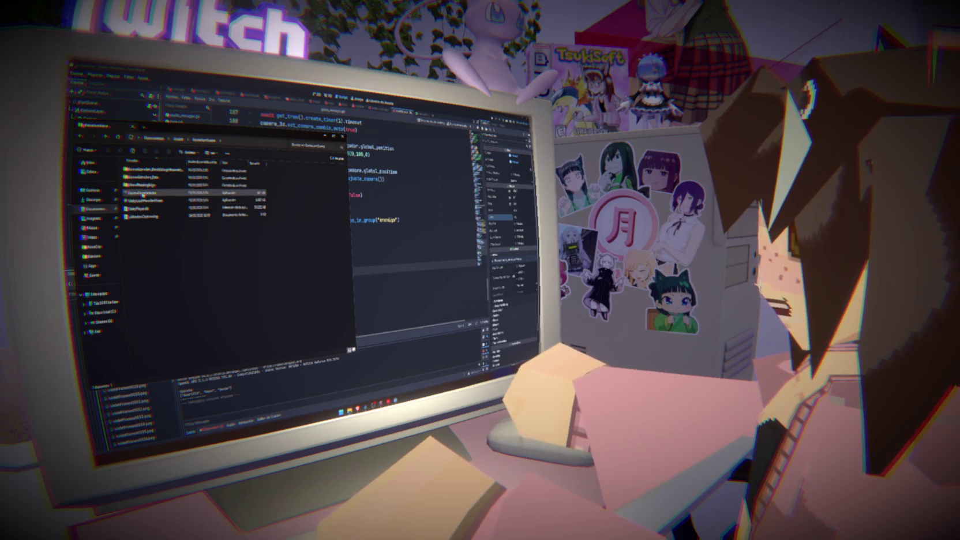
{"action": "key", "text": "alt+Left"}
{"action": "key", "text": "alt+Left"}
{"action": "key", "text": "alt+Left"}
{"action": "key", "text": "alt+Right"}
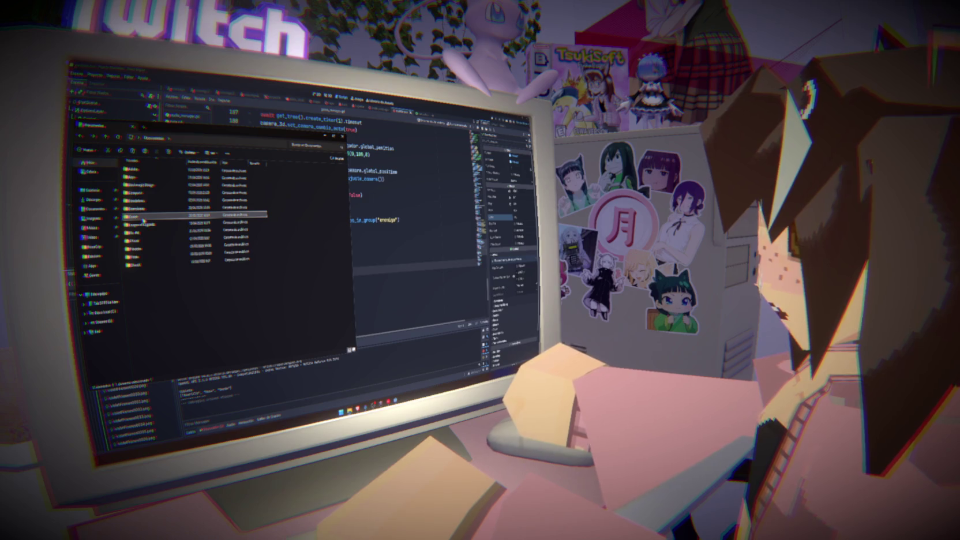
{"action": "double_click", "coordinate": [144, 219]}
{"action": "double_click", "coordinate": [138, 185]}
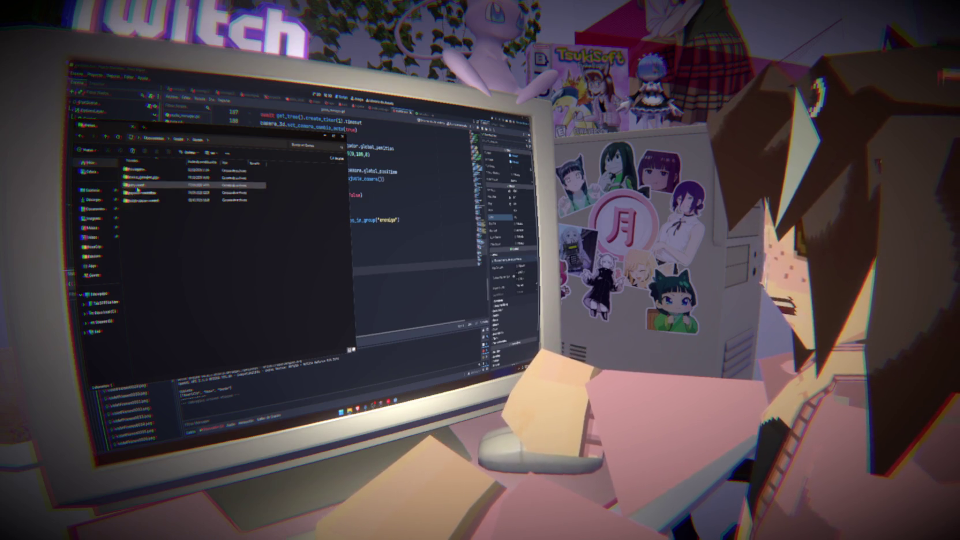
{"action": "double_click", "coordinate": [137, 185]}
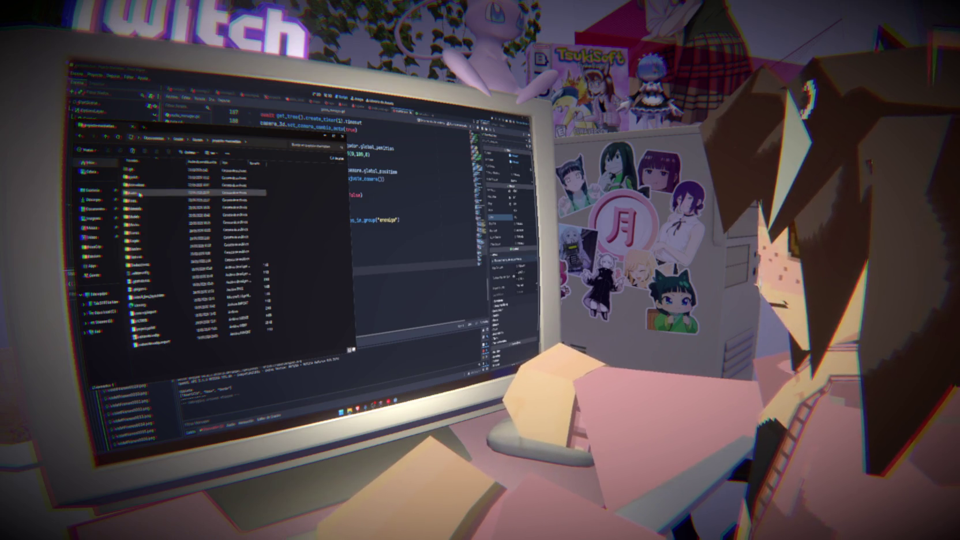
{"action": "double_click", "coordinate": [140, 263]}
{"action": "left_click", "coordinate": [143, 170]}
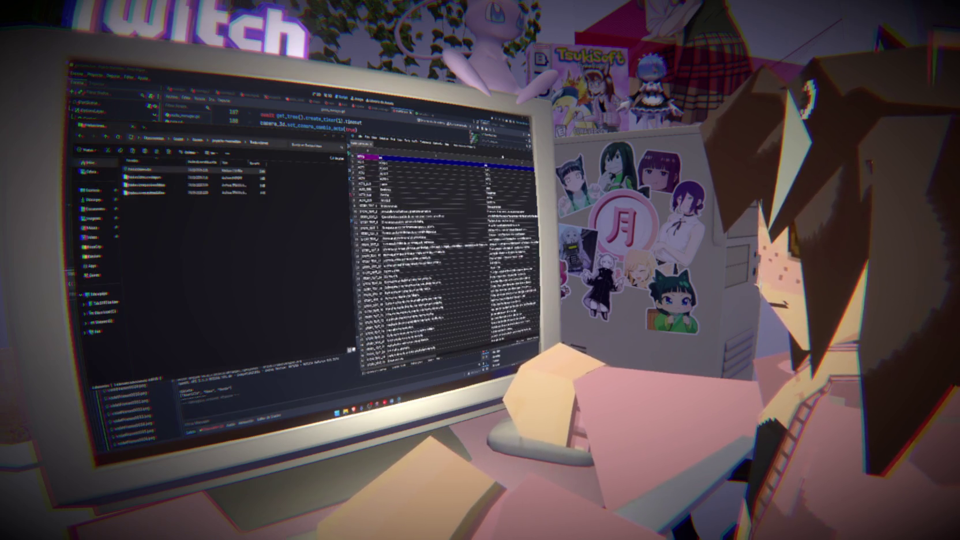
Scroll and inspect cells of the translations table, maximize its window, then close it.
{"action": "scroll", "coordinate": [454, 238], "scroll_direction": "down", "scroll_amount": 5}
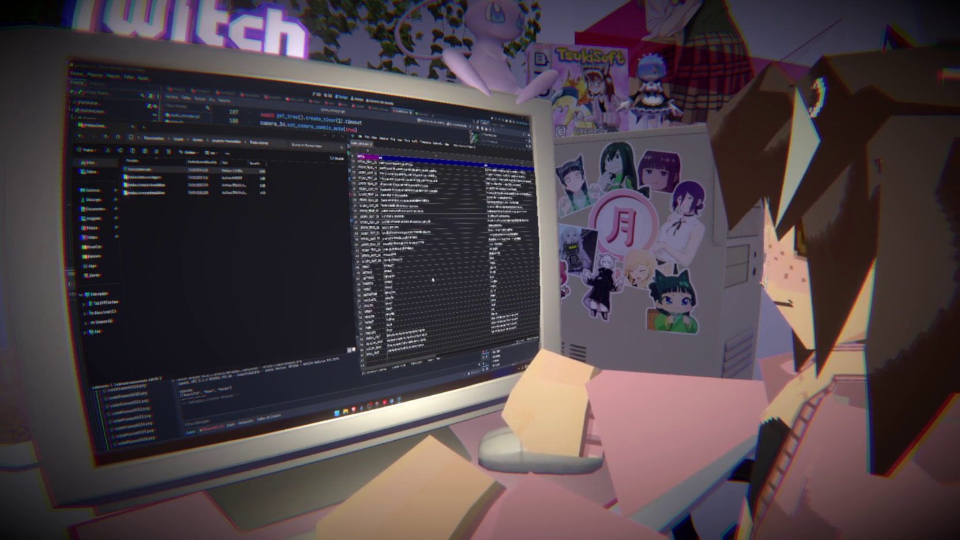
{"action": "scroll", "coordinate": [433, 280], "scroll_direction": "up", "scroll_amount": 5}
{"action": "left_click", "coordinate": [395, 185]}
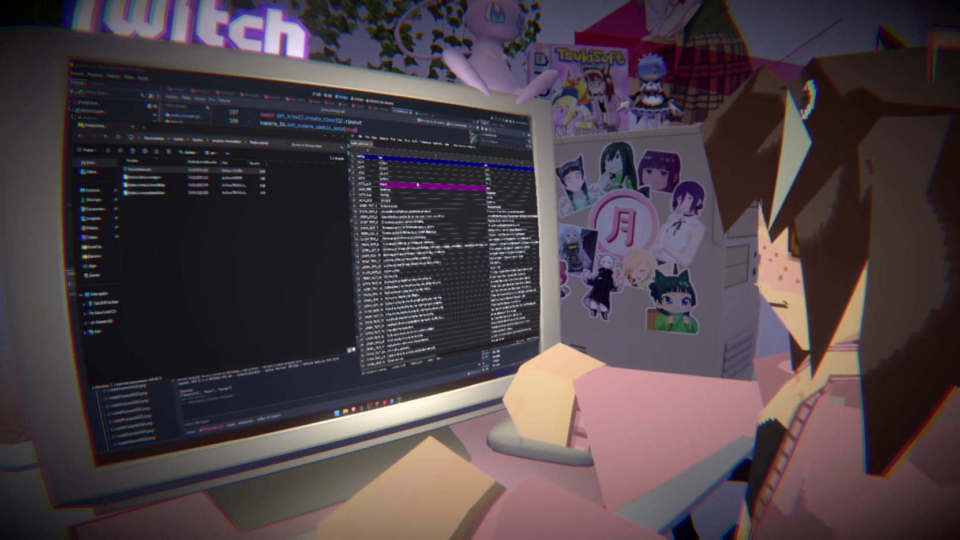
{"action": "left_click", "coordinate": [420, 180]}
{"action": "double_click", "coordinate": [404, 139]}
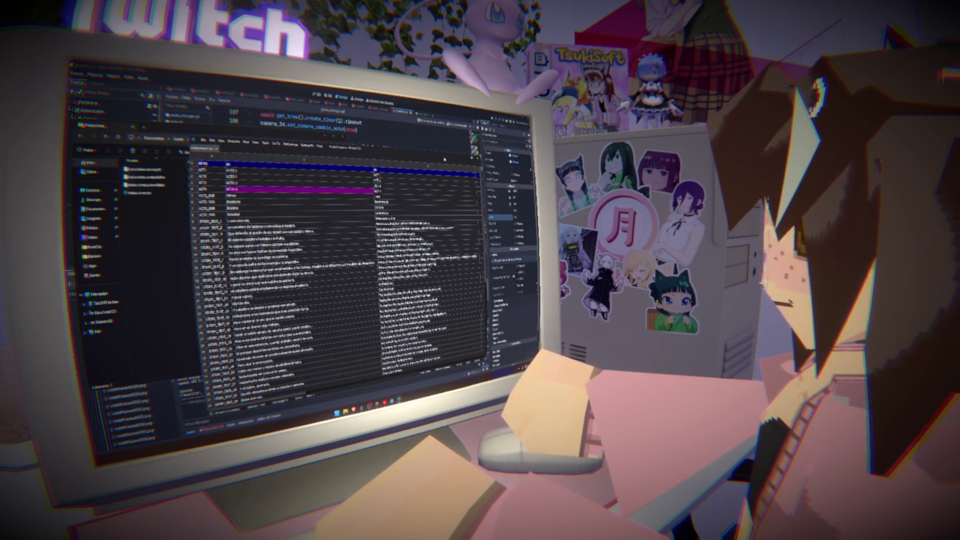
{"action": "key", "text": "alt+F4"}
{"action": "key", "text": "alt+F4"}
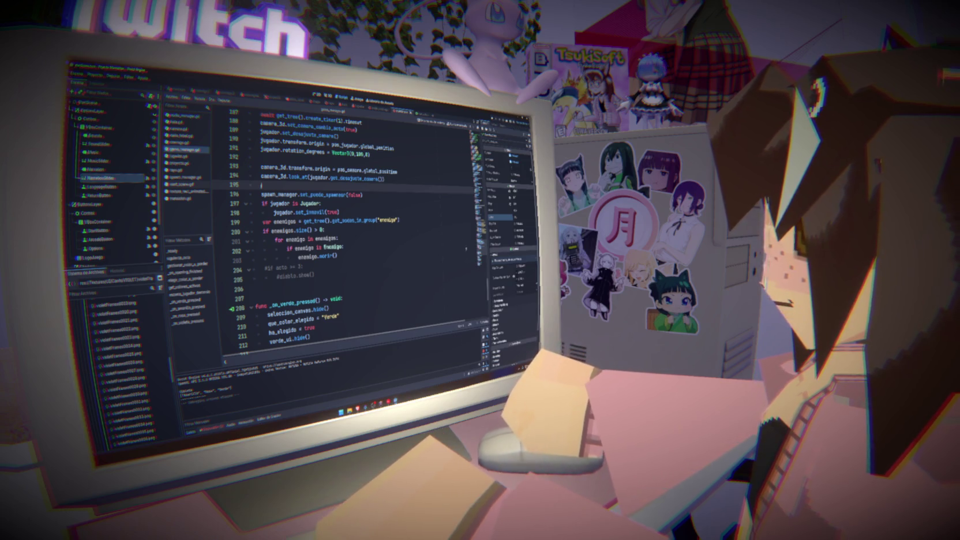
Open and scroll through camara.gd, then reopen the translations CSV table.
{"action": "left_click", "coordinate": [180, 128]}
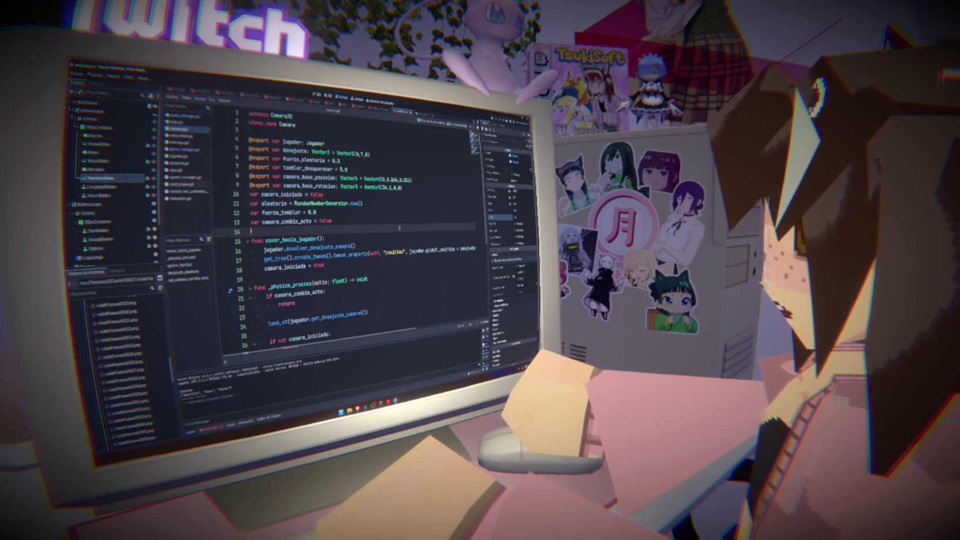
{"action": "scroll", "coordinate": [398, 227], "scroll_direction": "down", "scroll_amount": 6}
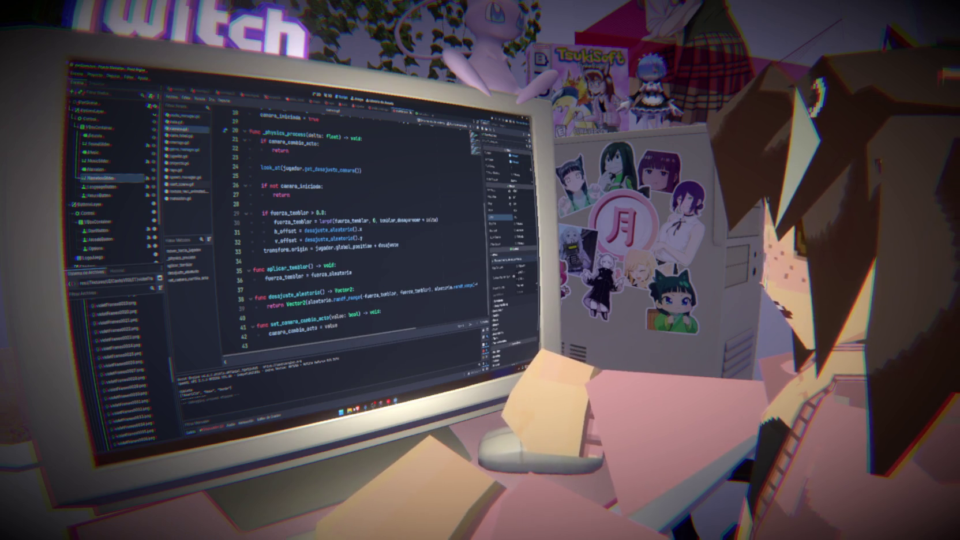
{"action": "double_click", "coordinate": [144, 169]}
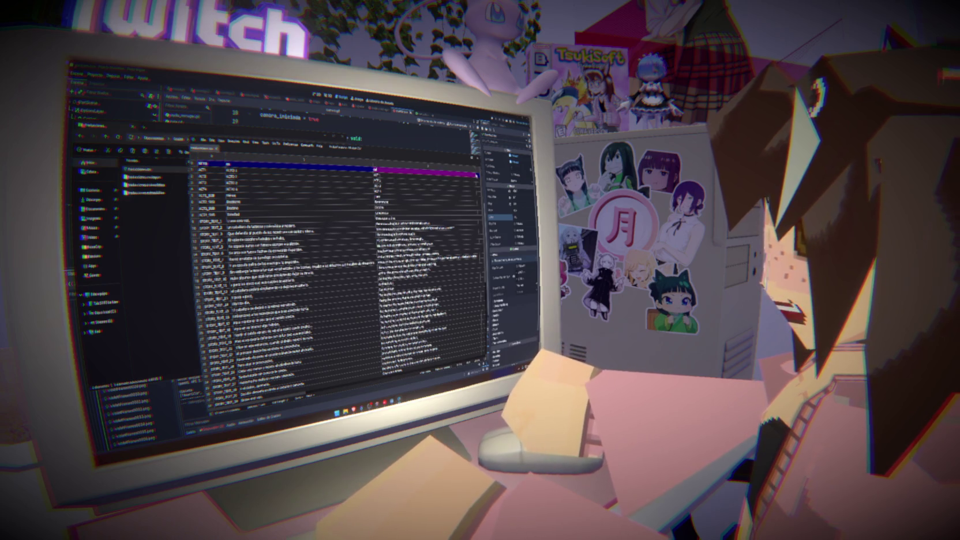
Scroll the translations table sideways and select the English text column.
{"action": "mouse_move", "coordinate": [298, 397]}
{"action": "left_mouse_down"}
{"action": "mouse_move", "coordinate": [339, 389]}
{"action": "mouse_move", "coordinate": [243, 392]}
{"action": "left_mouse_up"}
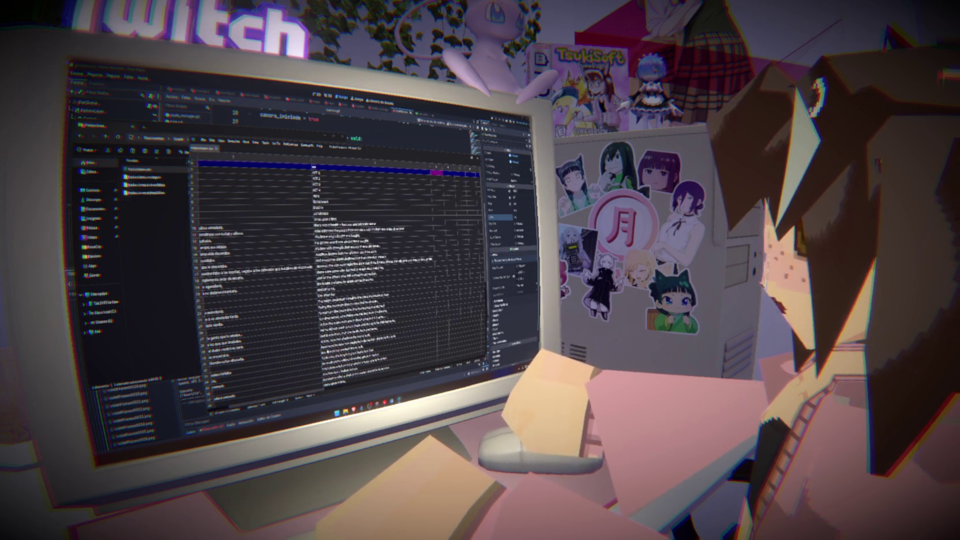
{"action": "mouse_move", "coordinate": [323, 173]}
{"action": "left_mouse_down"}
{"action": "mouse_move", "coordinate": [334, 180]}
{"action": "mouse_move", "coordinate": [362, 368]}
{"action": "left_mouse_up"}
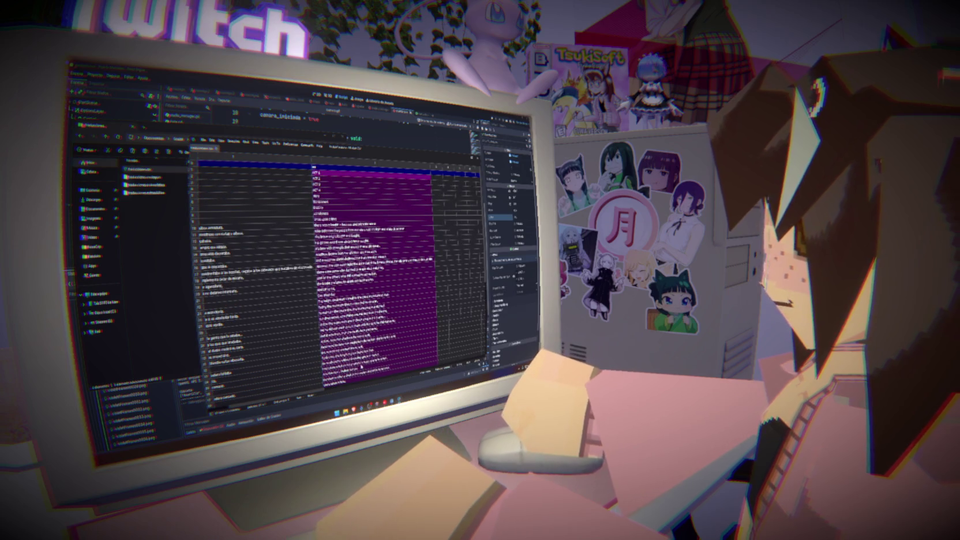
{"action": "left_click_drag", "start_coordinate": [312, 393], "coordinate": [271, 394]}
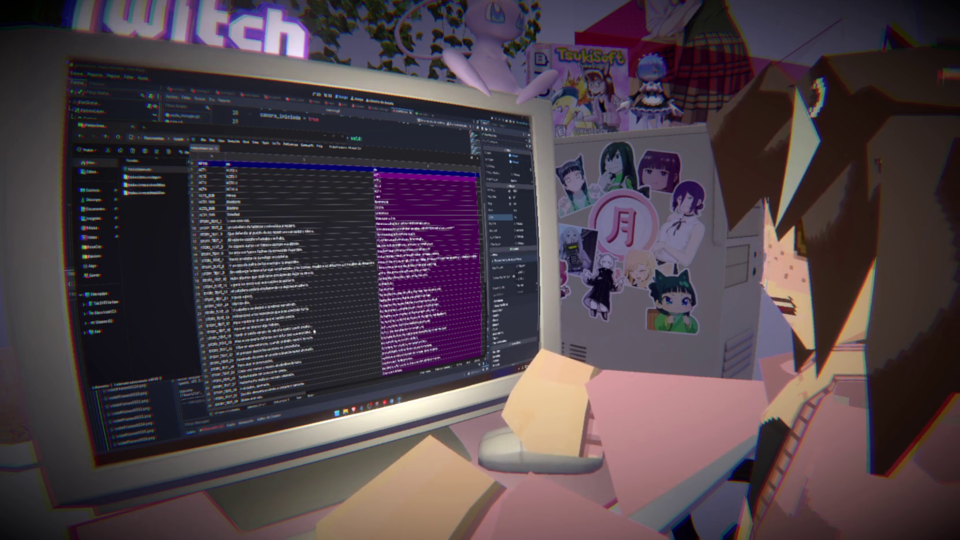
{"action": "left_click_drag", "start_coordinate": [286, 399], "coordinate": [329, 379]}
Check a few top-row cells, then close the translations table and File Explorer.
{"action": "left_click", "coordinate": [376, 170]}
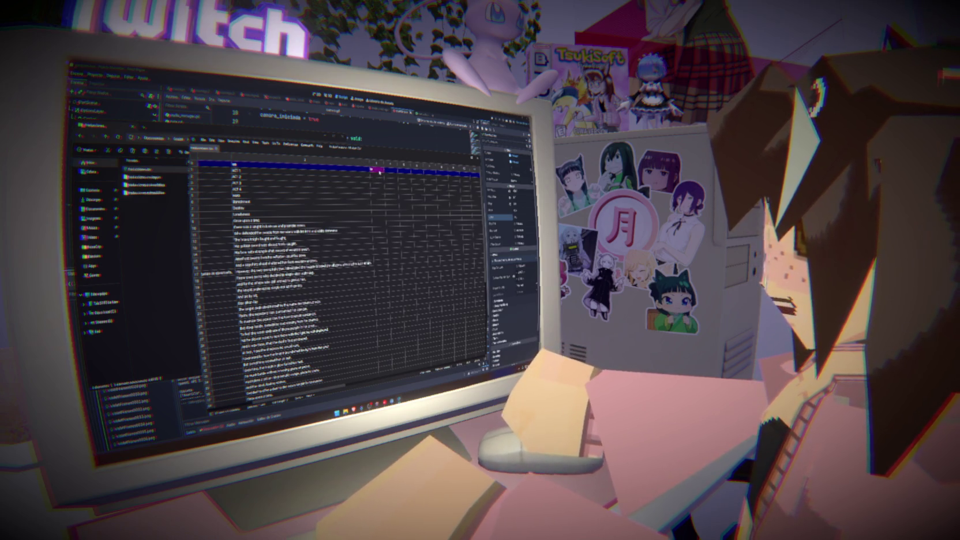
{"action": "left_click", "coordinate": [389, 181]}
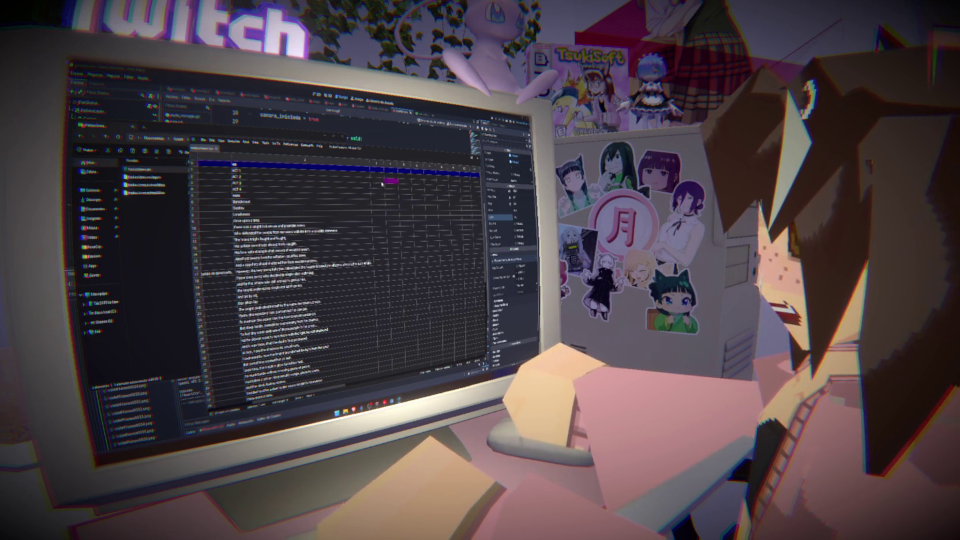
{"action": "left_click", "coordinate": [381, 186]}
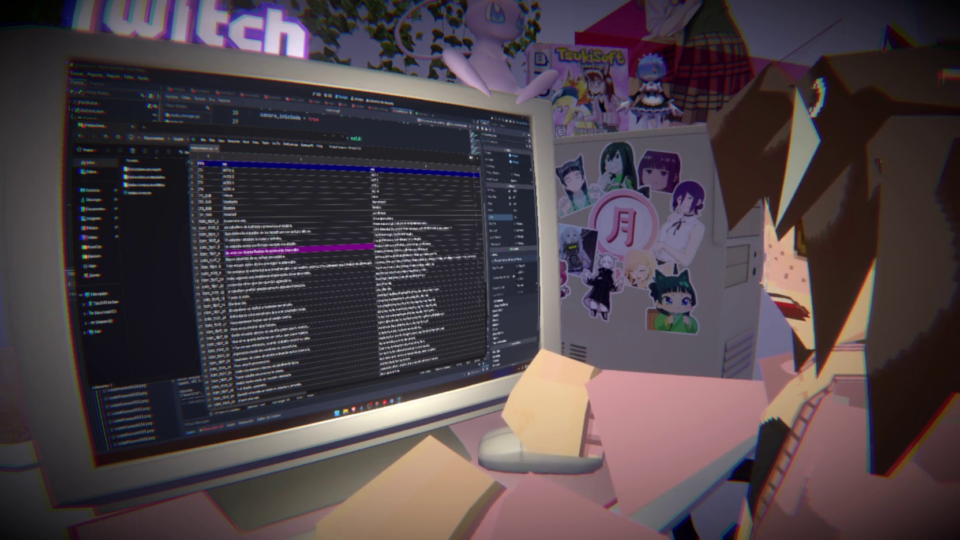
{"action": "left_click", "coordinate": [478, 158]}
{"action": "left_click", "coordinate": [340, 136]}
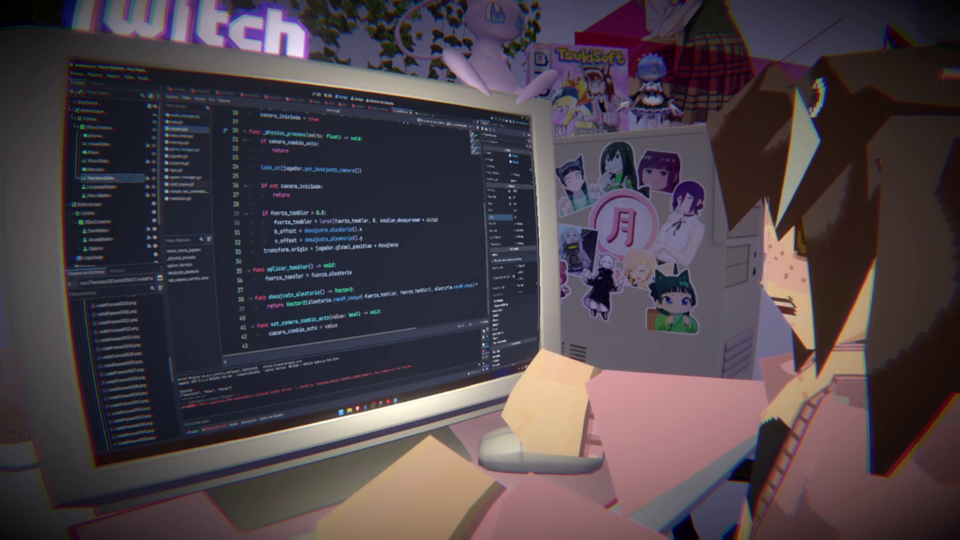
Show the debugger below camara.gd and switch to its Errors list.
{"action": "left_click", "coordinate": [323, 317]}
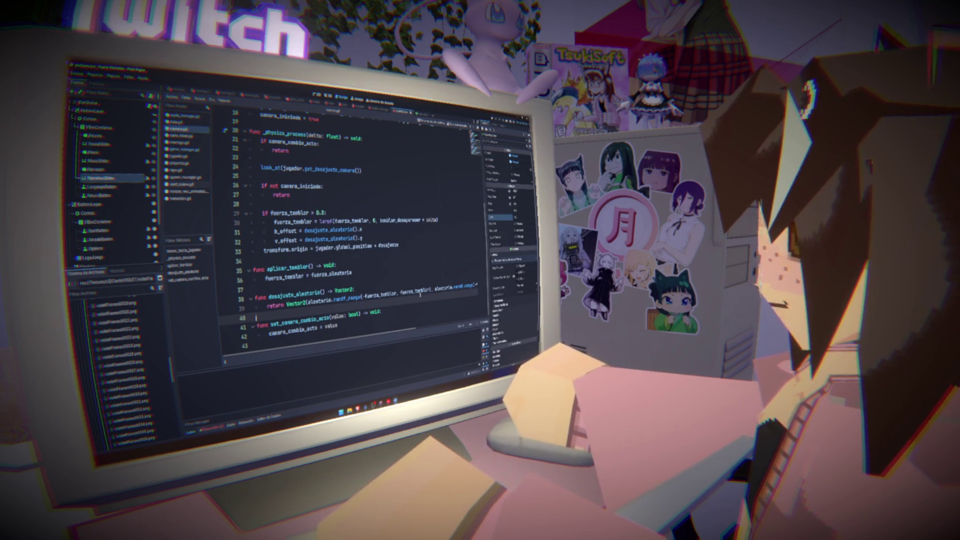
{"action": "key", "text": "ctrl+j"}
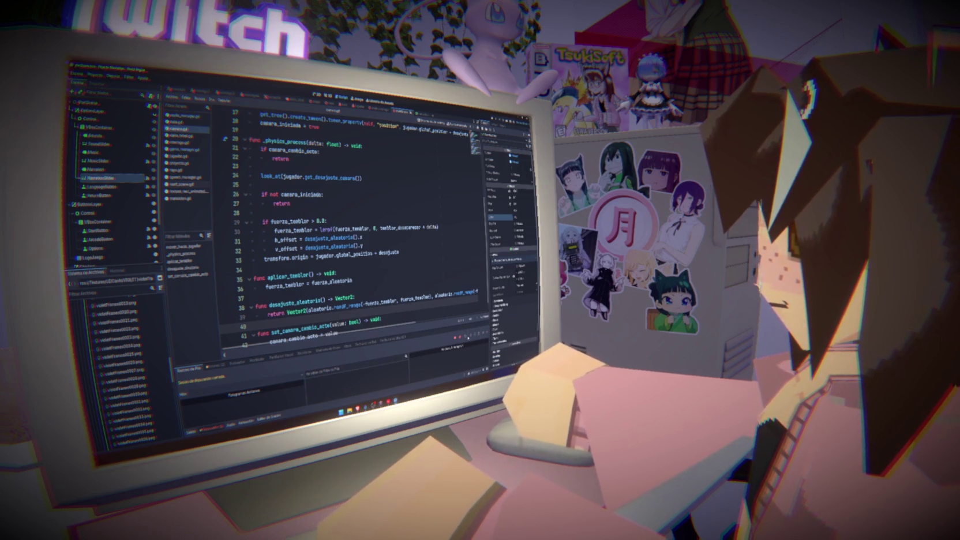
{"action": "key", "text": "F5"}
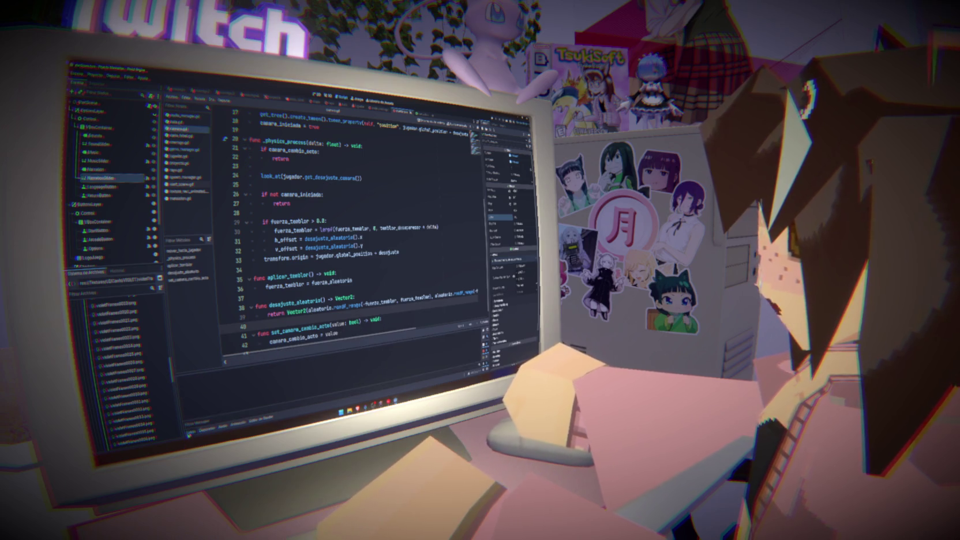
Hide the debugger, revisit lines 28 and 25, and bring a File Explorer window over the editor.
{"action": "left_click", "coordinate": [386, 214]}
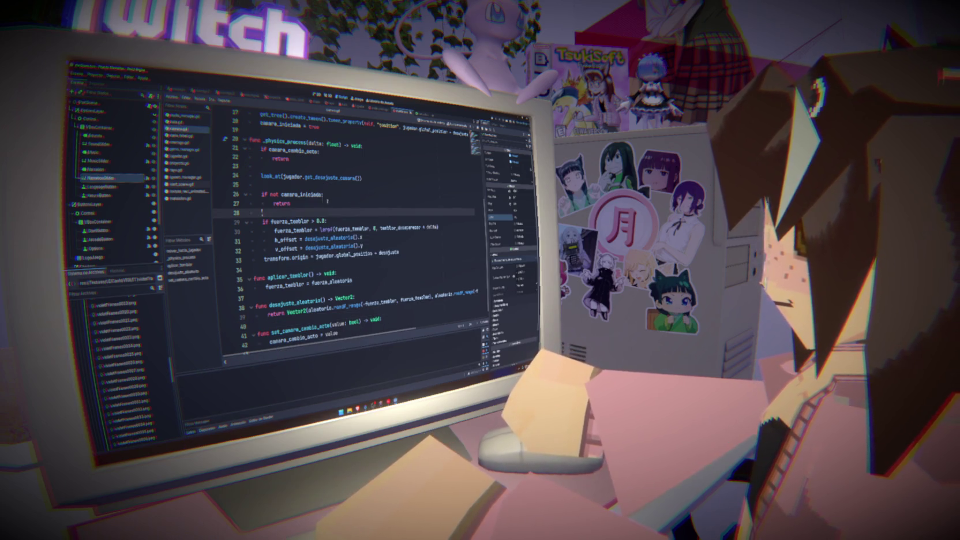
{"action": "left_click", "coordinate": [284, 185]}
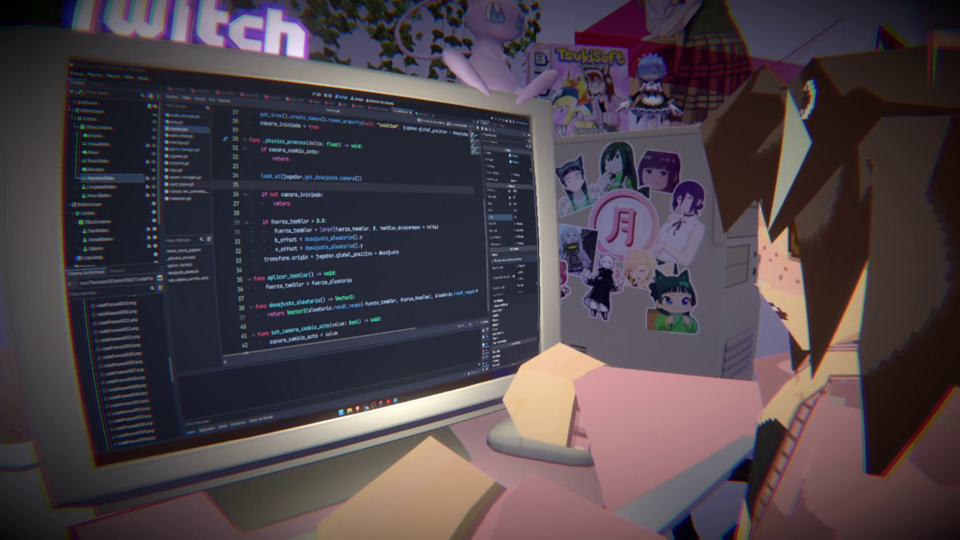
{"action": "key", "text": "super+e"}
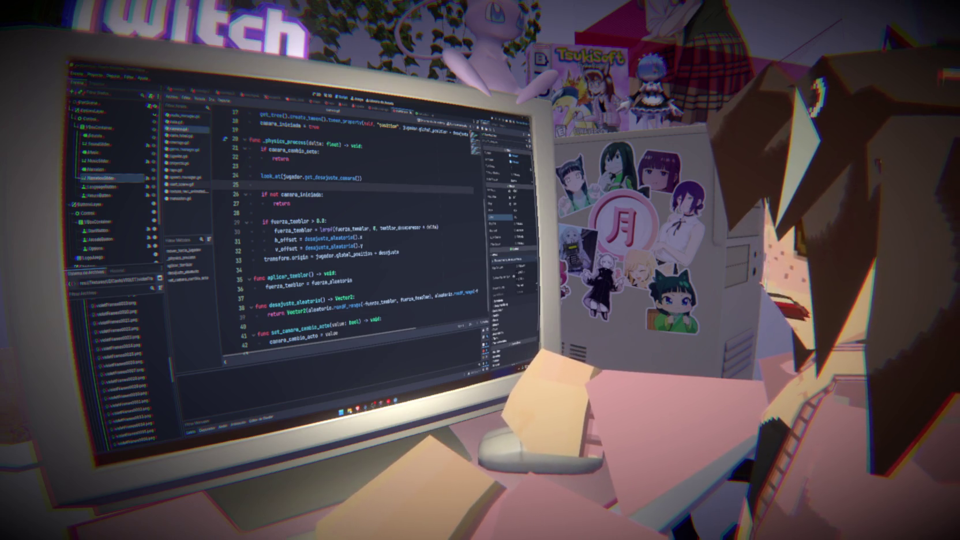
{"action": "left_click_drag", "start_coordinate": [219, 134], "coordinate": [346, 148]}
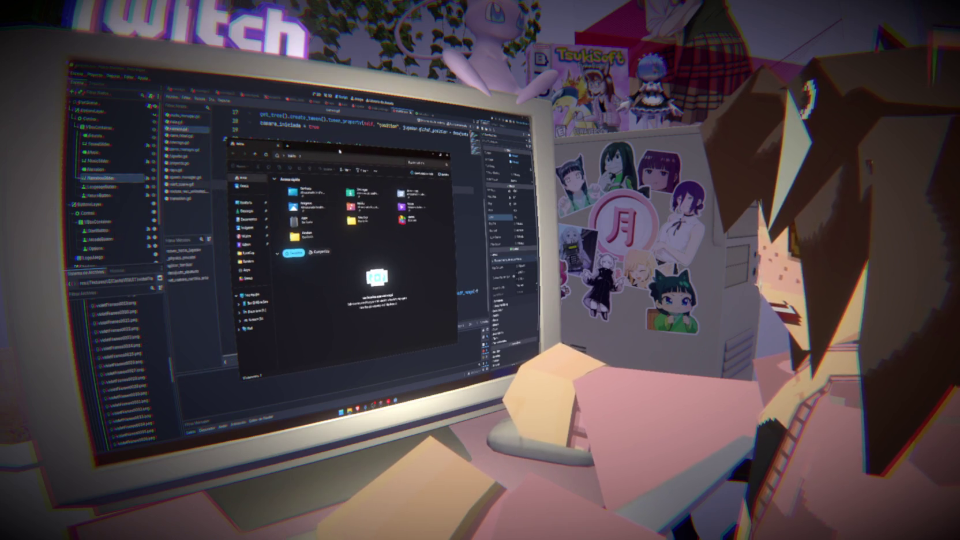
Navigate Documentos > Godot into the game project and open the translation spreadsheet file.
{"action": "left_click", "coordinate": [252, 225]}
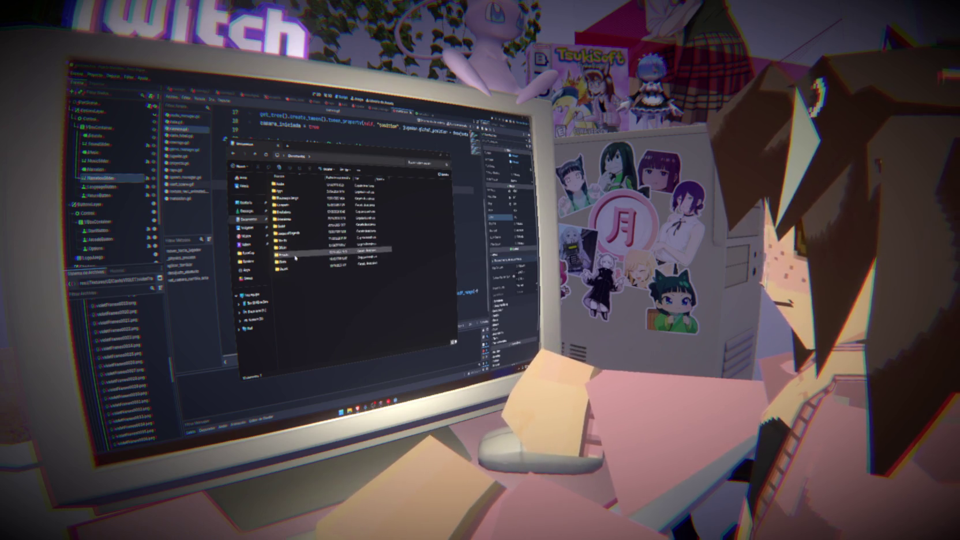
{"action": "double_click", "coordinate": [282, 225]}
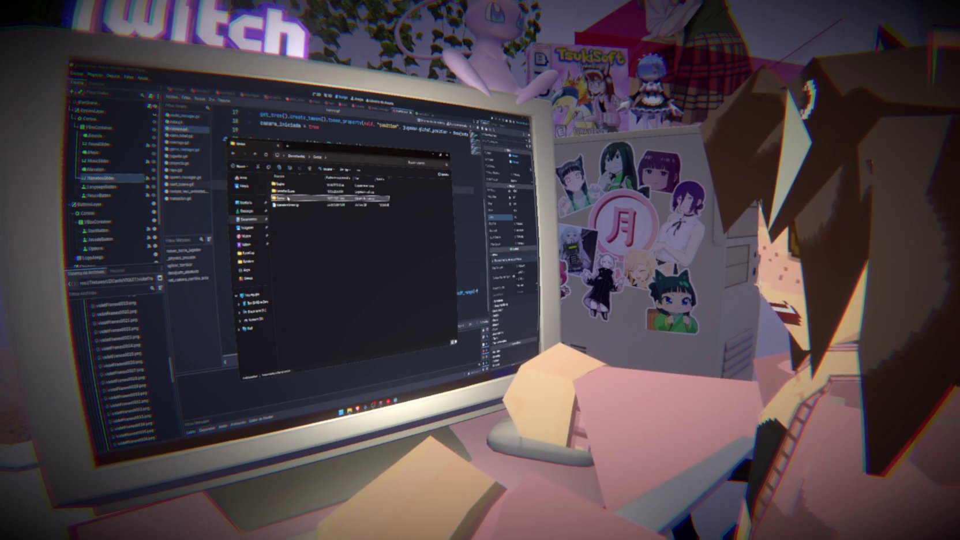
{"action": "double_click", "coordinate": [283, 198]}
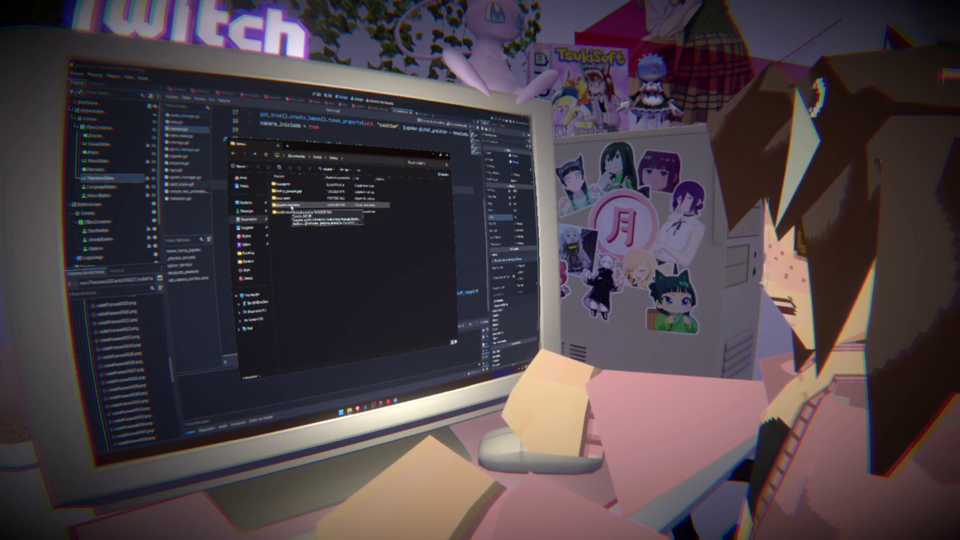
{"action": "double_click", "coordinate": [292, 207]}
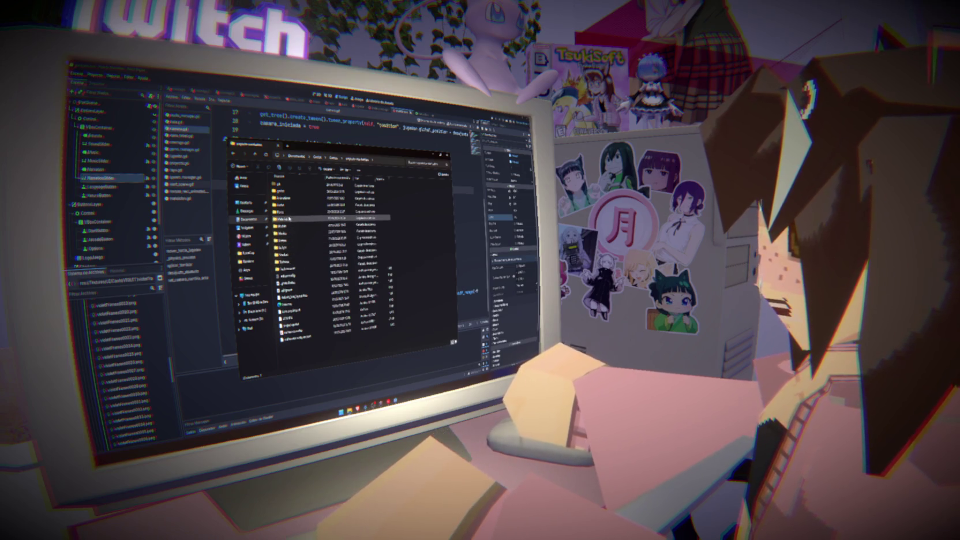
{"action": "double_click", "coordinate": [301, 266]}
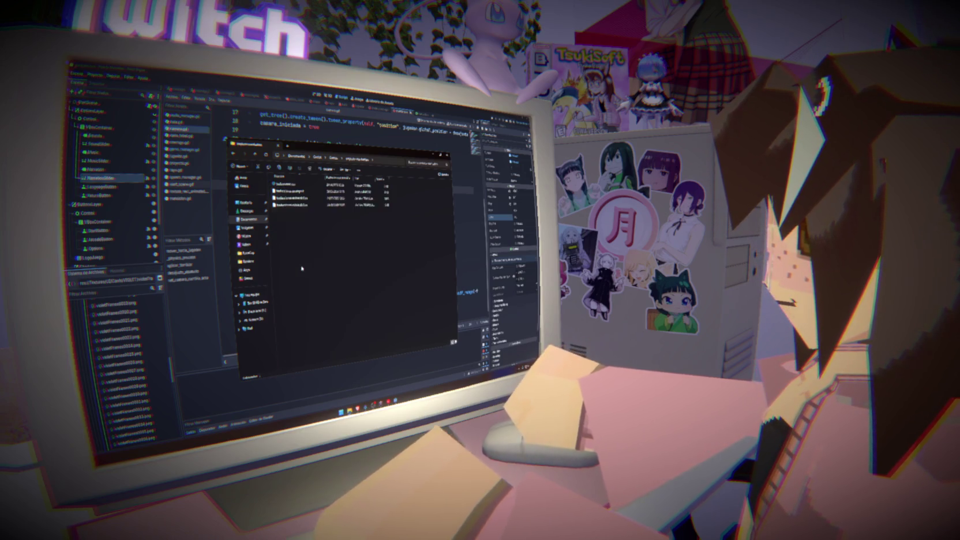
{"action": "double_click", "coordinate": [300, 188]}
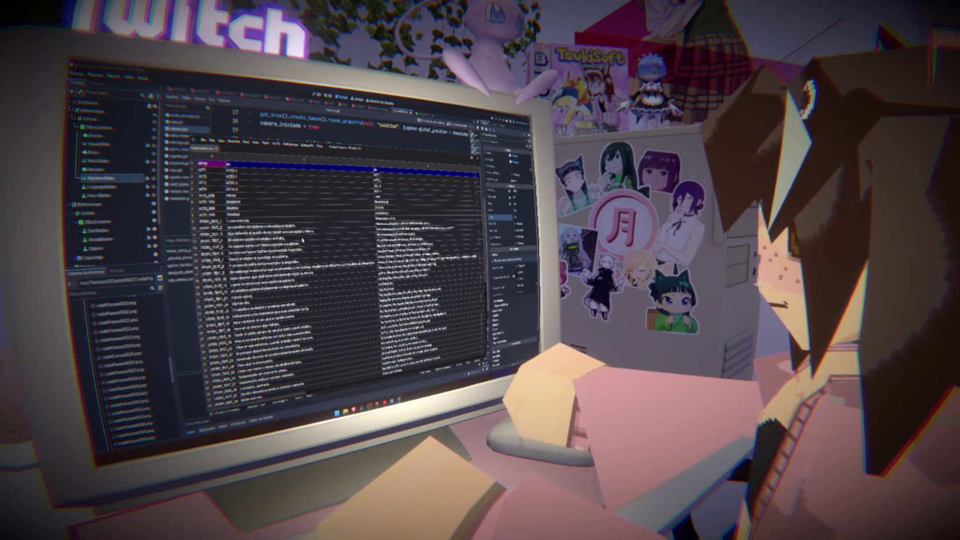
Look over the table's STORY_TEXT rows, select all, then close the translation table.
{"action": "left_click", "coordinate": [208, 171]}
{"action": "scroll", "coordinate": [425, 343], "scroll_direction": "down", "scroll_amount": 2}
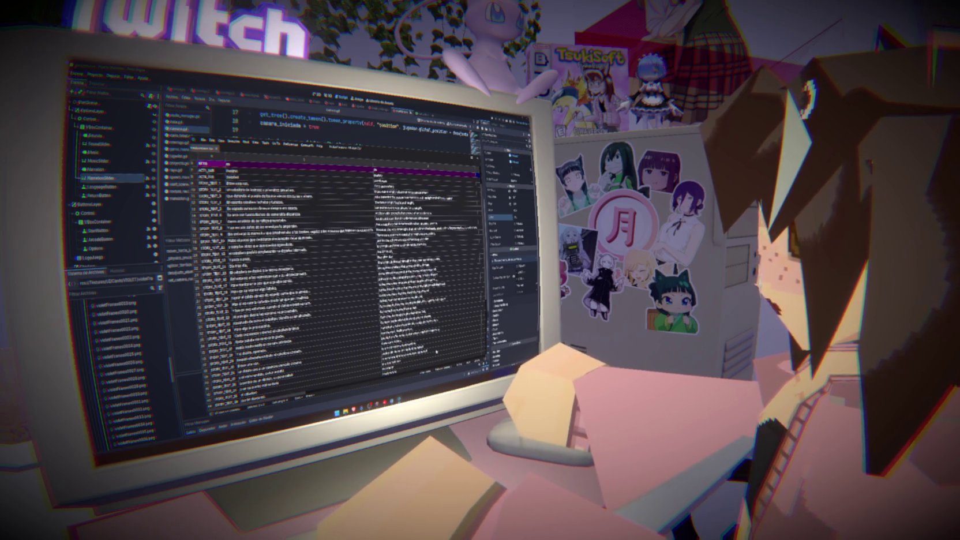
{"action": "key", "text": "ctrl+a"}
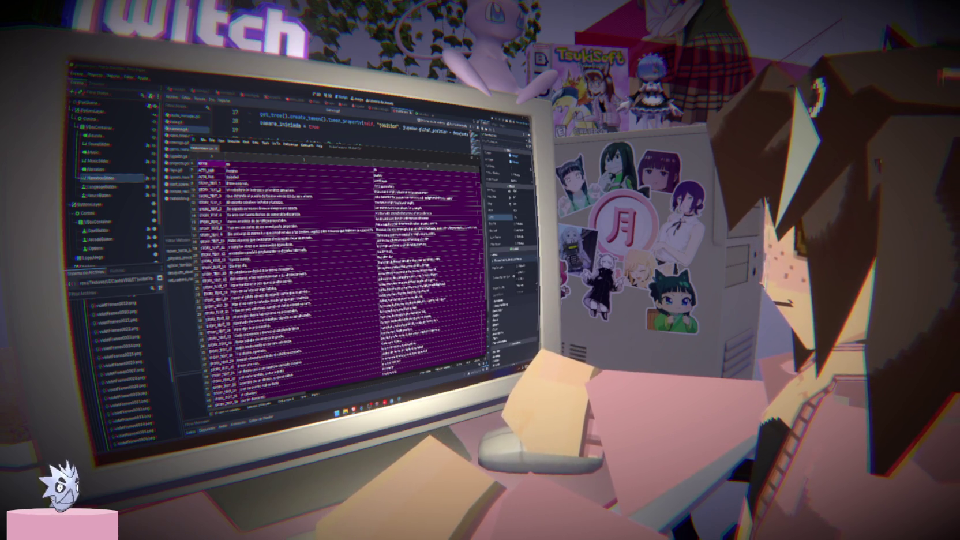
{"action": "left_click", "coordinate": [427, 183]}
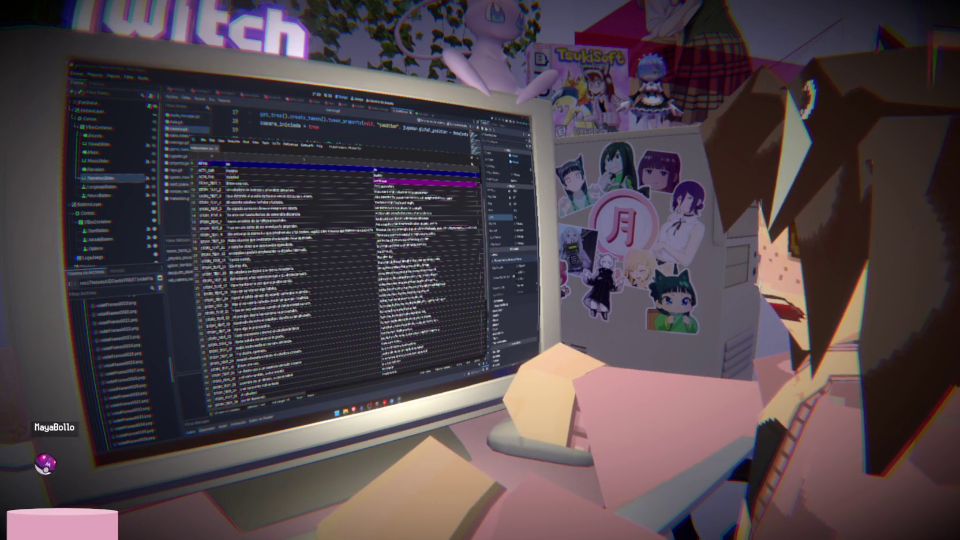
{"action": "left_click", "coordinate": [477, 157]}
{"action": "left_click", "coordinate": [94, 75]}
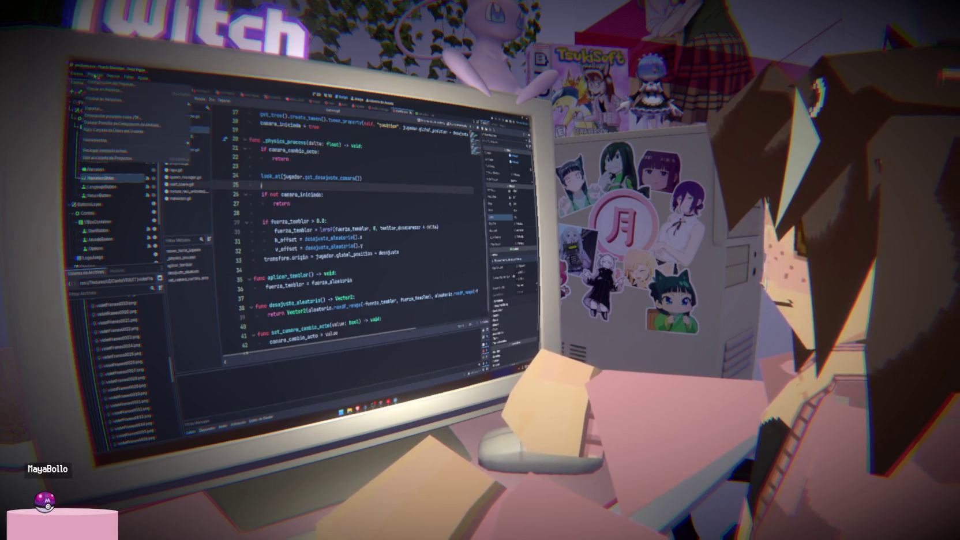
{"action": "left_click", "coordinate": [110, 82]}
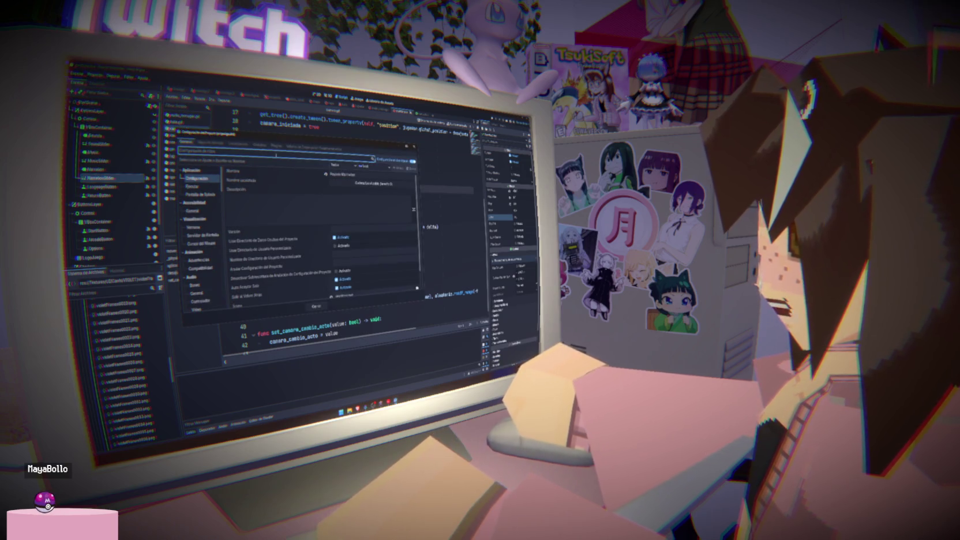
{"action": "left_click", "coordinate": [238, 143]}
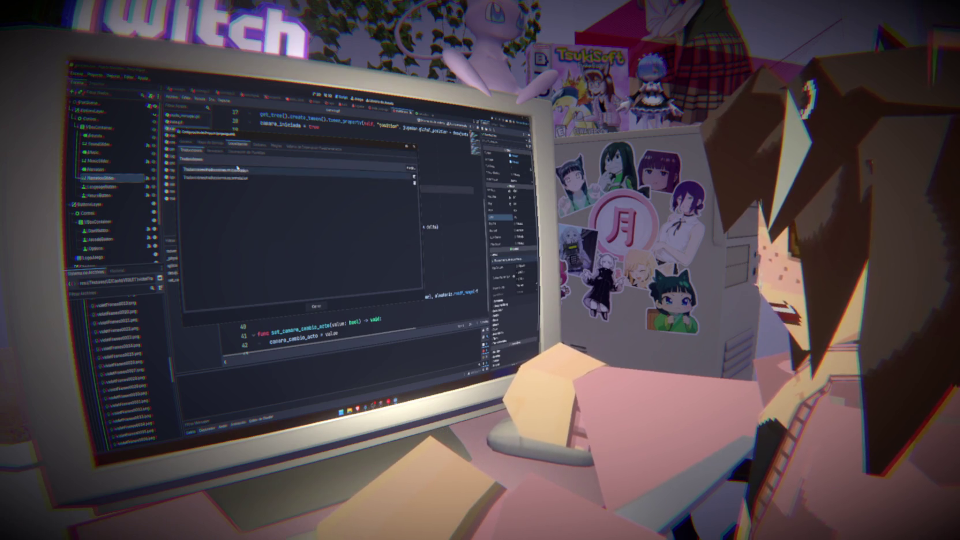
{"action": "left_click", "coordinate": [413, 146]}
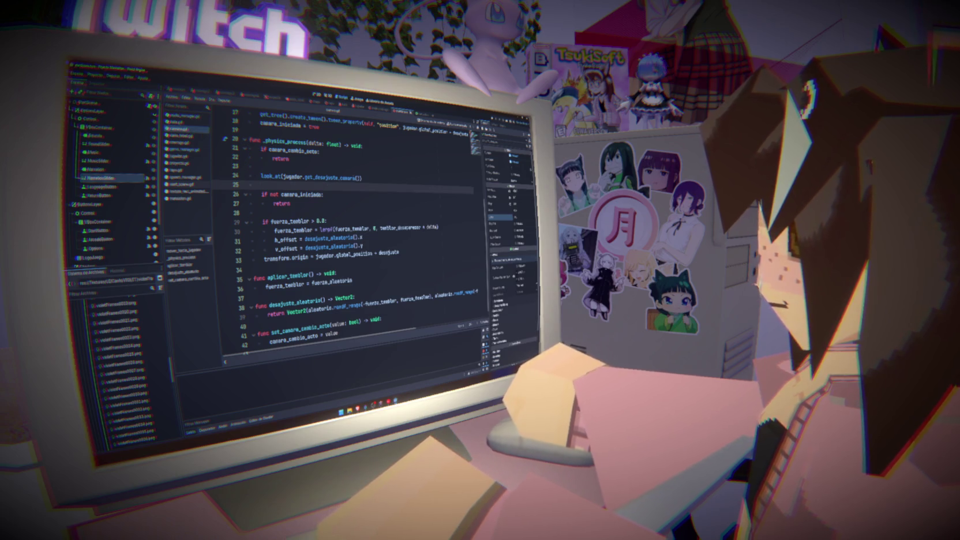
{"action": "key", "text": "Up"}
{"action": "key", "text": "Up"}
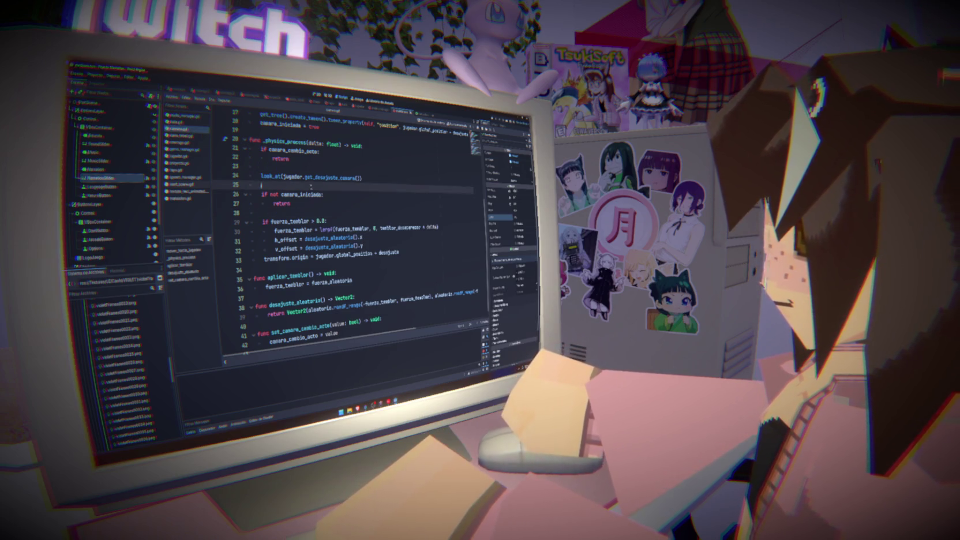
{"action": "key", "text": "Down"}
{"action": "key", "text": "Down"}
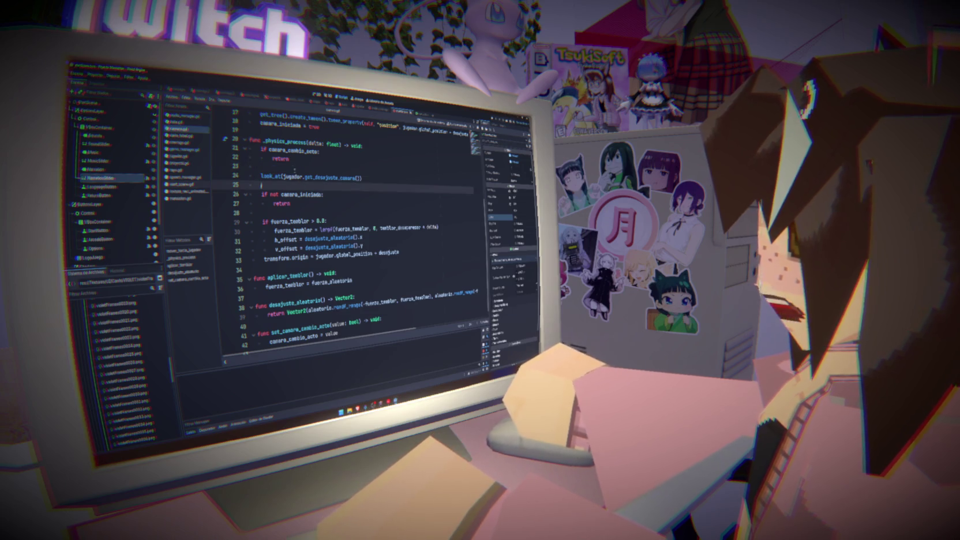
{"action": "key", "text": "Up"}
{"action": "key", "text": "Up"}
{"action": "key", "text": "Down"}
{"action": "key", "text": "Down"}
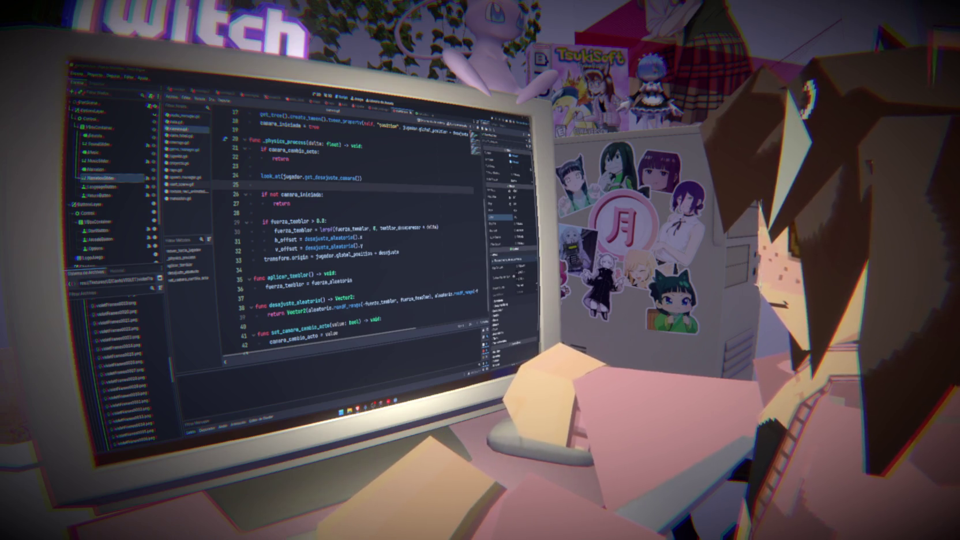
{"action": "key", "text": "Right"}
{"action": "key", "text": "Right"}
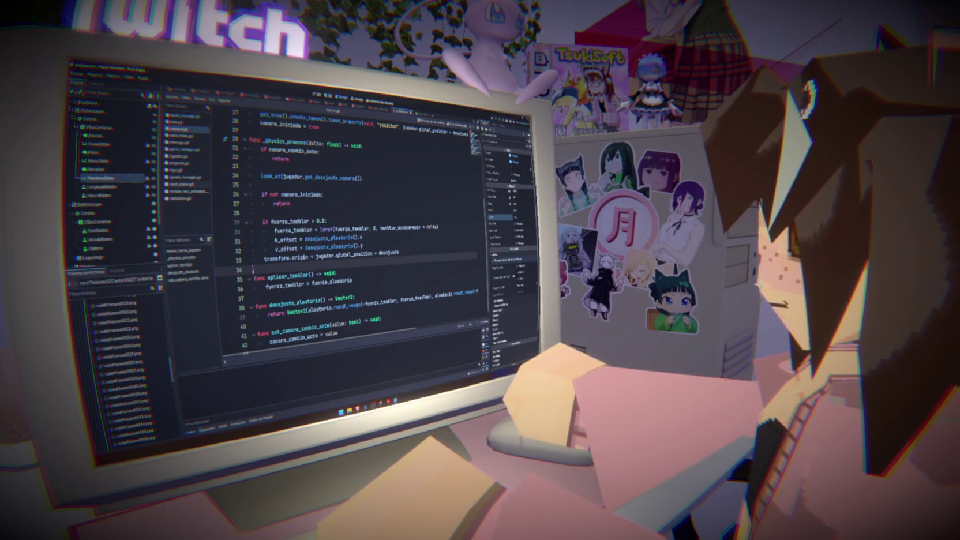
Move the caret between lines 23–34 of camara.gd, then create a new empty scene.
{"action": "left_click", "coordinate": [283, 213]}
{"action": "left_click", "coordinate": [279, 186]}
{"action": "left_click", "coordinate": [275, 170]}
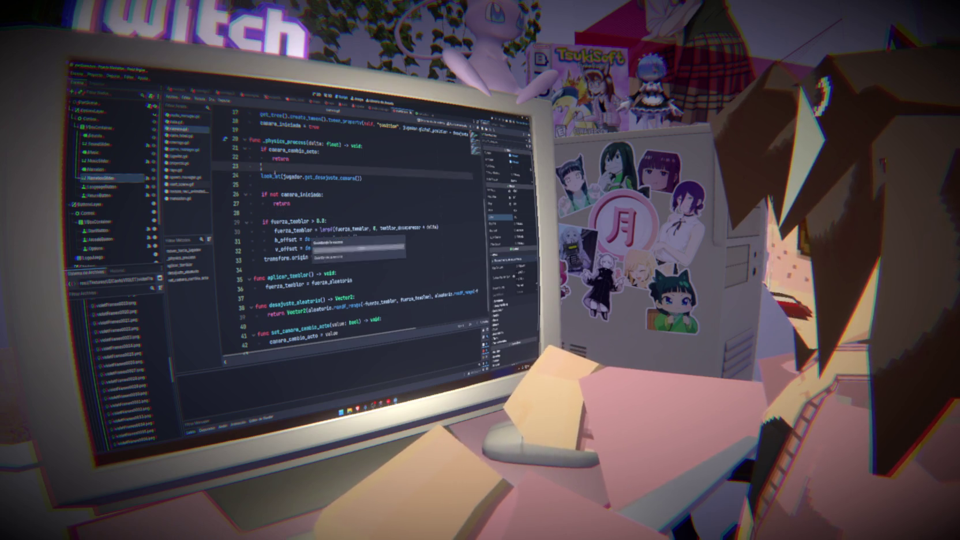
{"action": "left_click", "coordinate": [276, 185]}
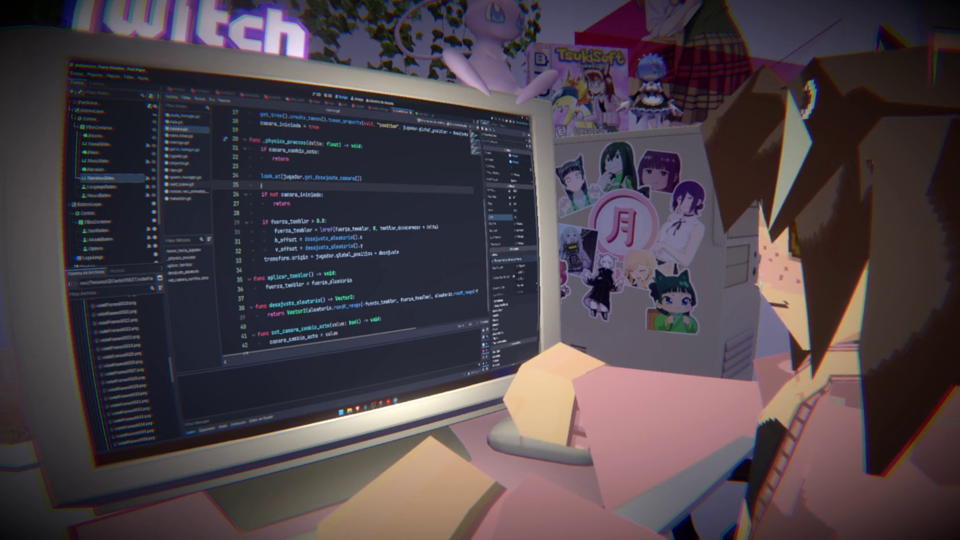
{"action": "left_click", "coordinate": [254, 269]}
{"action": "left_click", "coordinate": [263, 212]}
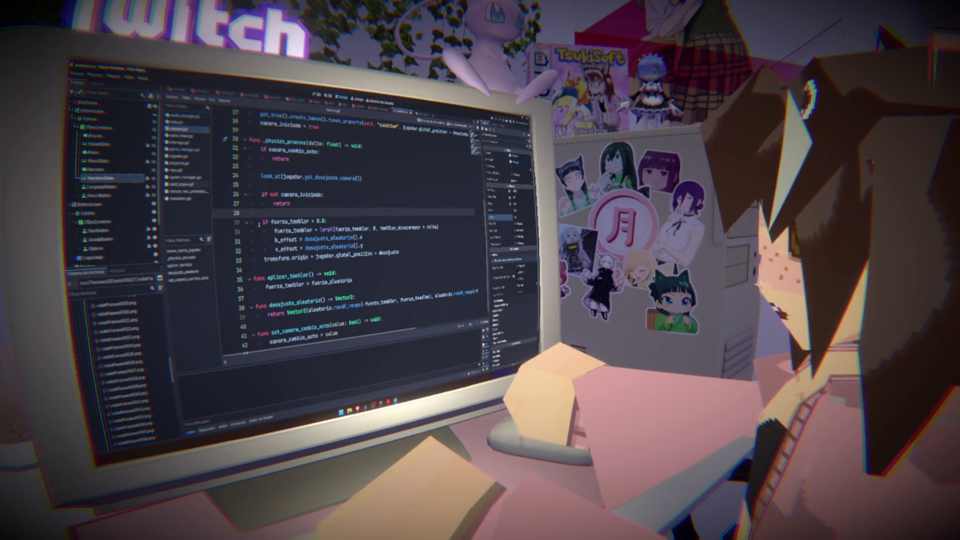
{"action": "left_click", "coordinate": [343, 185]}
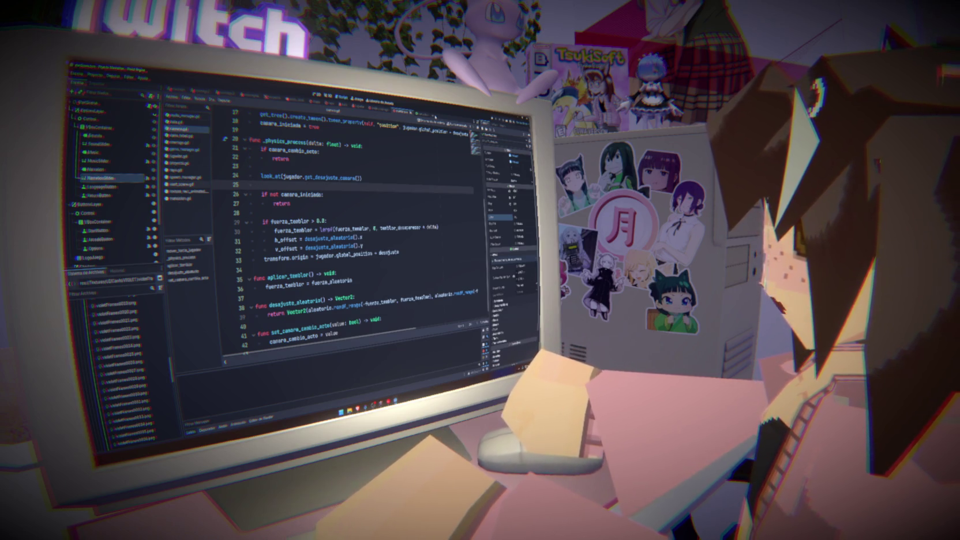
{"action": "key", "text": "ctrl+n"}
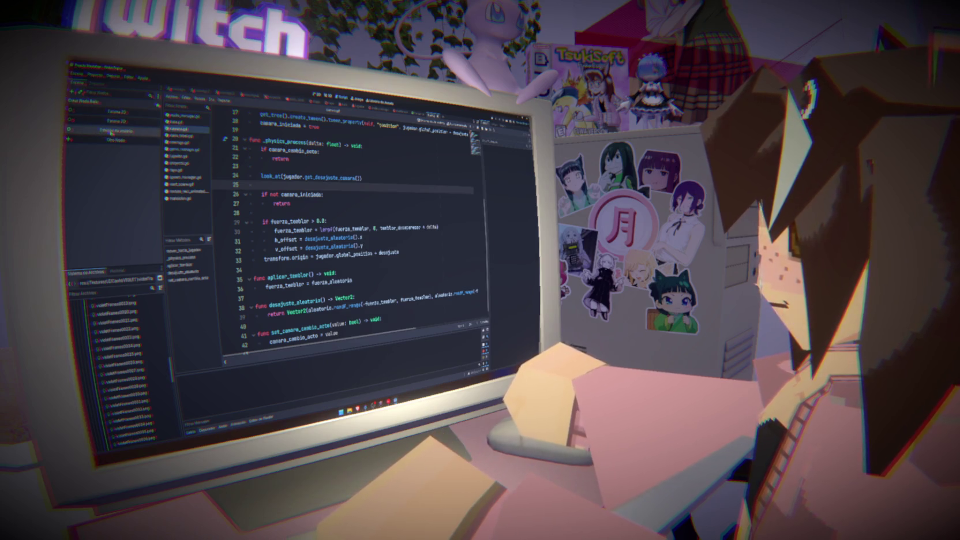
Create a User Interface Control root with a CanvasLayer child in the scratch scene.
{"action": "left_click", "coordinate": [112, 133]}
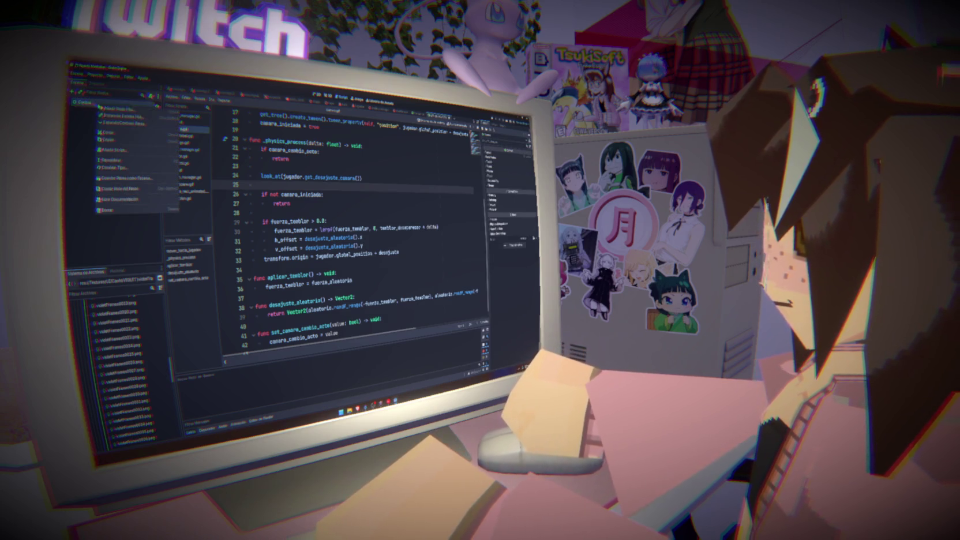
{"action": "right_click", "coordinate": [97, 103]}
{"action": "left_click", "coordinate": [102, 109]}
{"action": "type", "text": "canvas"}
{"action": "key", "text": "Return"}
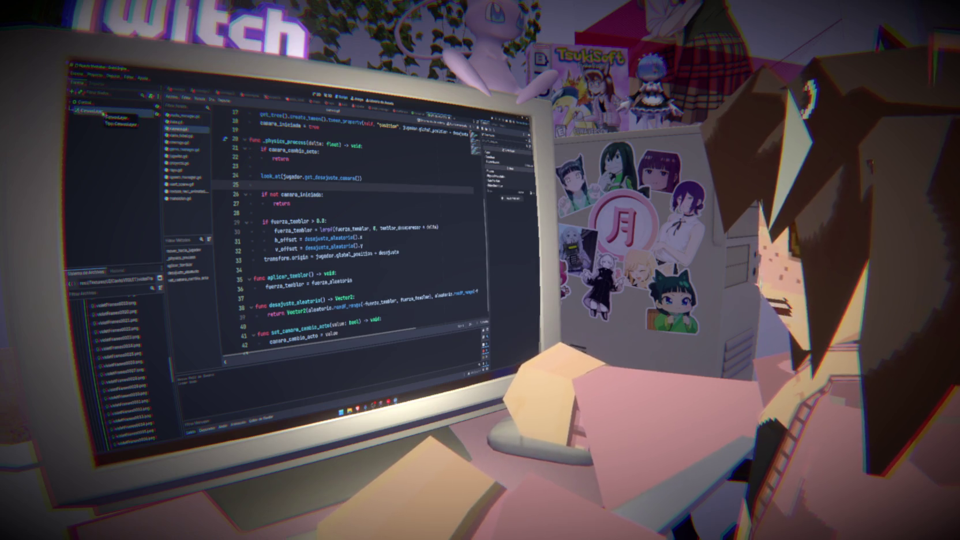
{"action": "left_click", "coordinate": [105, 126]}
Close the scratch scene without saving and switch to the menu scene's 2D view.
{"action": "key", "text": "ctrl+shift+w"}
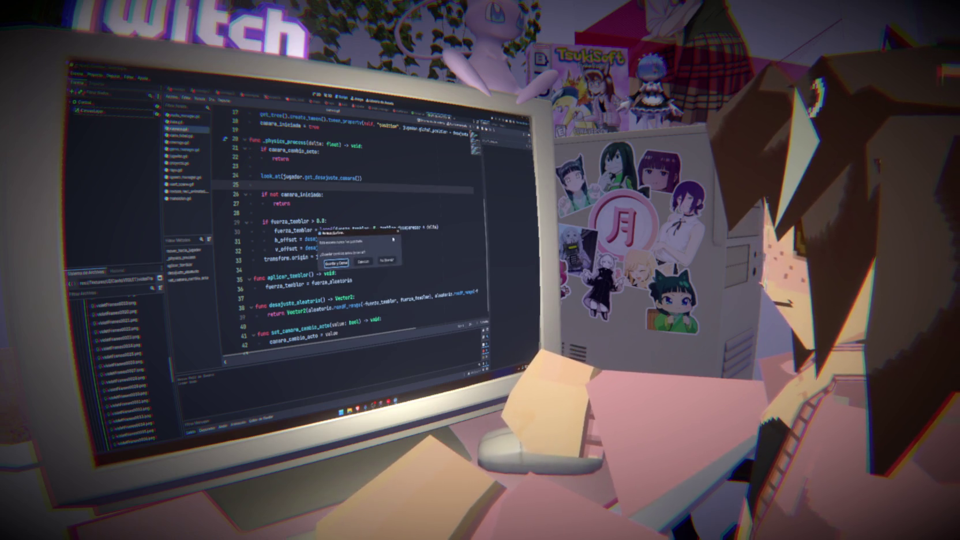
{"action": "left_click", "coordinate": [382, 261]}
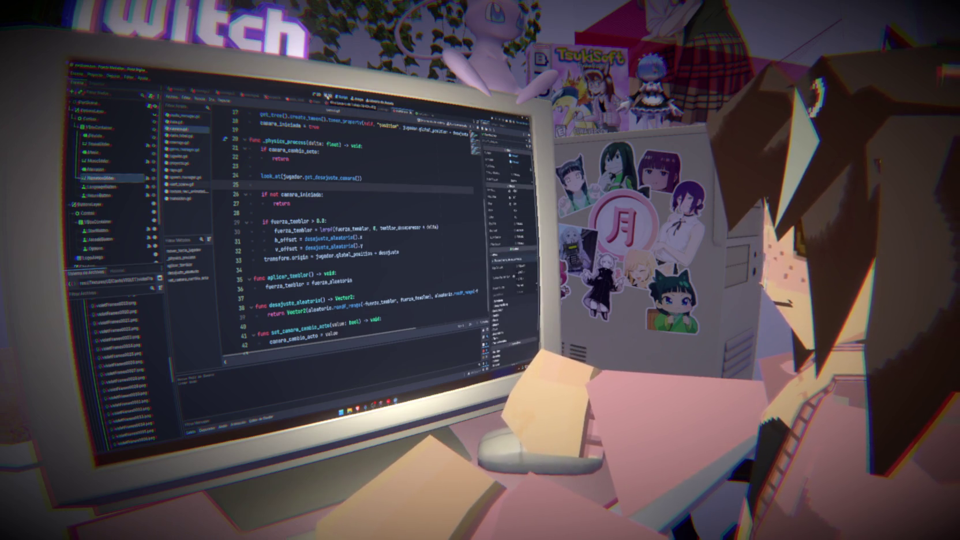
{"action": "left_click", "coordinate": [315, 95]}
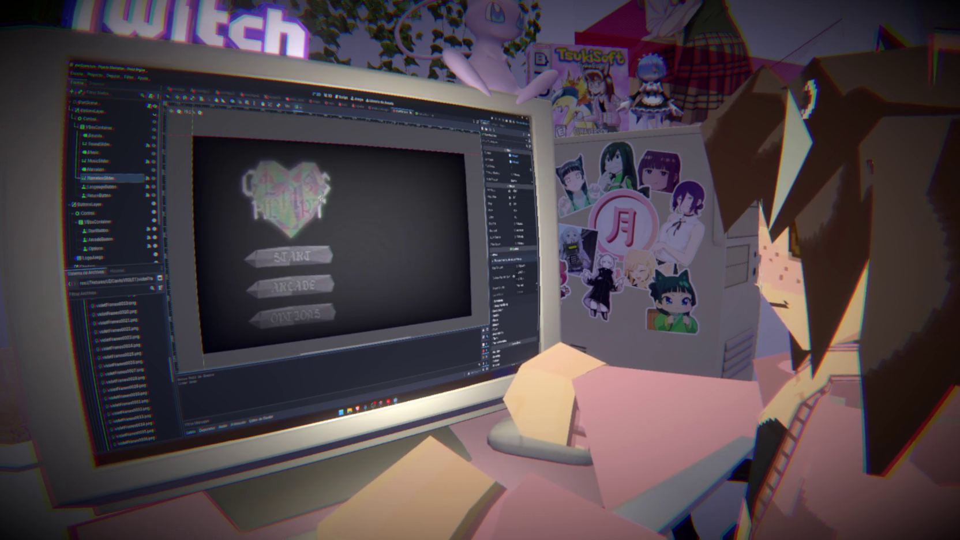
Save the menu scene and multi-select MusicSlider, NarrationSlider and SoundSlider.
{"action": "key", "text": "ctrl+s"}
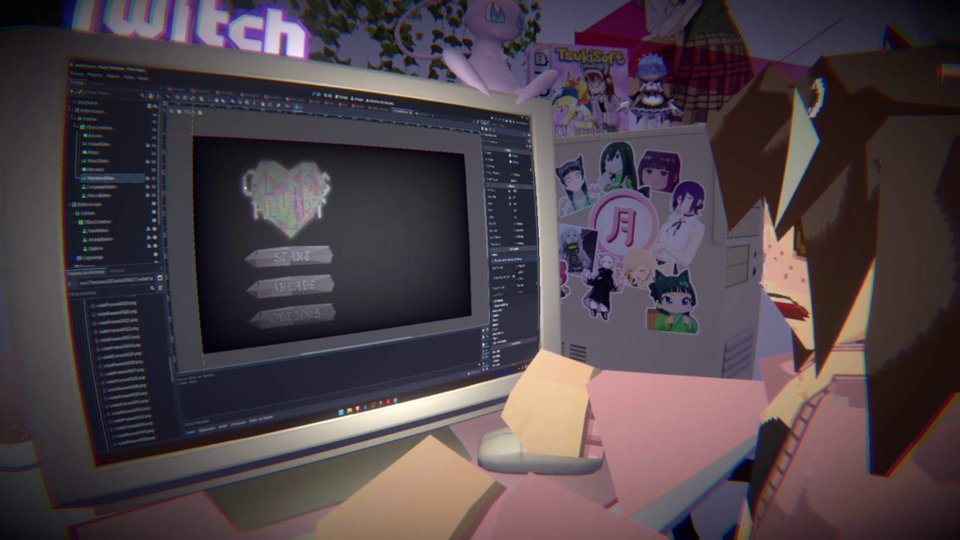
{"action": "left_click", "coordinate": [107, 160]}
{"action": "left_click", "coordinate": [100, 178], "text": "ctrl"}
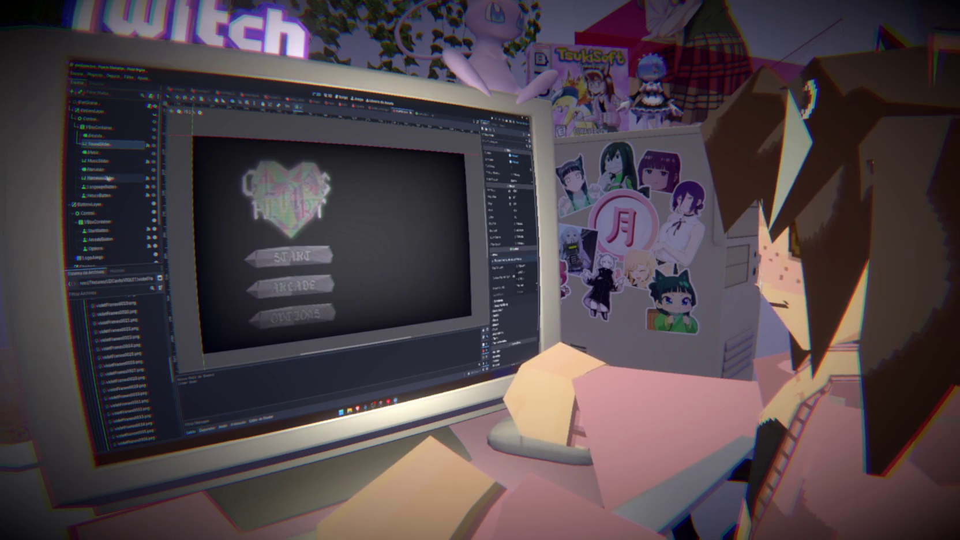
{"action": "left_click", "coordinate": [99, 144], "text": "ctrl"}
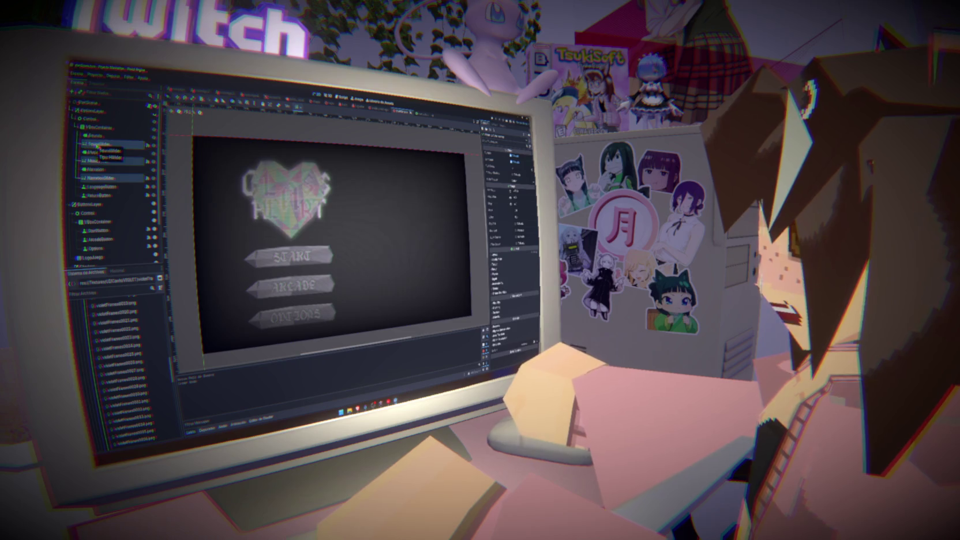
Select the VBoxContainer, ArcadeButton and Options nodes, then collapse ButtonsLayer and OptionsLayer.
{"action": "left_click", "coordinate": [100, 221]}
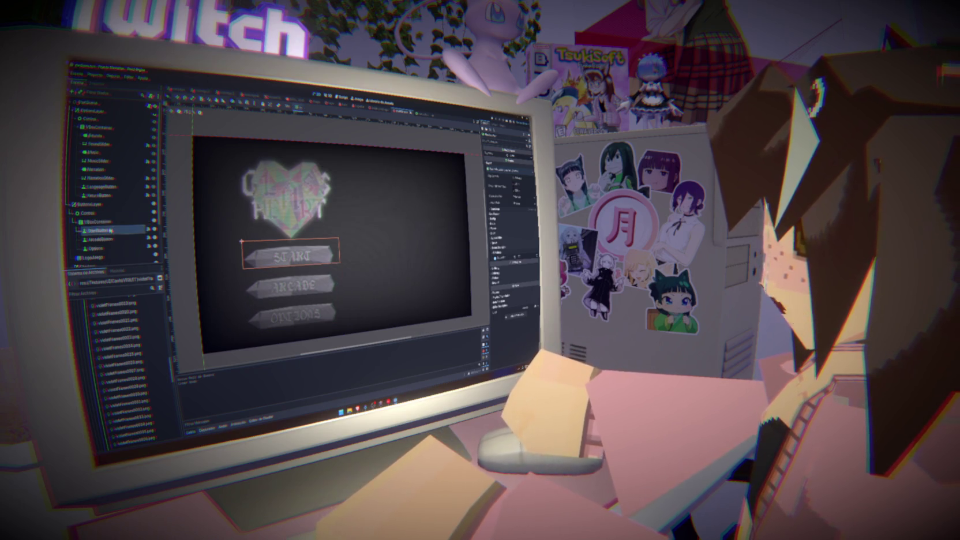
{"action": "left_click", "coordinate": [95, 248]}
{"action": "left_click", "coordinate": [100, 239]}
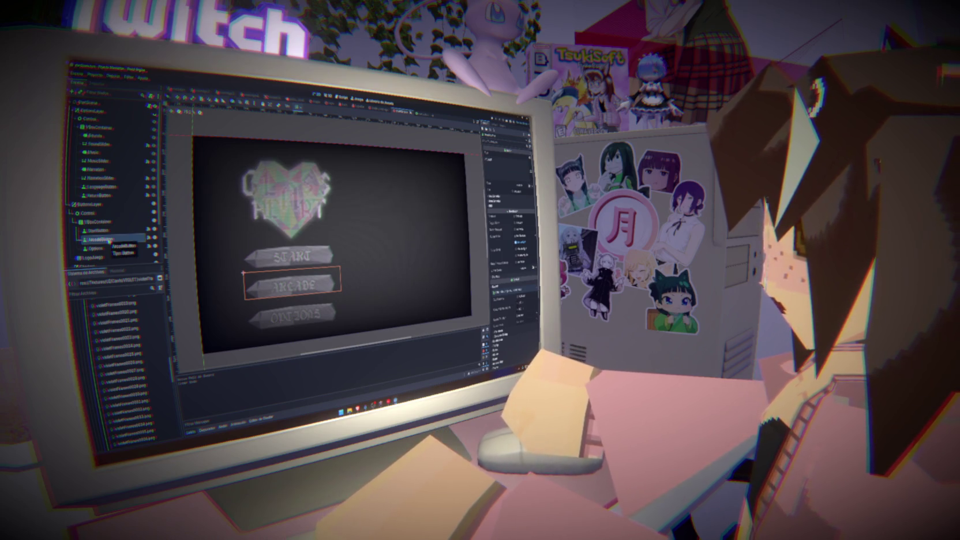
{"action": "left_click", "coordinate": [108, 249]}
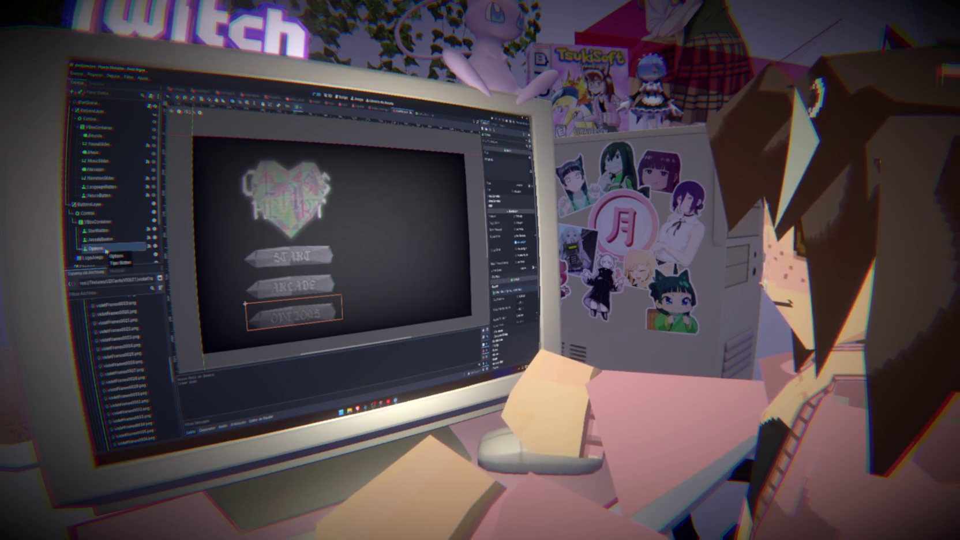
{"action": "left_click", "coordinate": [101, 239]}
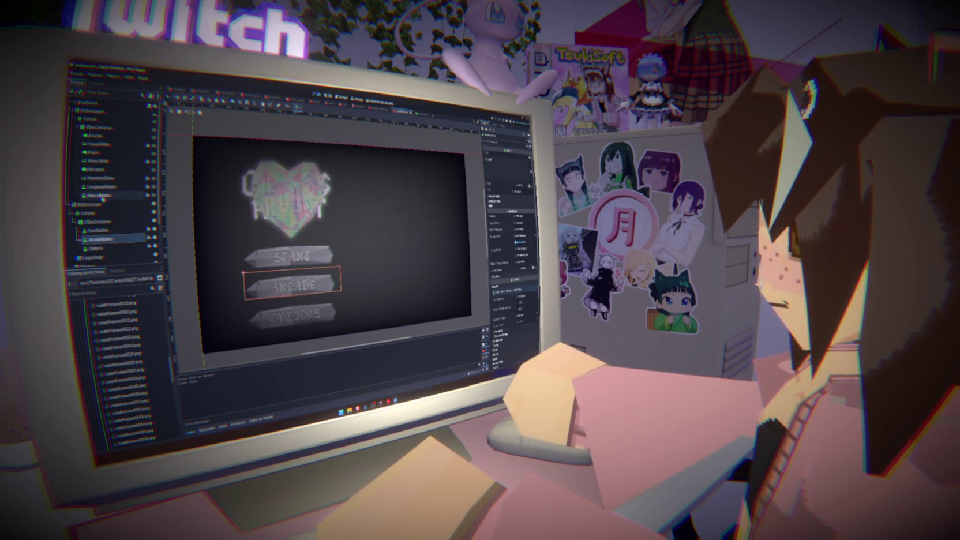
{"action": "left_click", "coordinate": [70, 205]}
{"action": "left_click", "coordinate": [73, 110]}
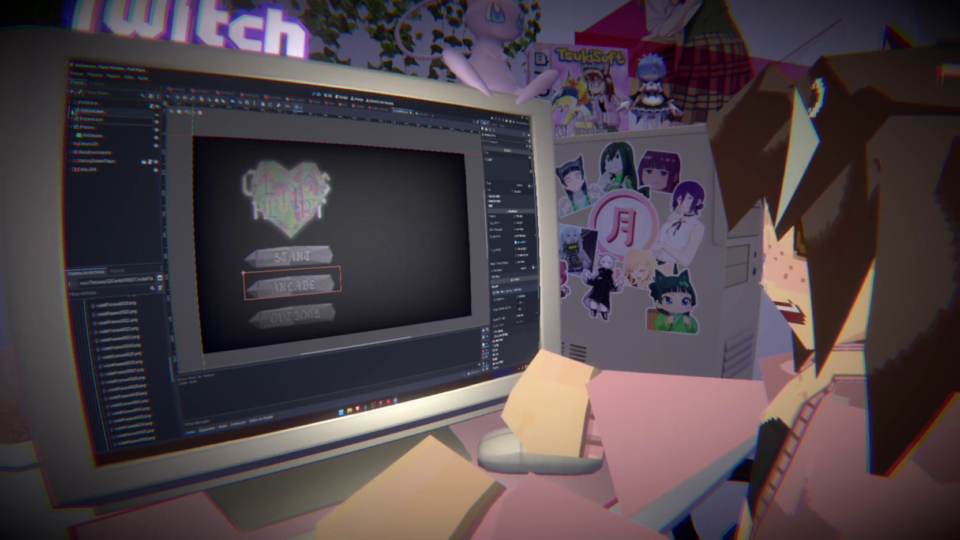
Open the island stage scene and select the Seleccion node in the scene tree.
{"action": "left_click", "coordinate": [316, 102]}
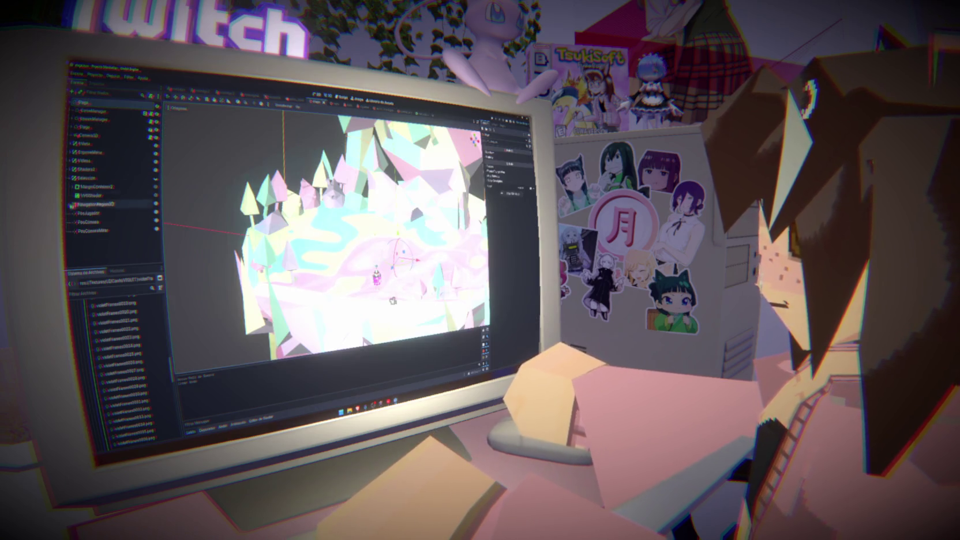
{"action": "left_click", "coordinate": [70, 178]}
{"action": "left_click", "coordinate": [87, 170]}
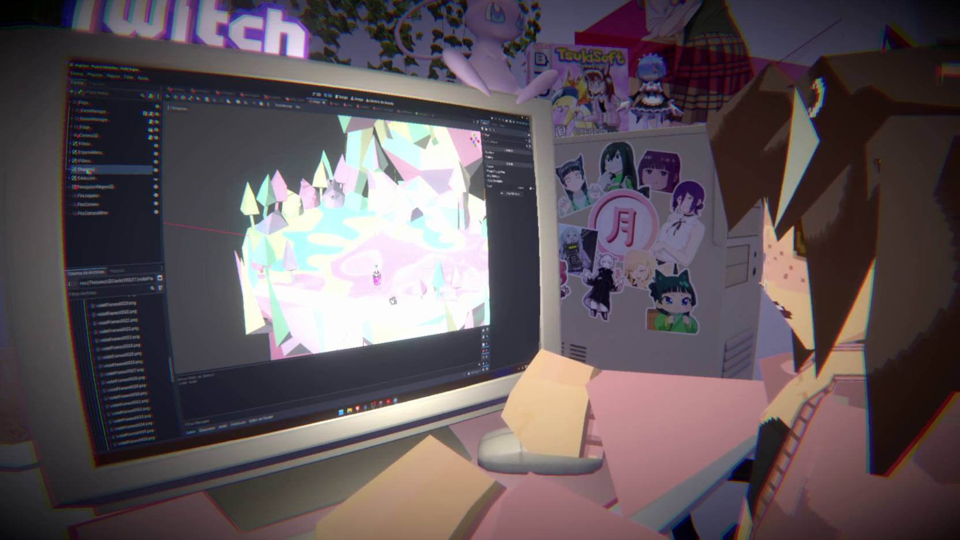
{"action": "left_click", "coordinate": [87, 178]}
{"action": "left_click", "coordinate": [156, 180]}
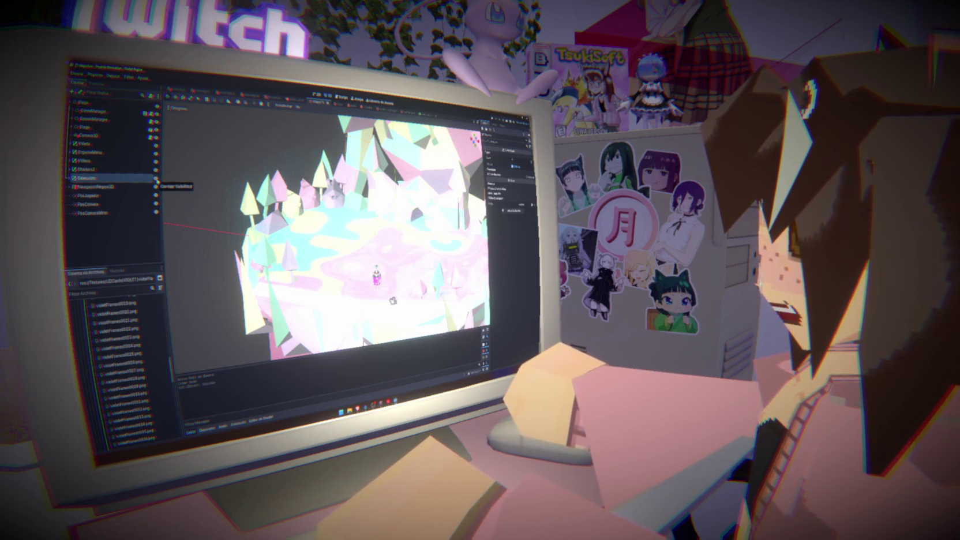
Add a CanvasLayer, move it just above Seleccion and rename it Subtitulos.
{"action": "right_click", "coordinate": [98, 179]}
{"action": "left_click", "coordinate": [118, 183]}
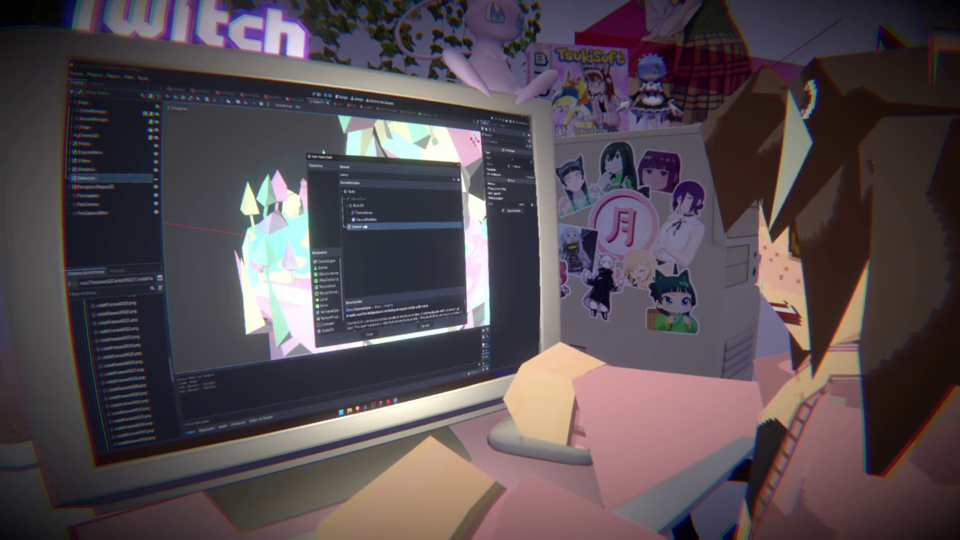
{"action": "left_click", "coordinate": [370, 333]}
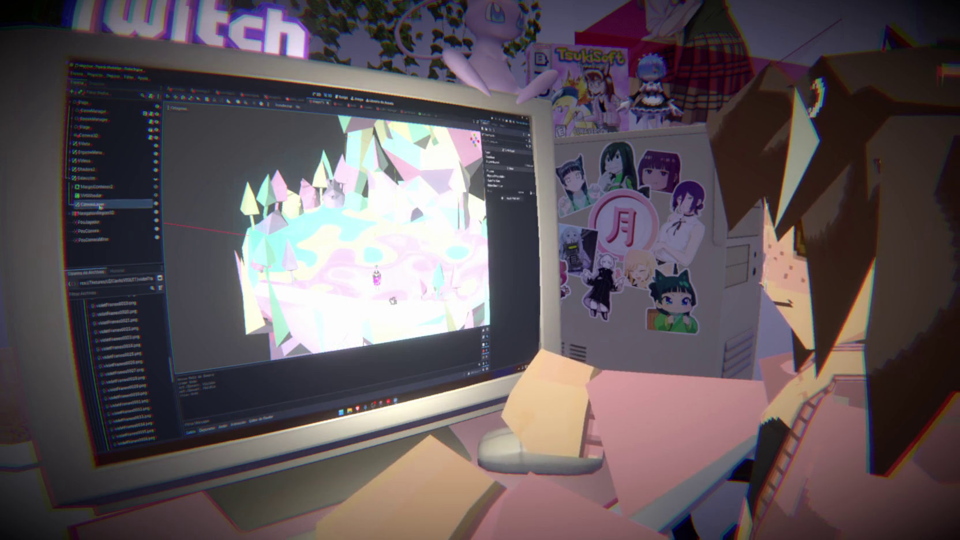
{"action": "left_click_drag", "start_coordinate": [89, 179], "coordinate": [88, 176]}
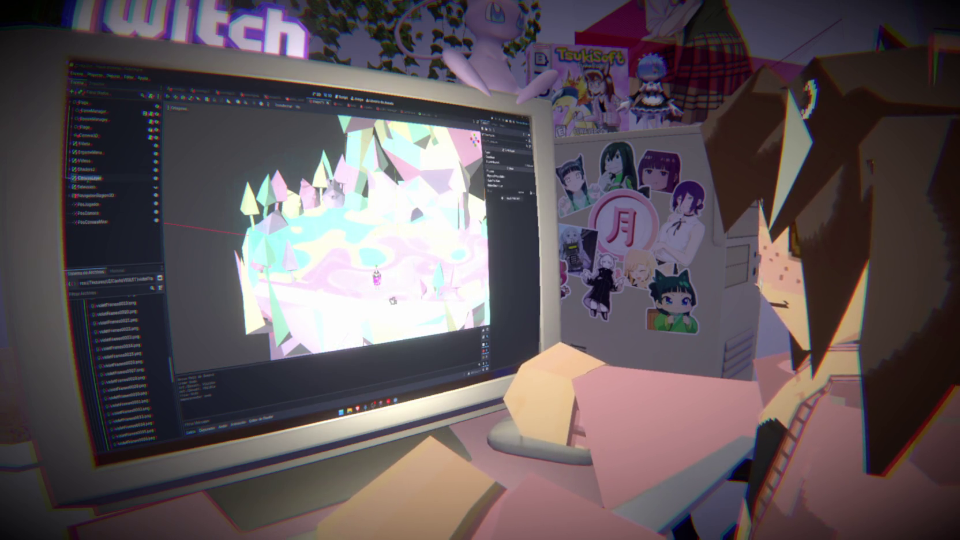
{"action": "key", "text": "F2"}
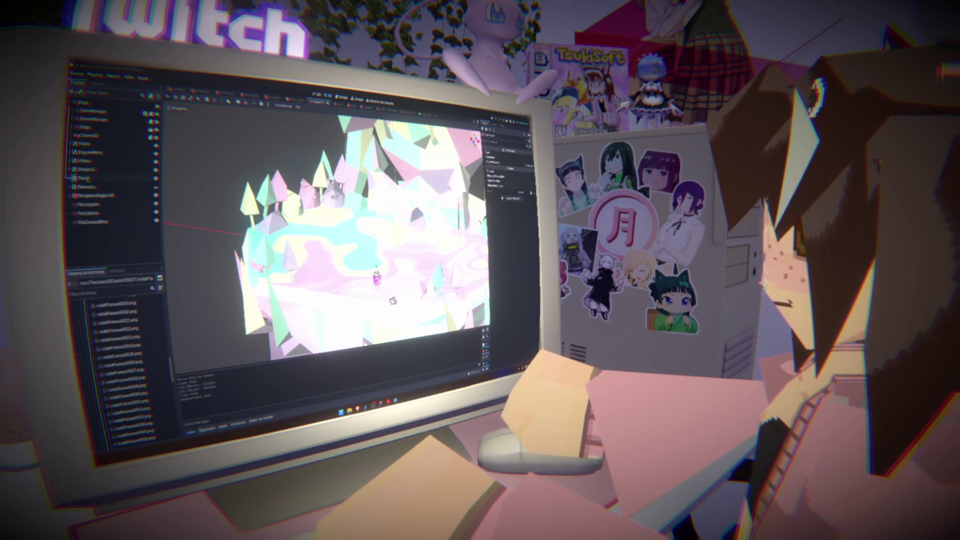
{"action": "type", "text": "UI"}
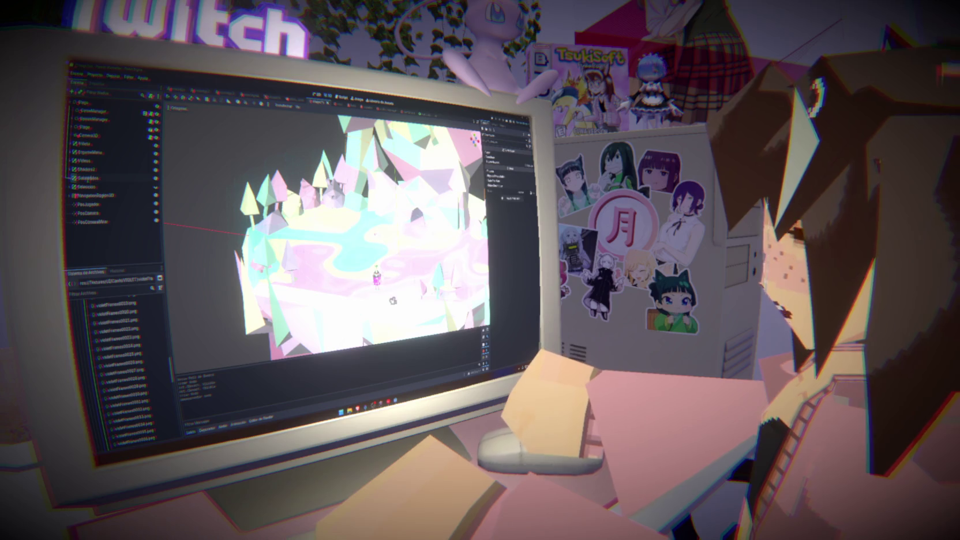
{"action": "key", "text": "Return"}
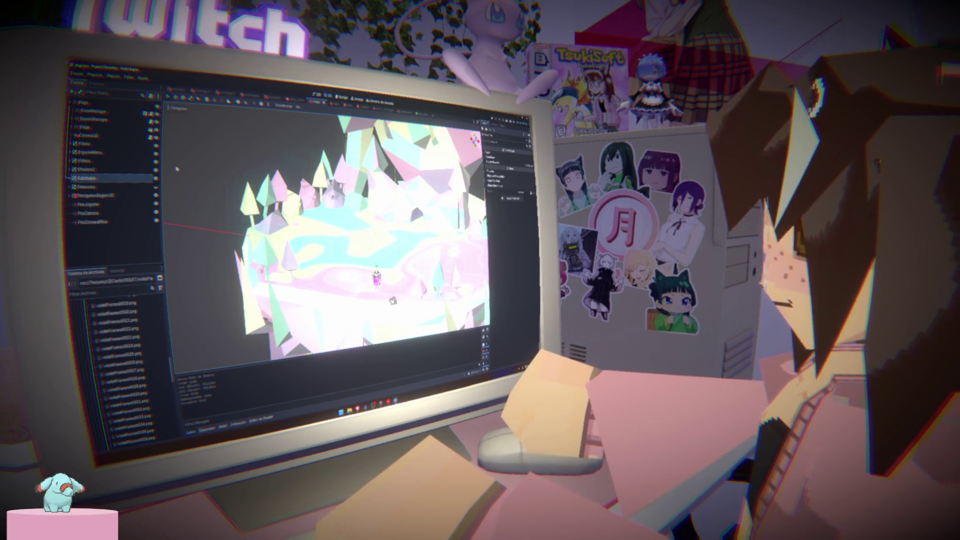
{"action": "left_click", "coordinate": [338, 97]}
{"action": "left_click", "coordinate": [316, 95]}
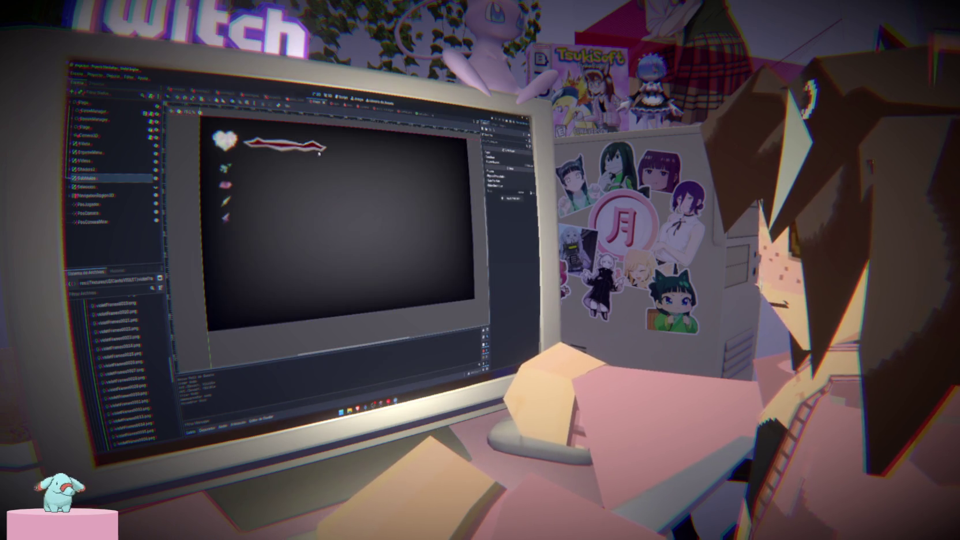
Add a MarginContainer under Subtitulos, set it to Full Rect and adjust its margins.
{"action": "right_click", "coordinate": [90, 178]}
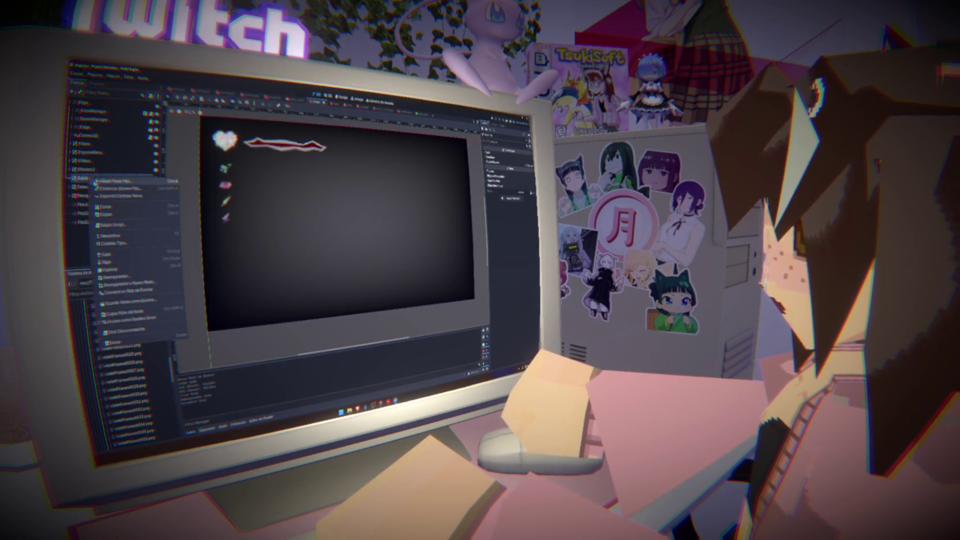
{"action": "left_click", "coordinate": [139, 182]}
{"action": "key", "text": "Return"}
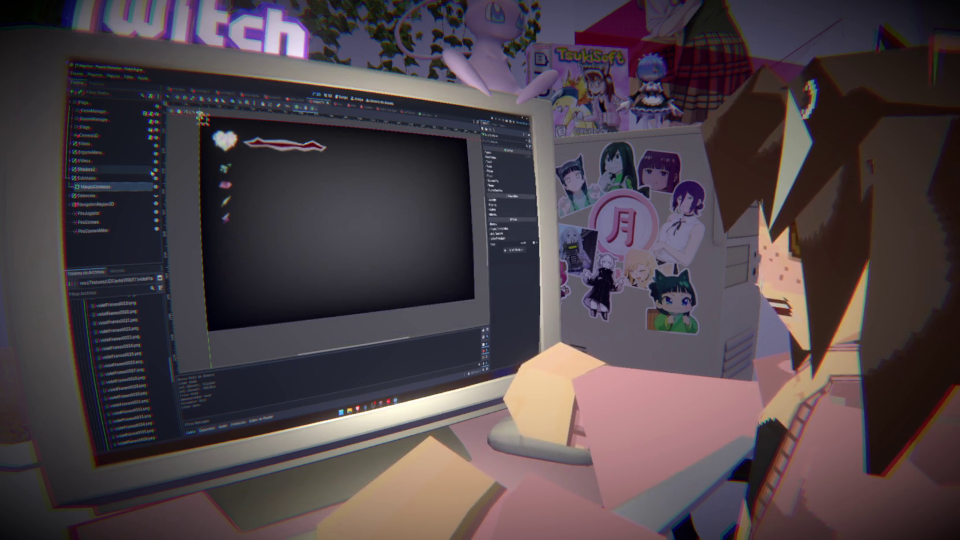
{"action": "left_click", "coordinate": [297, 108]}
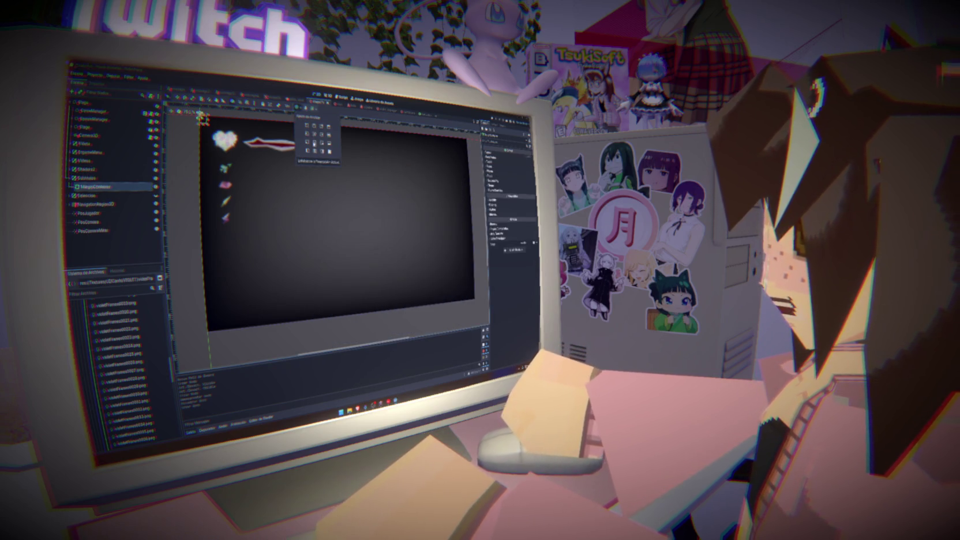
{"action": "left_click", "coordinate": [329, 152]}
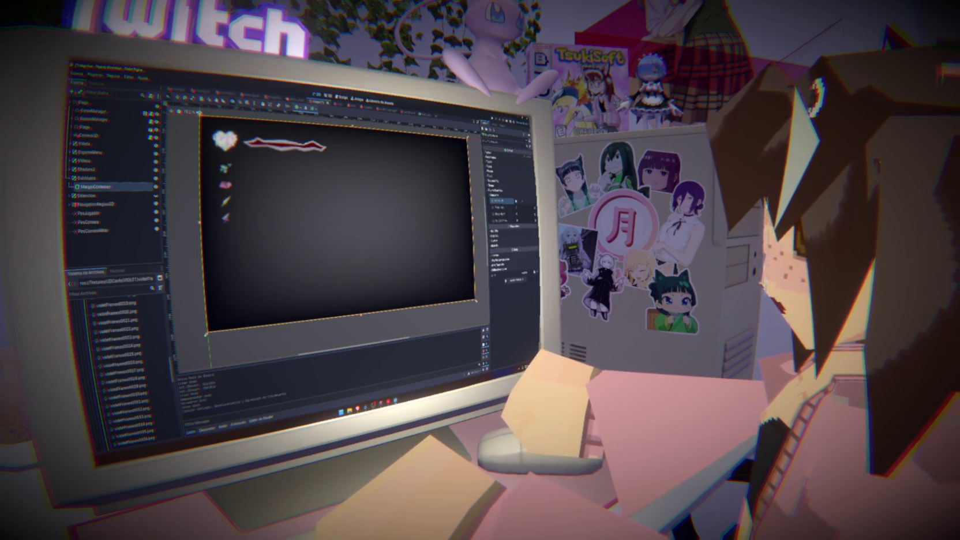
{"action": "left_click", "coordinate": [523, 210]}
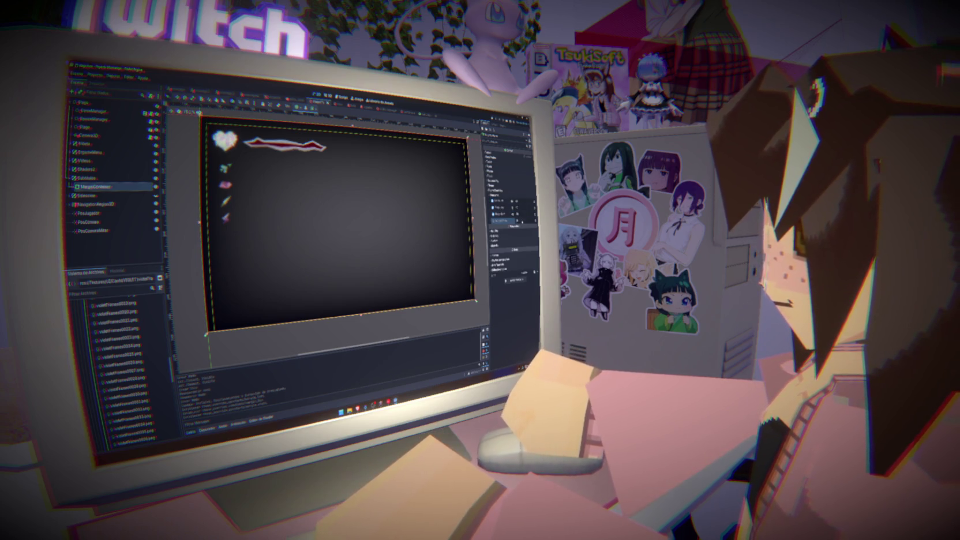
{"action": "left_click", "coordinate": [508, 221]}
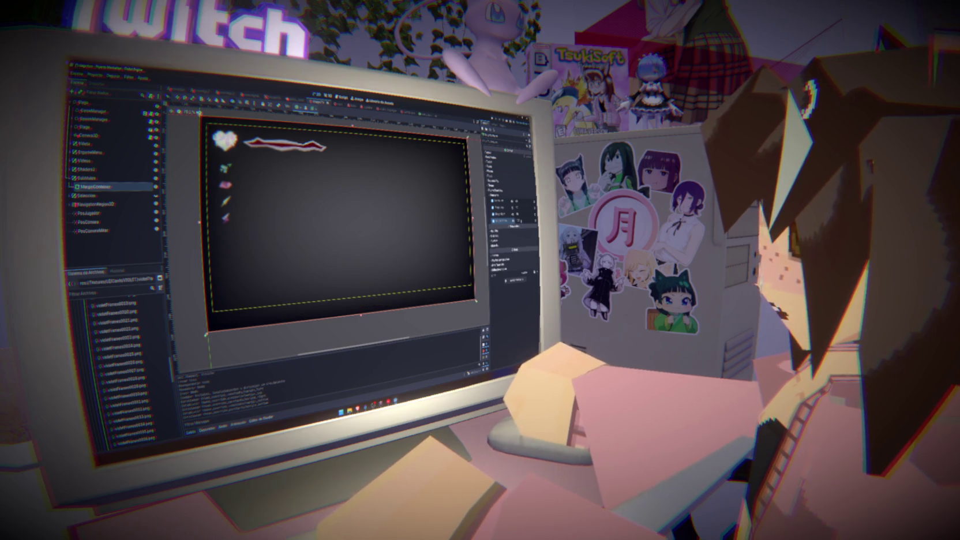
Add a Label inside the MarginContainer and set its anchor preset to Full Rect.
{"action": "right_click", "coordinate": [121, 188]}
{"action": "left_click", "coordinate": [144, 176]}
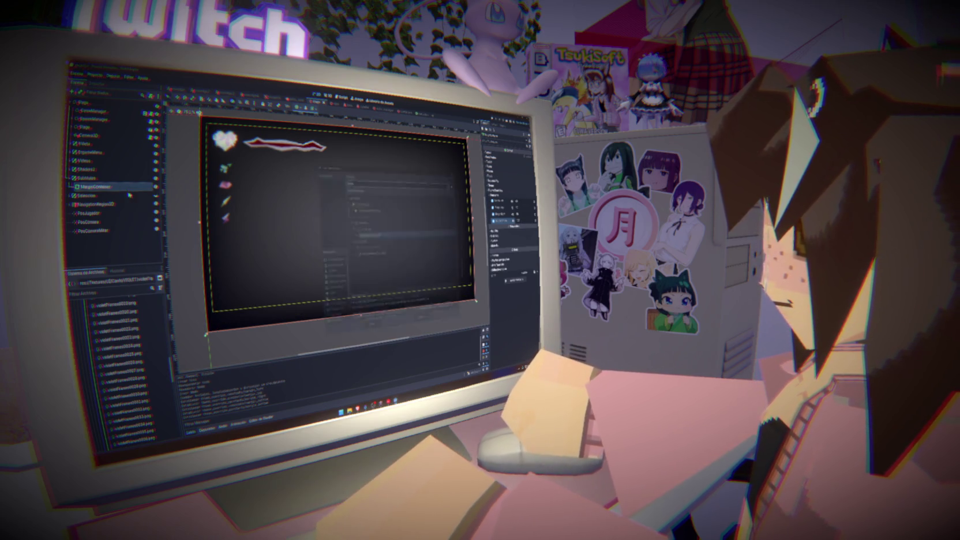
{"action": "type", "text": "lab"}
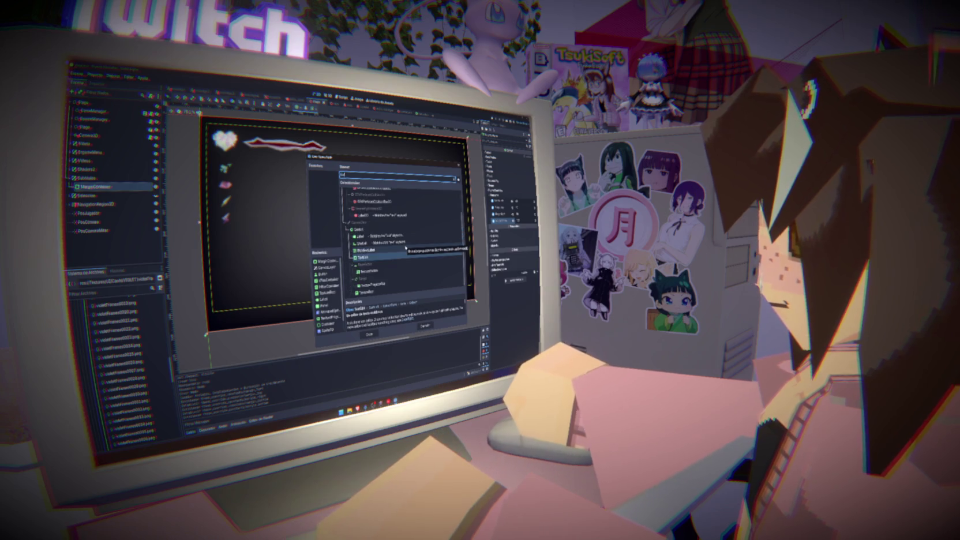
{"action": "key", "text": "BackSpace"}
{"action": "key", "text": "BackSpace"}
{"action": "key", "text": "BackSpace"}
{"action": "type", "text": "l"}
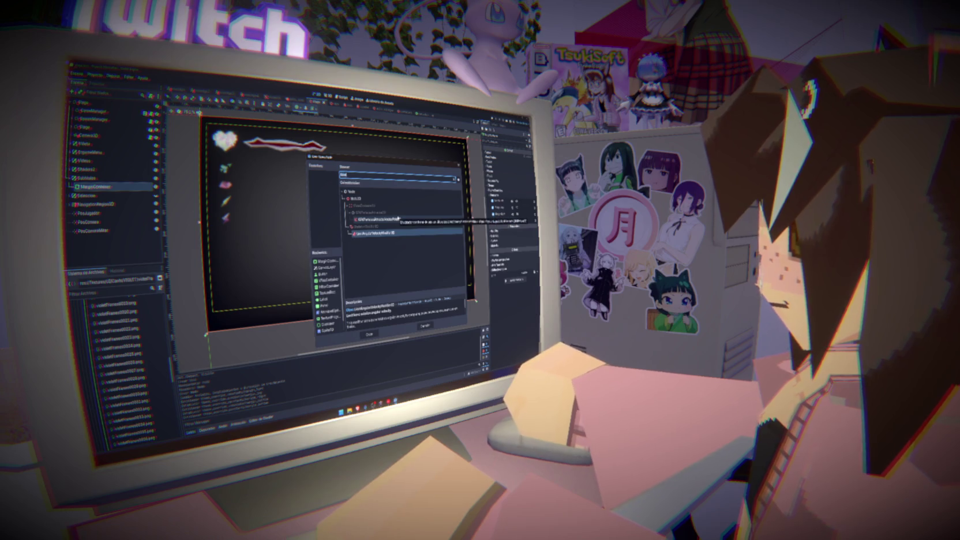
{"action": "type", "text": "abel"}
{"action": "key", "text": "Return"}
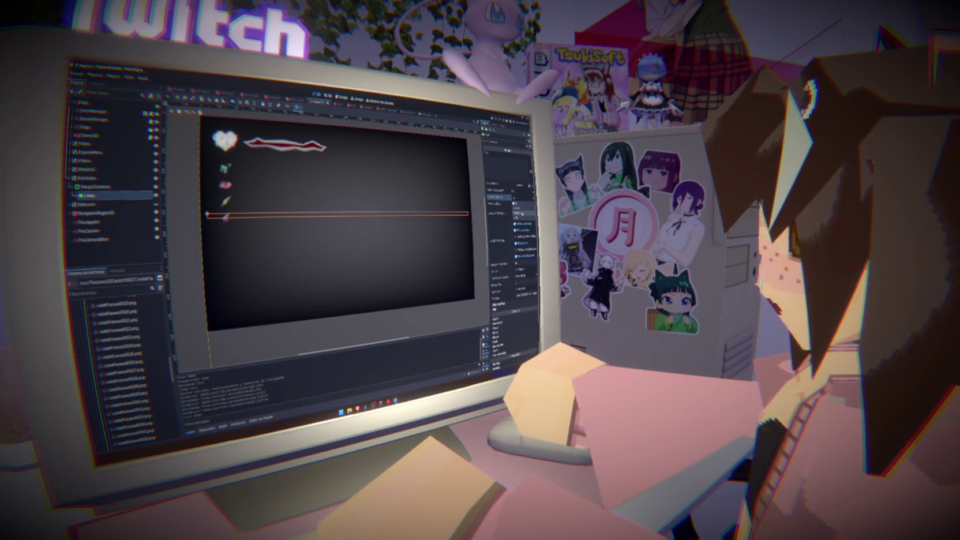
{"action": "left_click", "coordinate": [298, 108]}
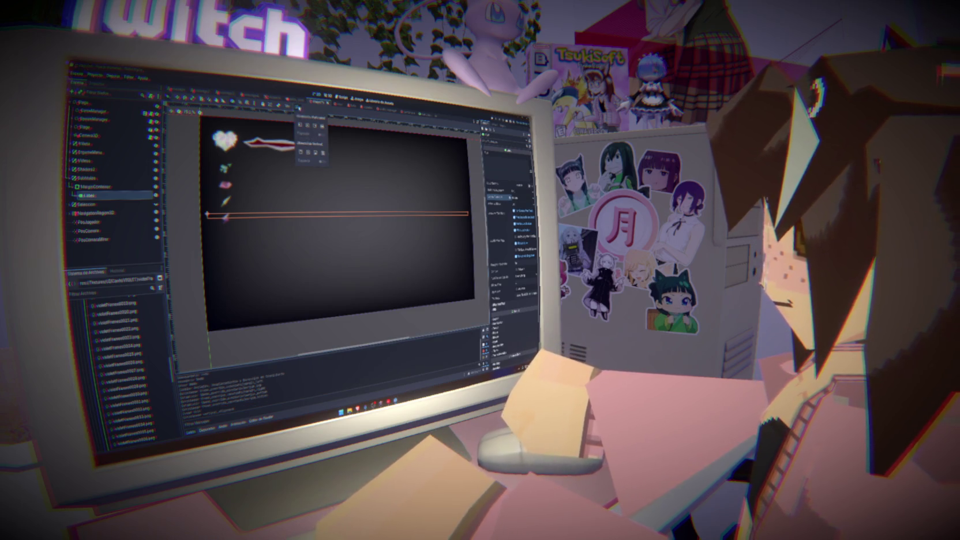
{"action": "left_click", "coordinate": [323, 153]}
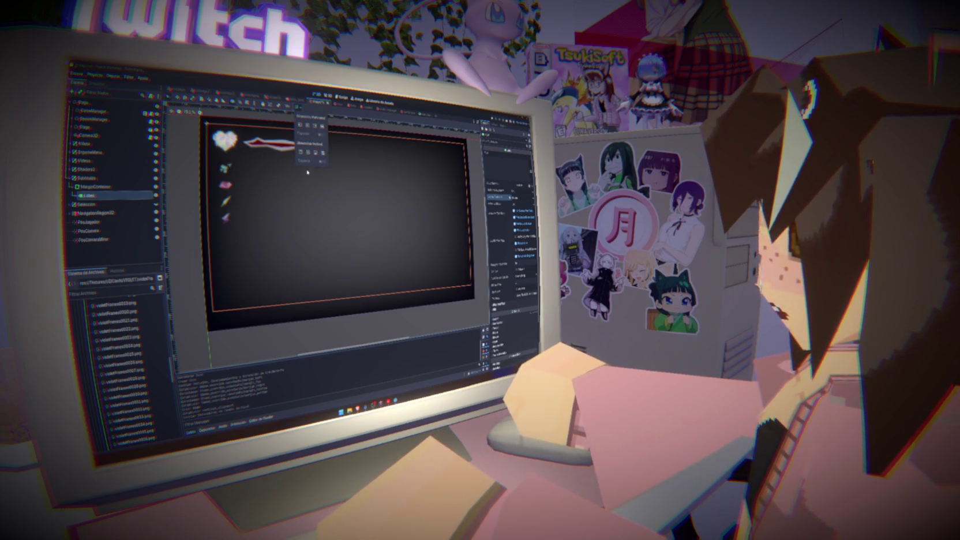
{"action": "left_click", "coordinate": [506, 168]}
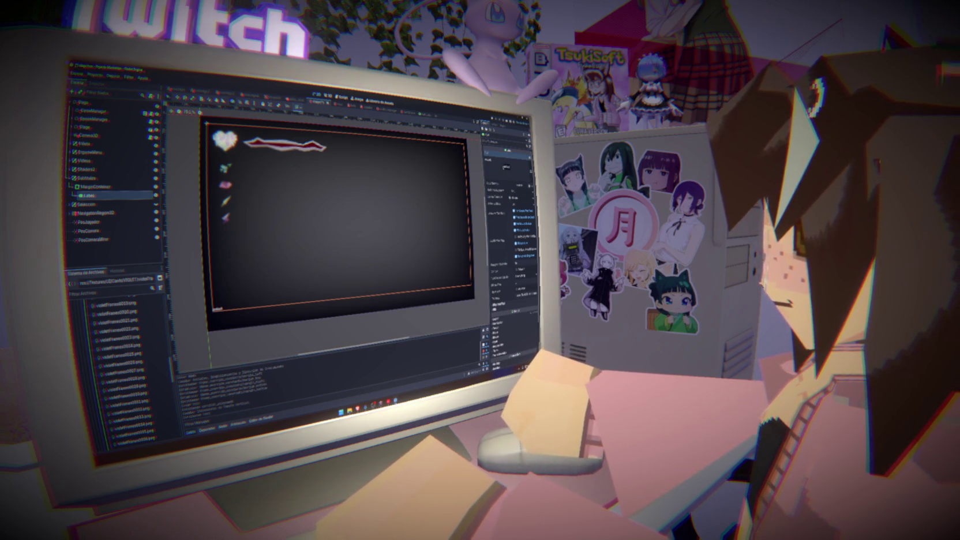
Centre the Label text horizontally and align it to the bottom.
{"action": "left_click", "coordinate": [517, 190]}
{"action": "left_click", "coordinate": [517, 199]}
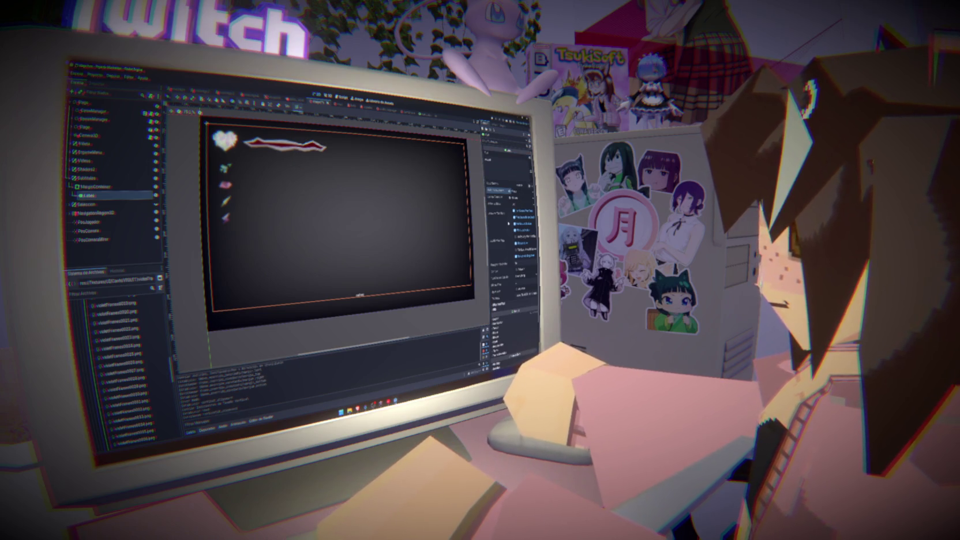
{"action": "left_click", "coordinate": [518, 190]}
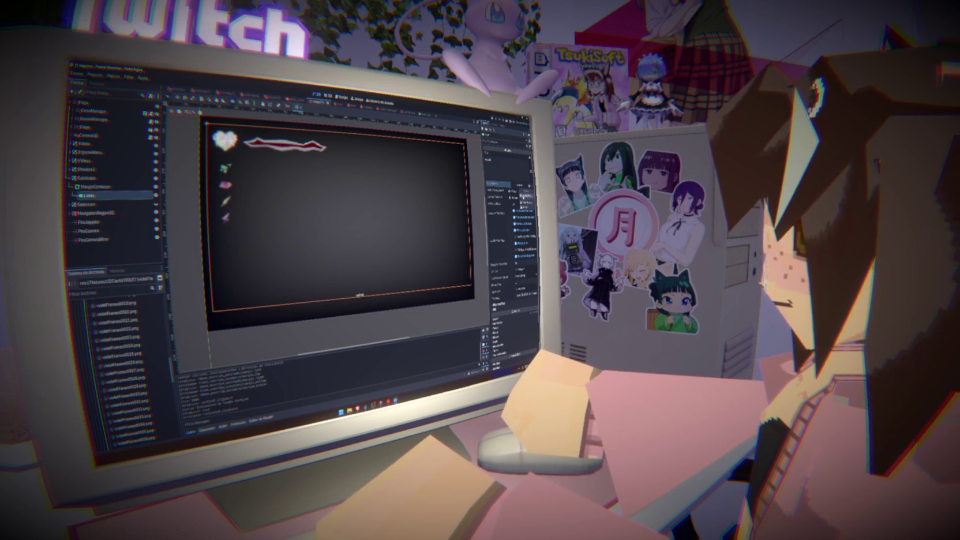
{"action": "left_click", "coordinate": [525, 203]}
Load a custom font for the Label and enter placeholder text 'ashash'.
{"action": "left_click", "coordinate": [498, 184]}
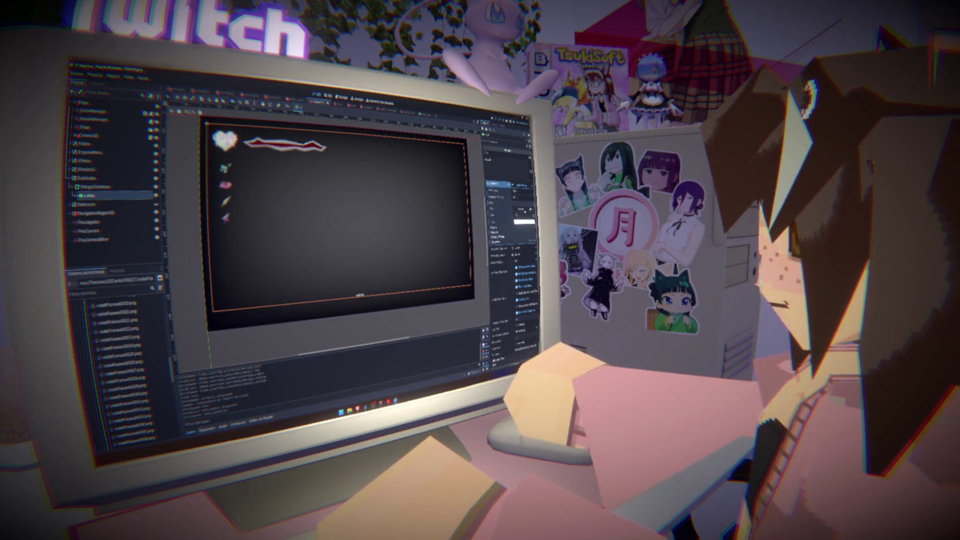
{"action": "left_click", "coordinate": [522, 218]}
{"action": "left_click", "coordinate": [526, 232]}
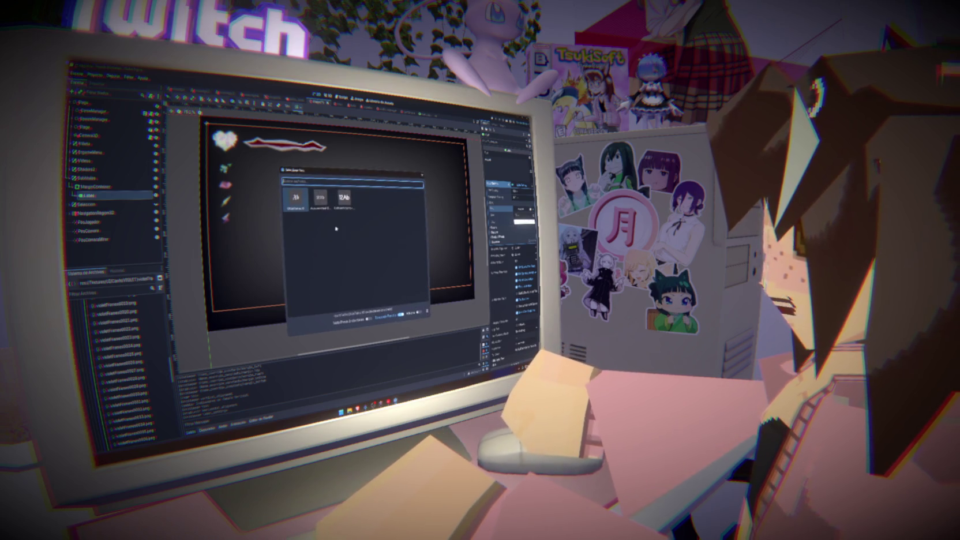
{"action": "left_click", "coordinate": [321, 198]}
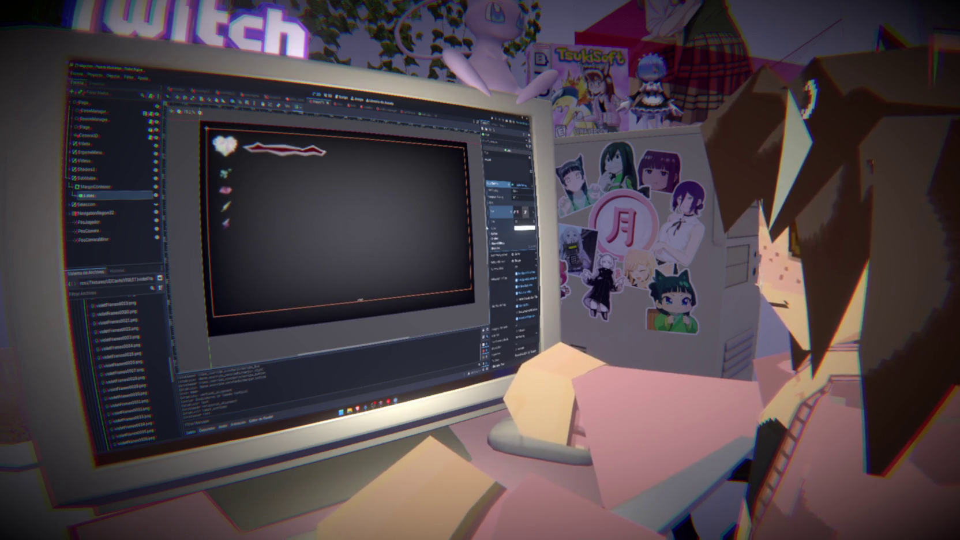
{"action": "type", "text": "ashash"}
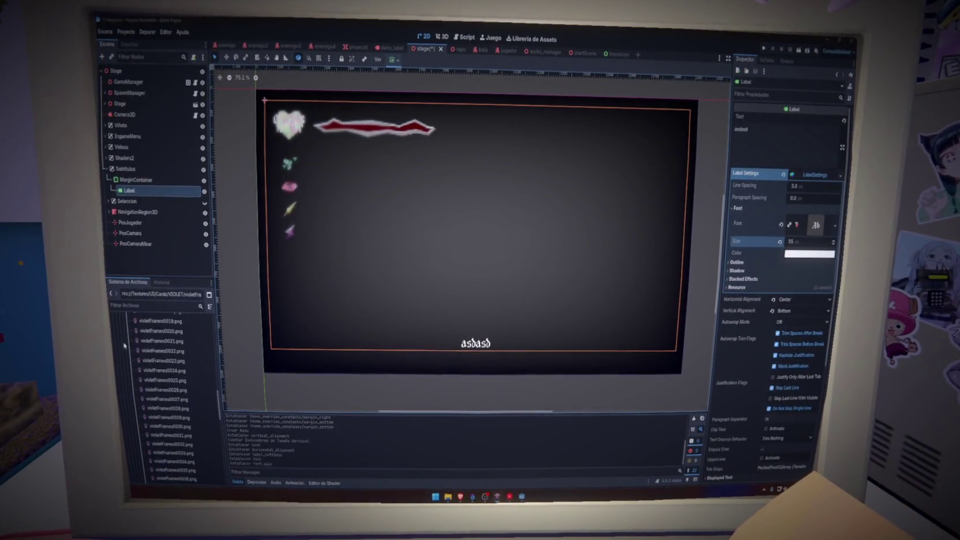
Replace the label text with 'Erase una vez,' and set its font size to 50.
{"action": "key", "text": "ctrl+a"}
{"action": "type", "text": "Erase una vez,"}
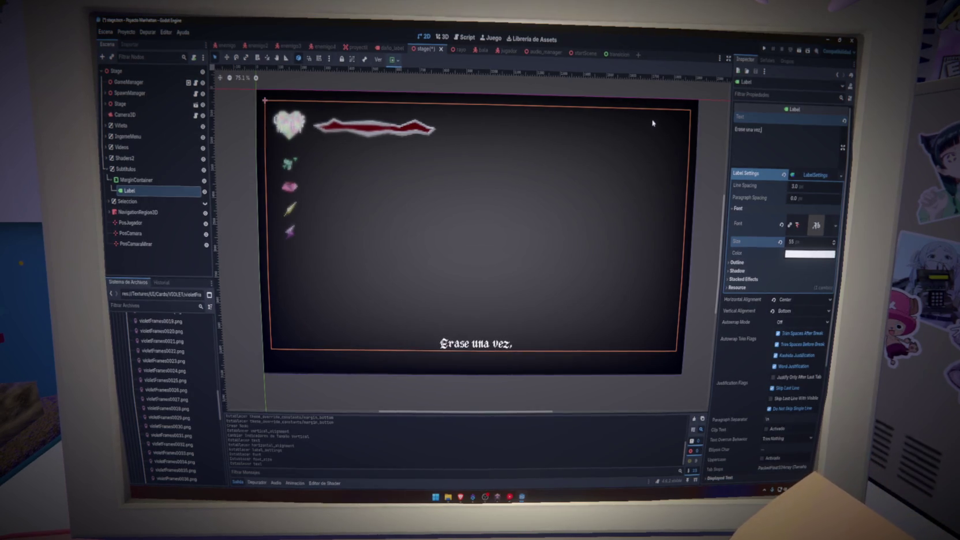
{"action": "left_click", "coordinate": [804, 241]}
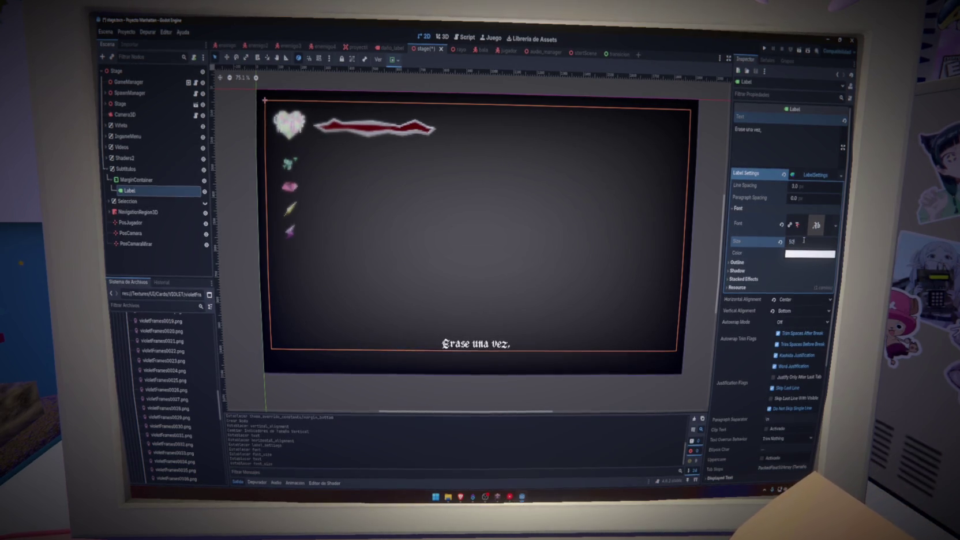
{"action": "key", "text": "Return"}
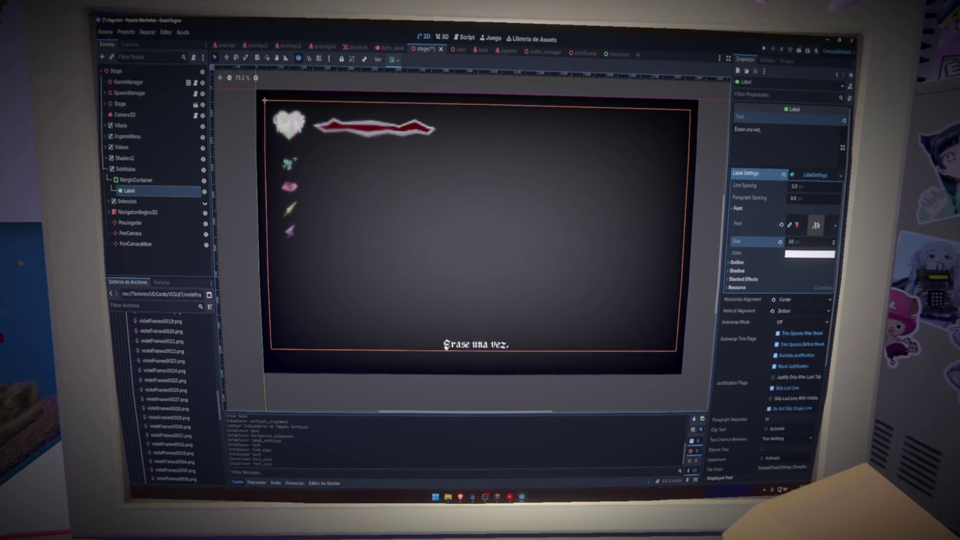
{"action": "left_click", "coordinate": [747, 271]}
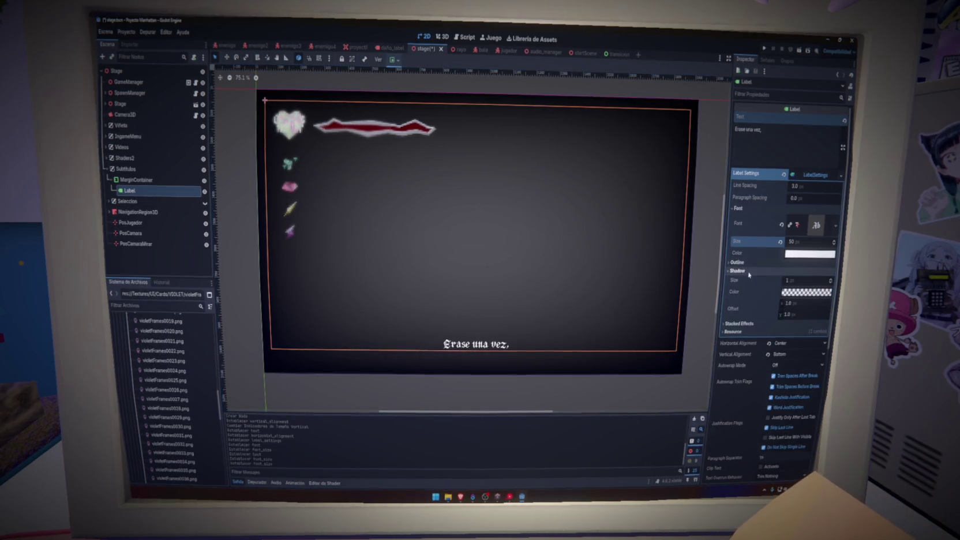
Set the label shadow size to 145 and its colour to #00000050.
{"action": "left_click", "coordinate": [789, 280]}
{"action": "type", "text": "145"}
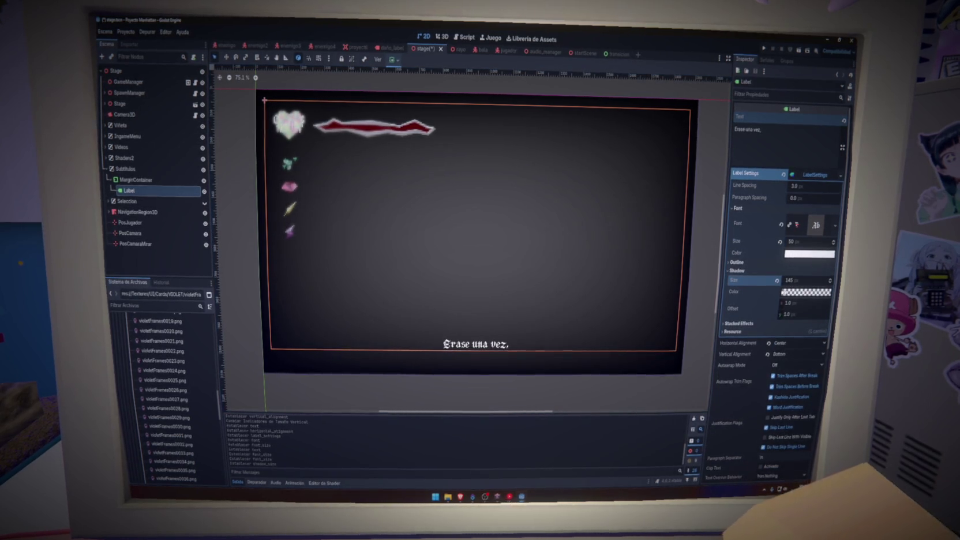
{"action": "left_click", "coordinate": [805, 292]}
{"action": "type", "text": "00000050"}
{"action": "key", "text": "Return"}
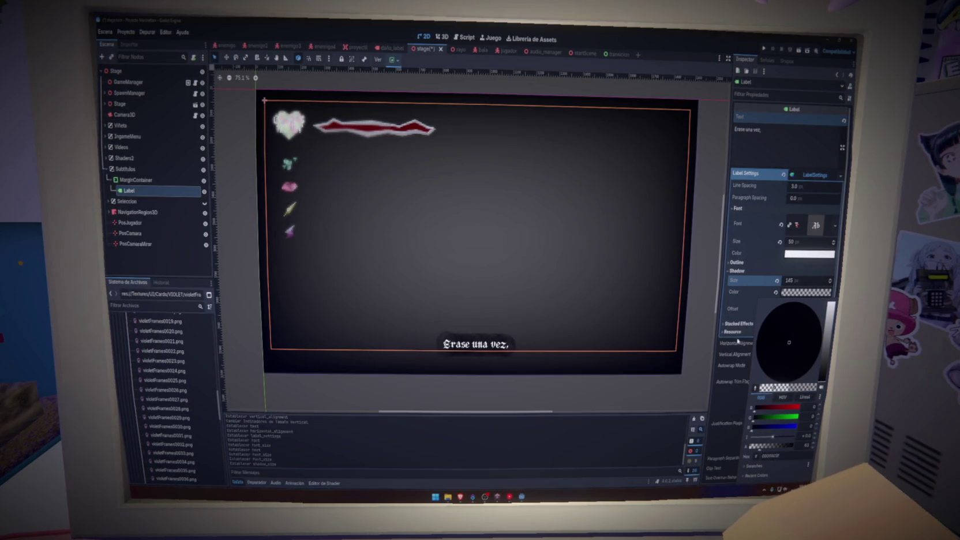
{"action": "left_click", "coordinate": [753, 303]}
Shrink the shadow size to 90 and frame the subtitle label in the canvas.
{"action": "left_click_drag", "start_coordinate": [811, 285], "coordinate": [785, 285]}
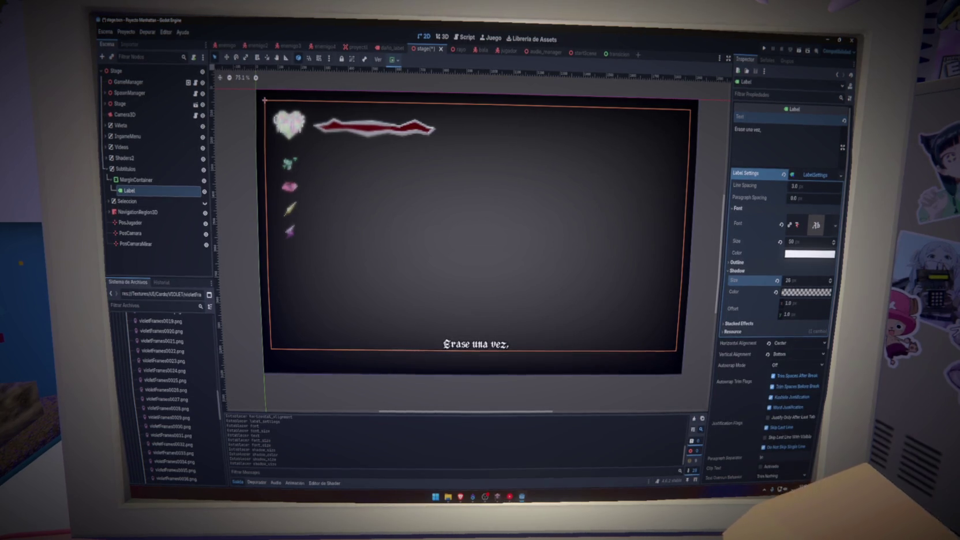
{"action": "key", "text": "super"}
{"action": "key", "text": "Escape"}
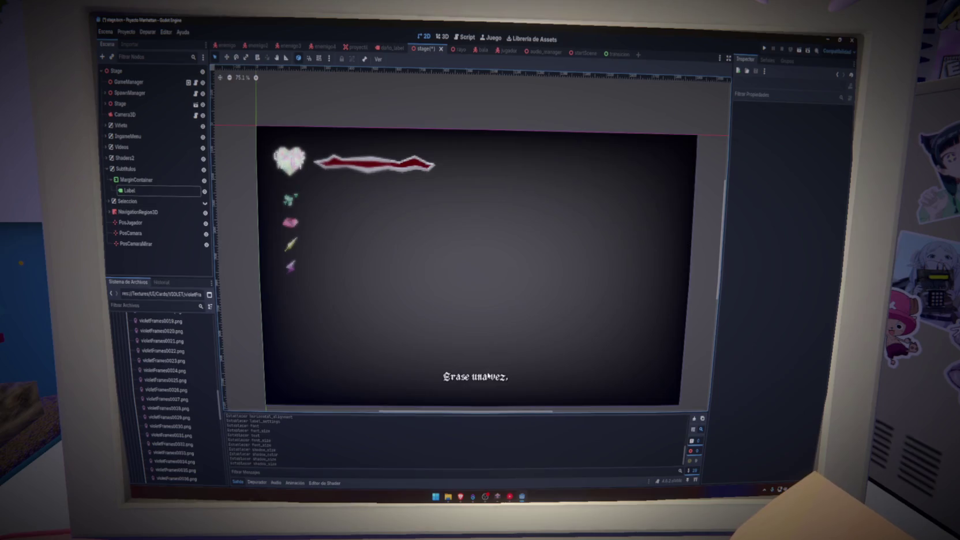
{"action": "scroll", "coordinate": [483, 306], "scroll_direction": "down", "scroll_amount": 3}
{"action": "key", "text": "shift+f"}
{"action": "scroll", "coordinate": [485, 317], "scroll_direction": "down", "scroll_amount": 5}
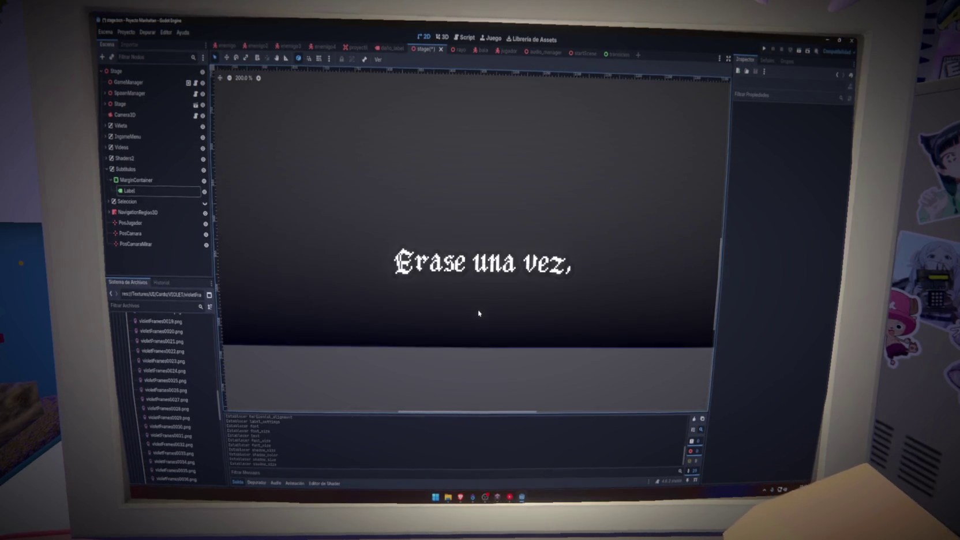
Reduce the shadow size to 13 px and raise the shadow colour alpha to #00000083.
{"action": "left_click", "coordinate": [166, 196]}
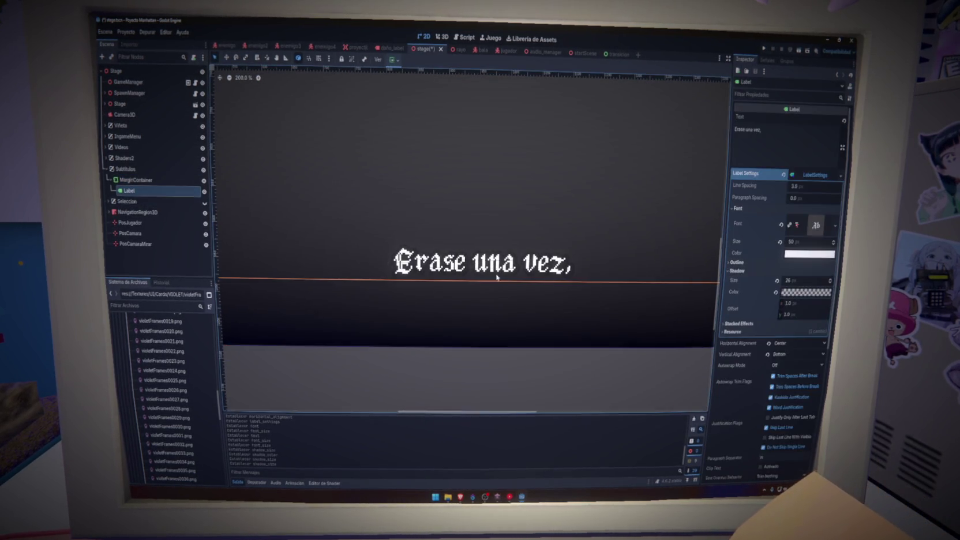
{"action": "left_click_drag", "start_coordinate": [805, 280], "coordinate": [796, 281]}
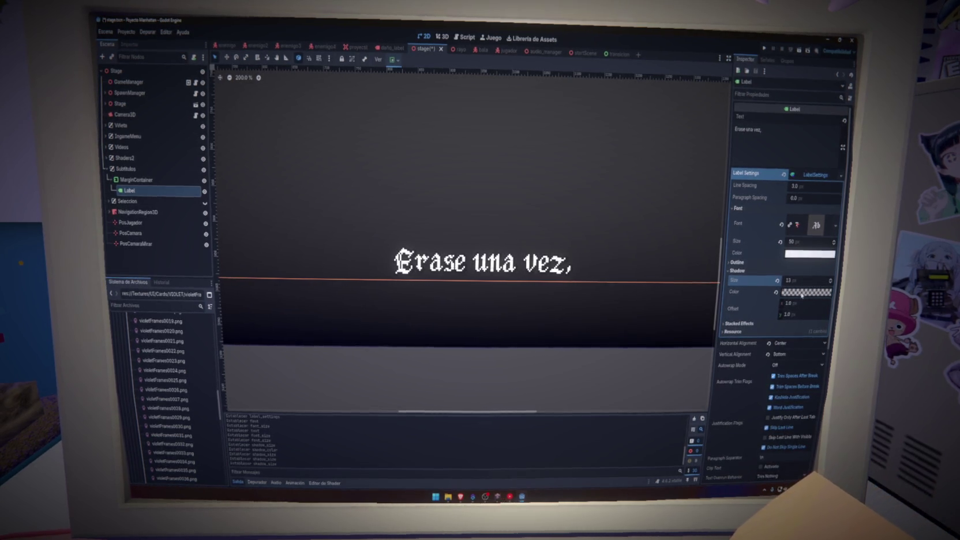
{"action": "left_click", "coordinate": [796, 292]}
{"action": "left_click_drag", "start_coordinate": [762, 450], "coordinate": [772, 450]}
{"action": "left_click", "coordinate": [510, 368]}
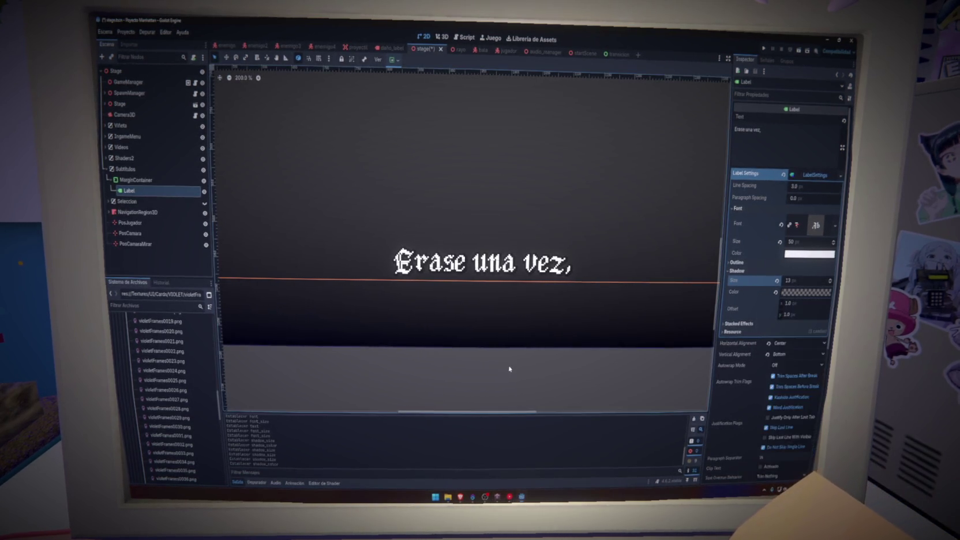
{"action": "scroll", "coordinate": [484, 343], "scroll_direction": "down", "scroll_amount": 5}
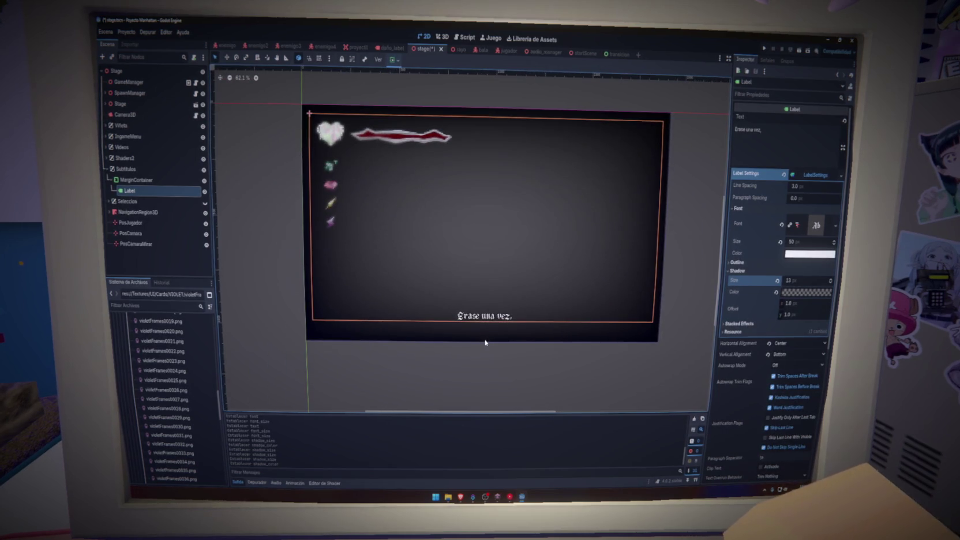
{"action": "scroll", "coordinate": [485, 343], "scroll_direction": "down", "scroll_amount": 2}
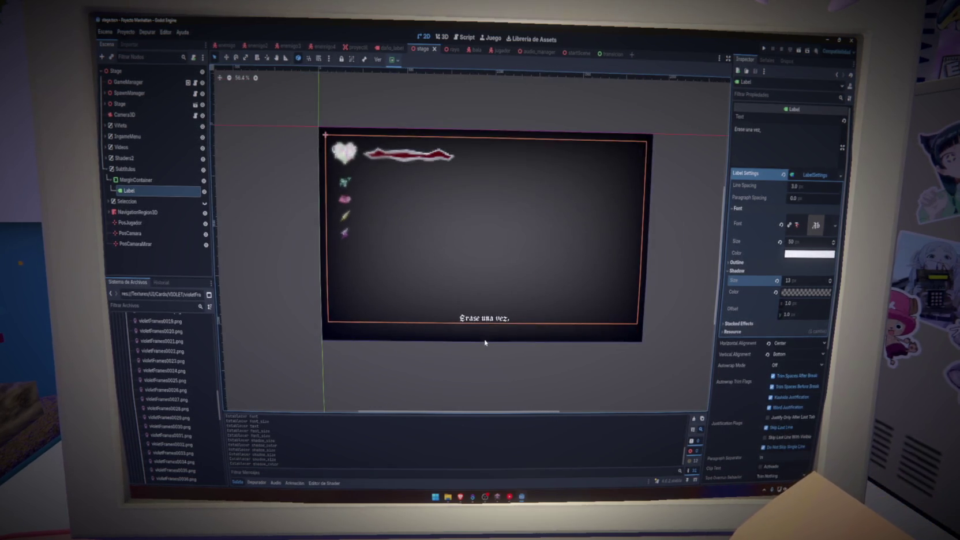
{"action": "scroll", "coordinate": [480, 316], "scroll_direction": "up", "scroll_amount": 1}
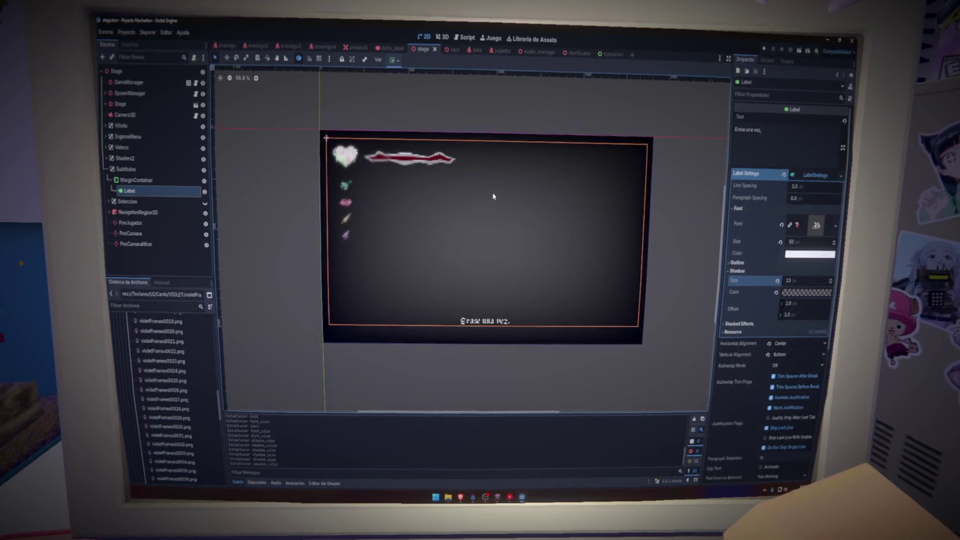
{"action": "scroll", "coordinate": [476, 290], "scroll_direction": "up", "scroll_amount": 1}
{"action": "scroll", "coordinate": [530, 258], "scroll_direction": "up", "scroll_amount": 1}
{"action": "scroll", "coordinate": [508, 262], "scroll_direction": "up", "scroll_amount": 1}
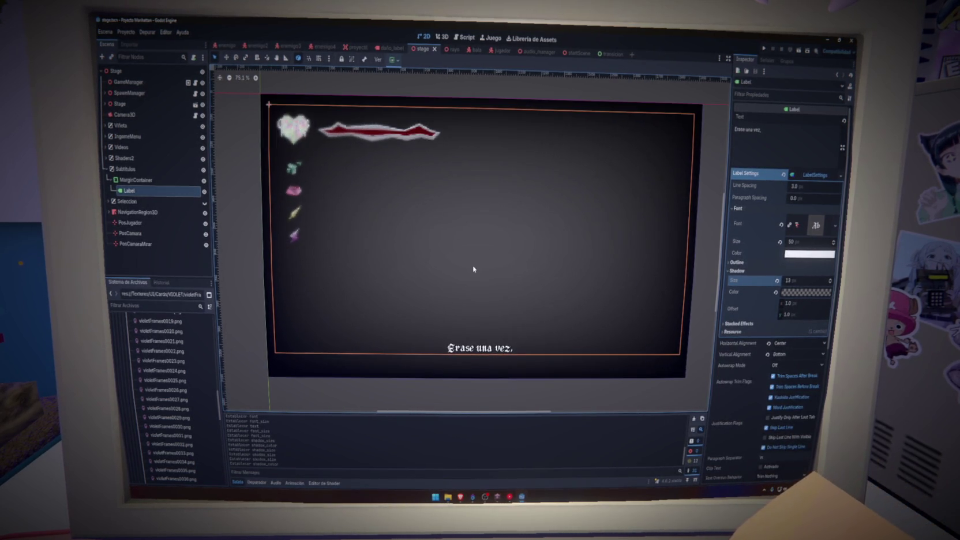
{"action": "scroll", "coordinate": [465, 248], "scroll_direction": "down", "scroll_amount": 1}
{"action": "scroll", "coordinate": [476, 235], "scroll_direction": "up", "scroll_amount": 1}
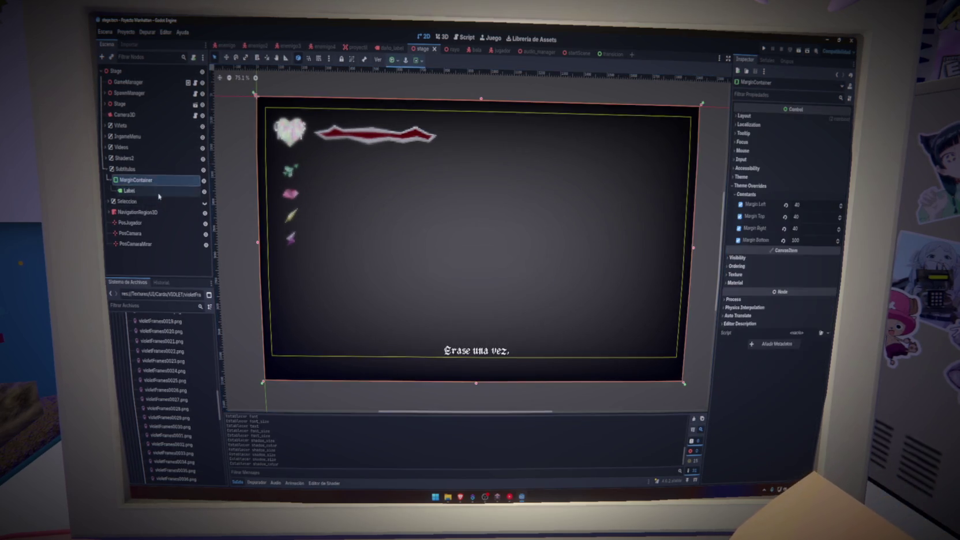
{"action": "scroll", "coordinate": [487, 375], "scroll_direction": "up", "scroll_amount": 2}
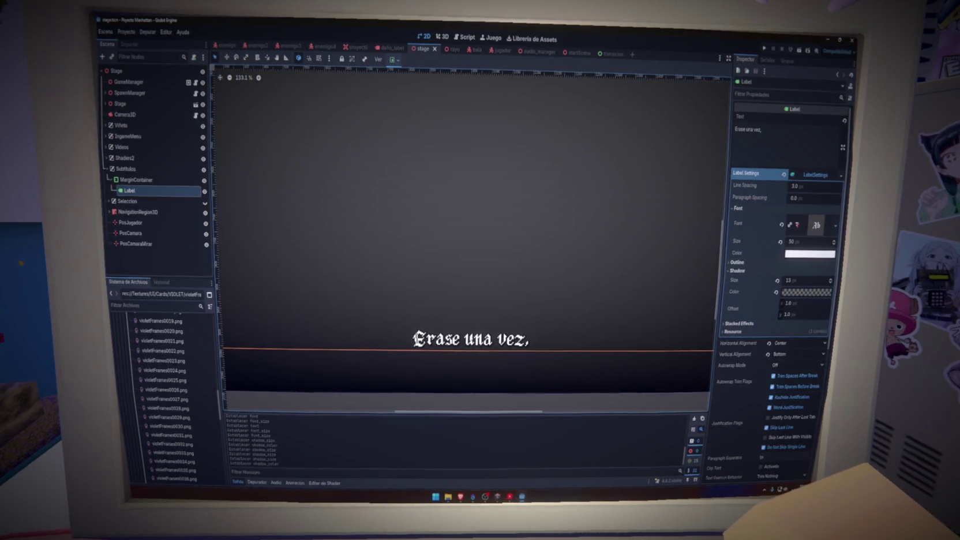
{"action": "scroll", "coordinate": [489, 367], "scroll_direction": "up", "scroll_amount": 8}
{"action": "scroll", "coordinate": [489, 367], "scroll_direction": "down", "scroll_amount": 2}
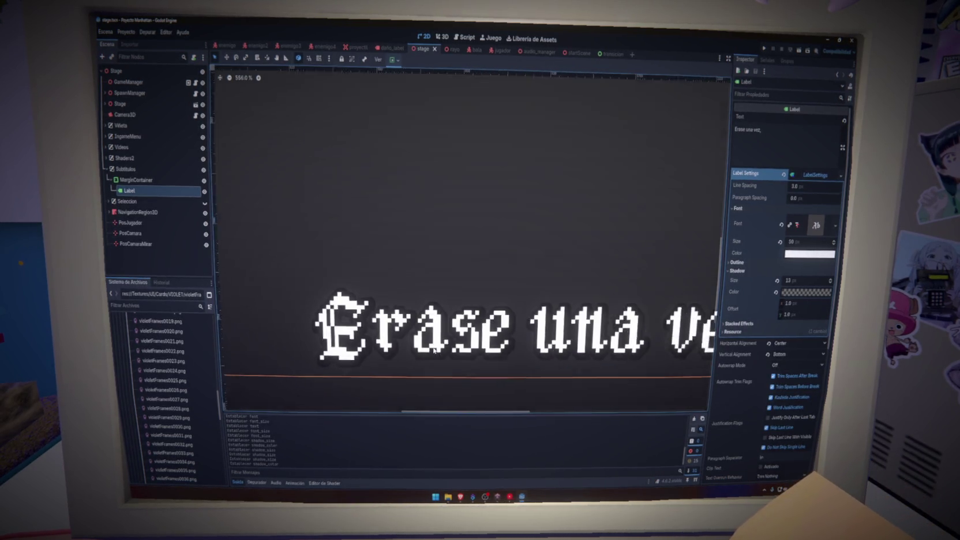
{"action": "scroll", "coordinate": [461, 364], "scroll_direction": "up", "scroll_amount": 3}
{"action": "scroll", "coordinate": [439, 362], "scroll_direction": "down", "scroll_amount": 10}
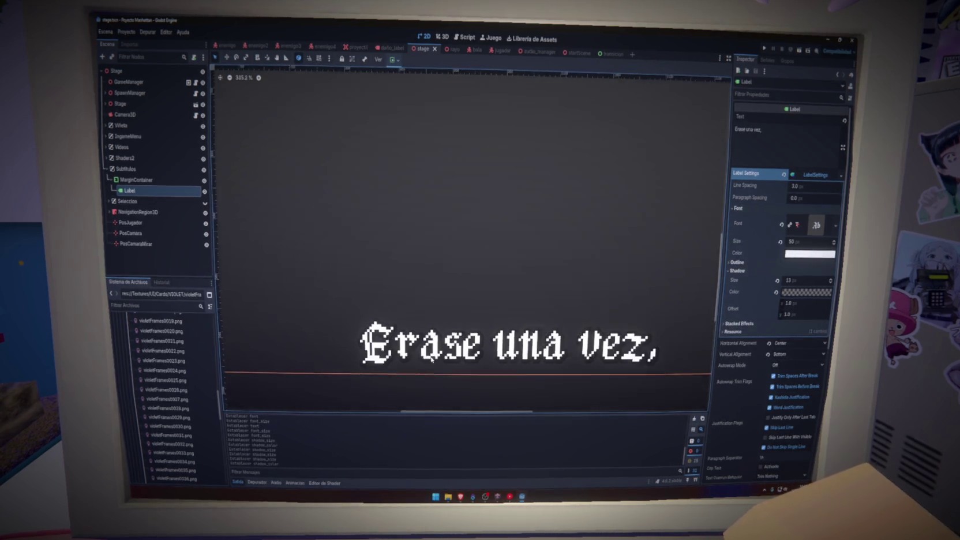
{"action": "scroll", "coordinate": [467, 352], "scroll_direction": "down", "scroll_amount": 1}
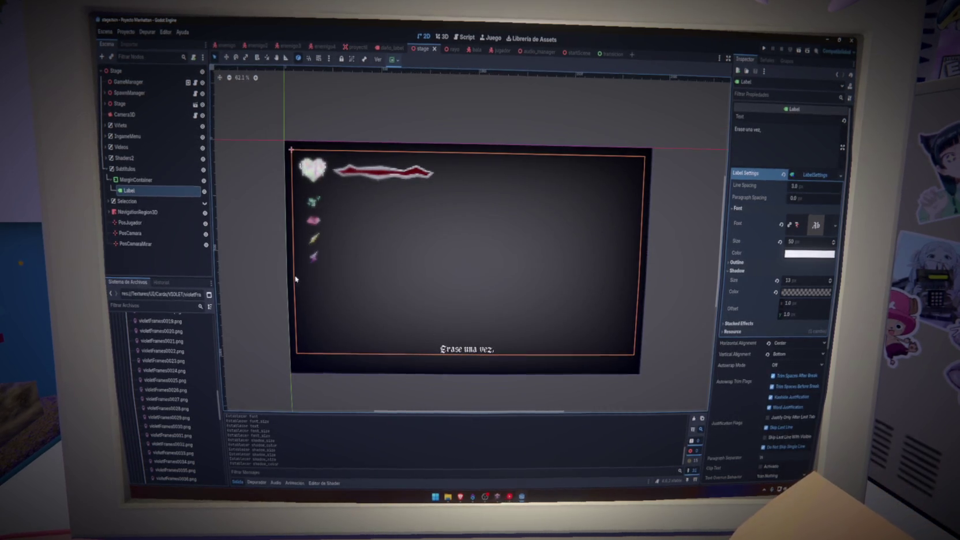
{"action": "left_click", "coordinate": [267, 264]}
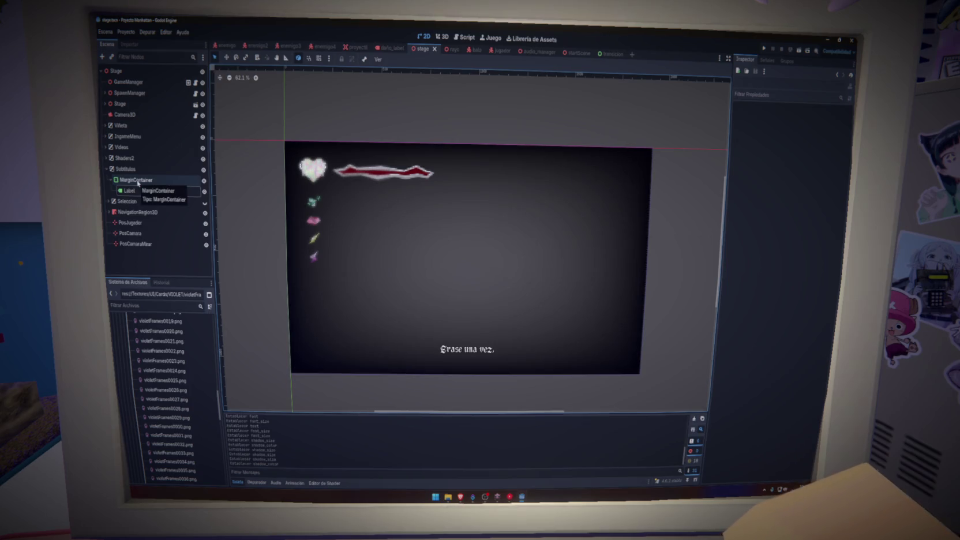
{"action": "left_click", "coordinate": [128, 190]}
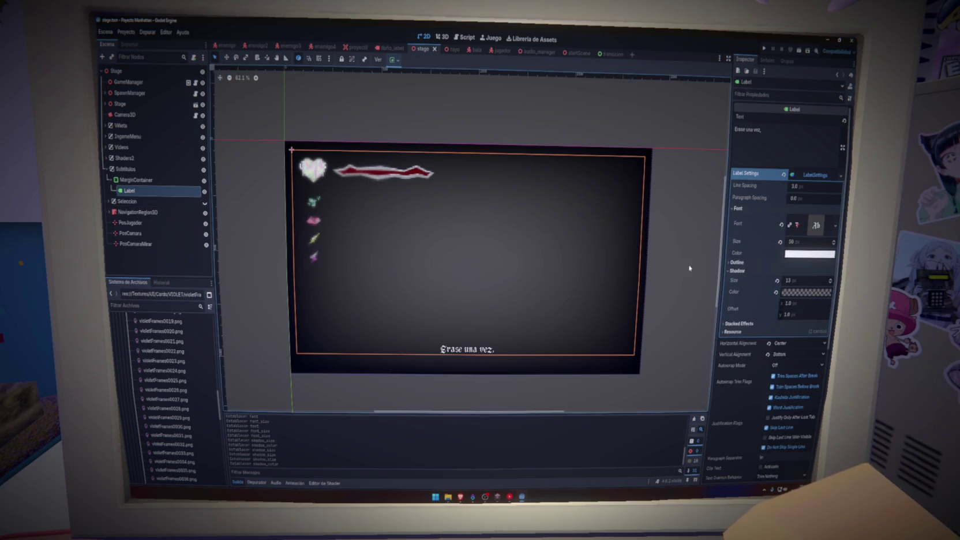
Append filler text to the label and set its Autowrap Mode to Word.
{"action": "left_click", "coordinate": [785, 128]}
{"action": "type", "text": "afe kjlkaj wñdlkajsflñ akwfalñwkfjawf lñakw awfjañl wfja w"}
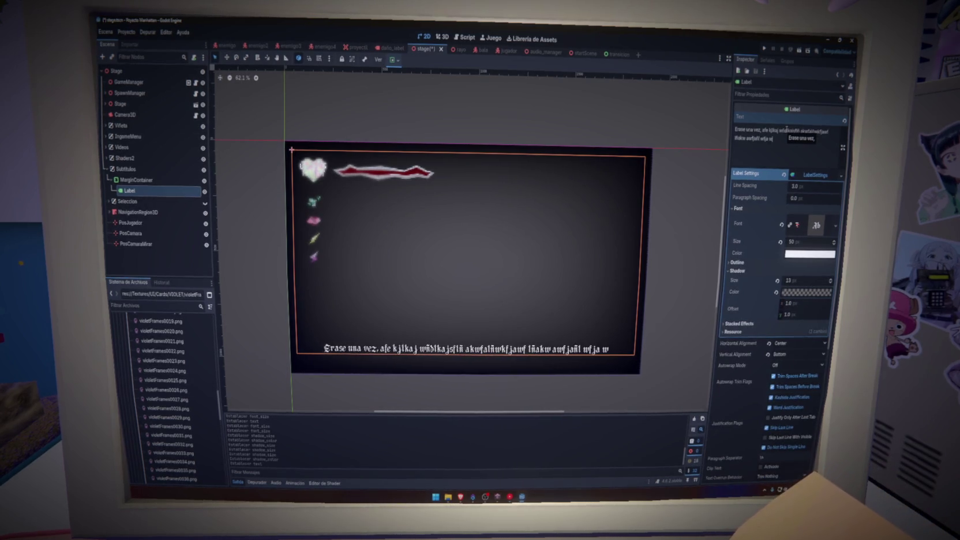
{"action": "type", "text": "fawkl ñfjñla awfa"}
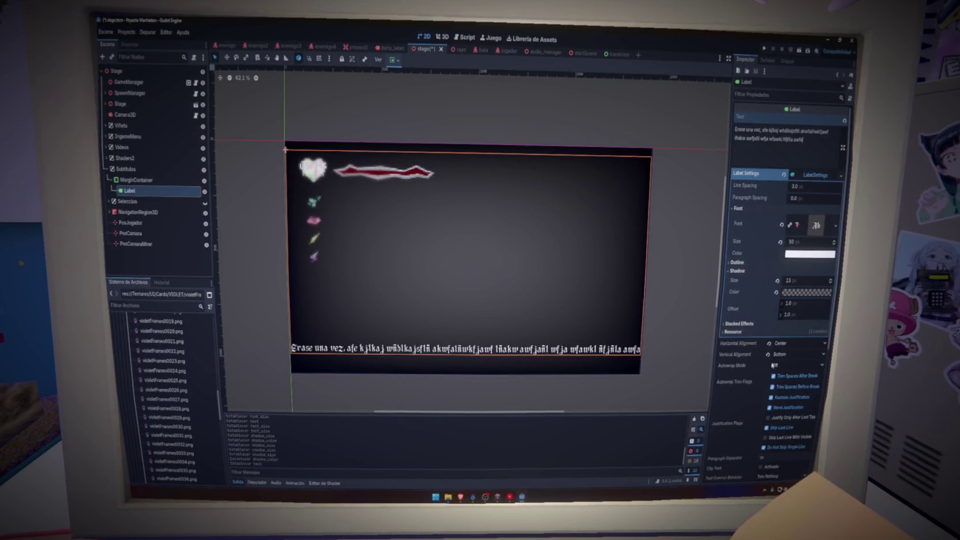
{"action": "scroll", "coordinate": [791, 315], "scroll_direction": "down", "scroll_amount": 3}
{"action": "left_click", "coordinate": [804, 270]}
{"action": "left_click", "coordinate": [795, 298]}
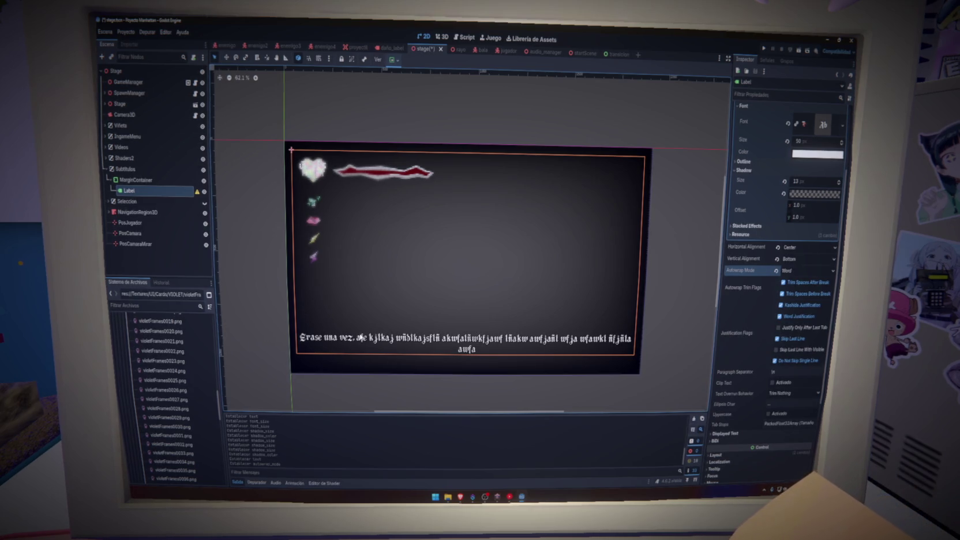
{"action": "left_click", "coordinate": [144, 181]}
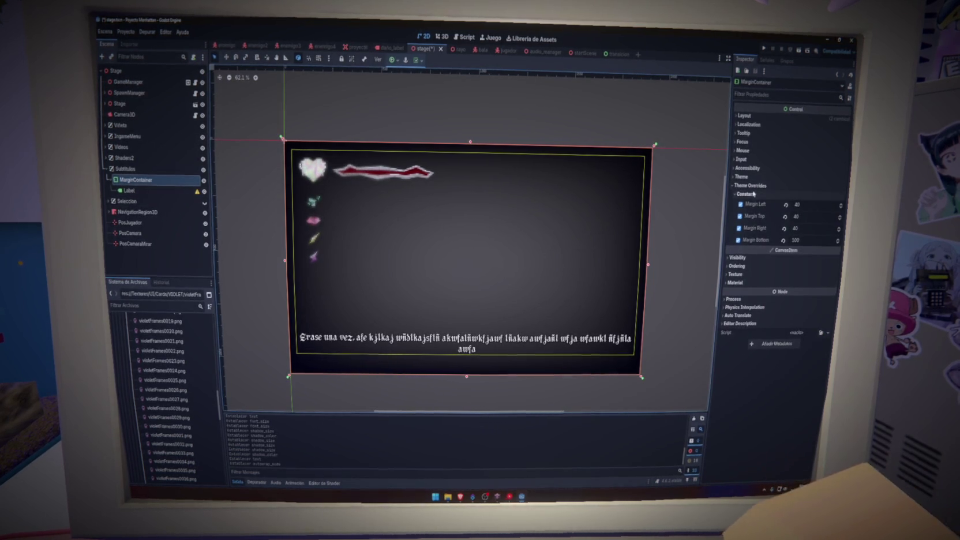
Set the MarginContainer's left and right margins to 120.
{"action": "left_click", "coordinate": [814, 204]}
{"action": "double_click", "coordinate": [813, 203]}
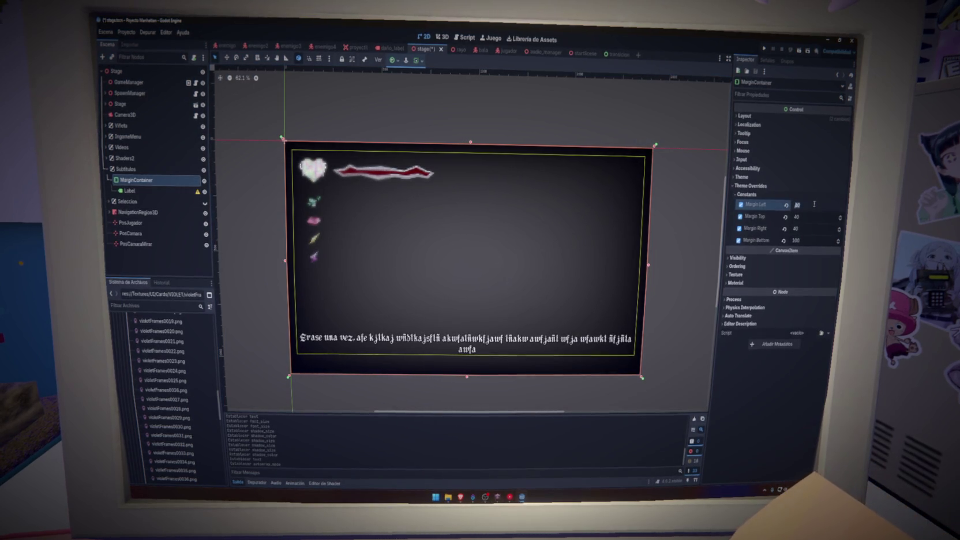
{"action": "type", "text": "120"}
{"action": "key", "text": "Return"}
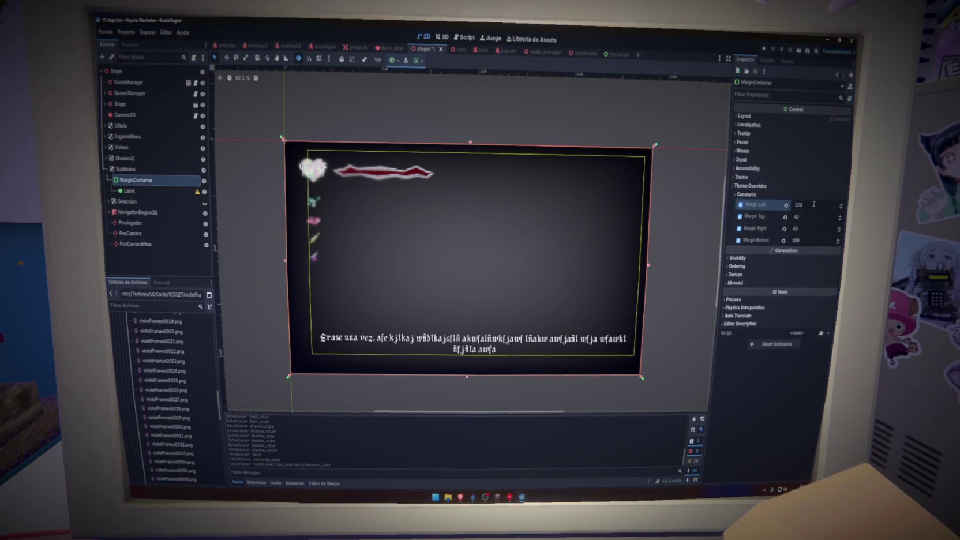
{"action": "left_click", "coordinate": [809, 226]}
{"action": "type", "text": "120"}
{"action": "key", "text": "Return"}
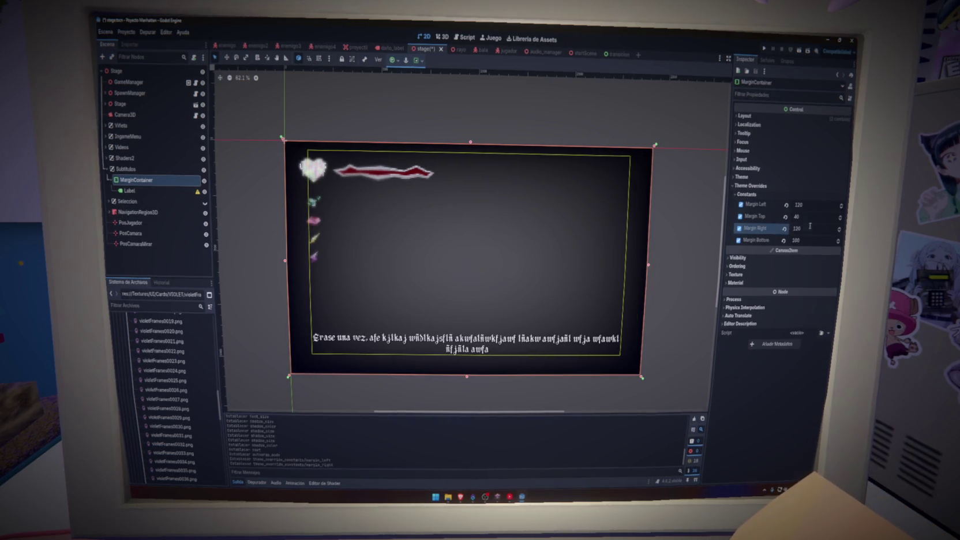
Raise both the right and left margins to 200.
{"action": "double_click", "coordinate": [809, 226]}
{"action": "type", "text": "200"}
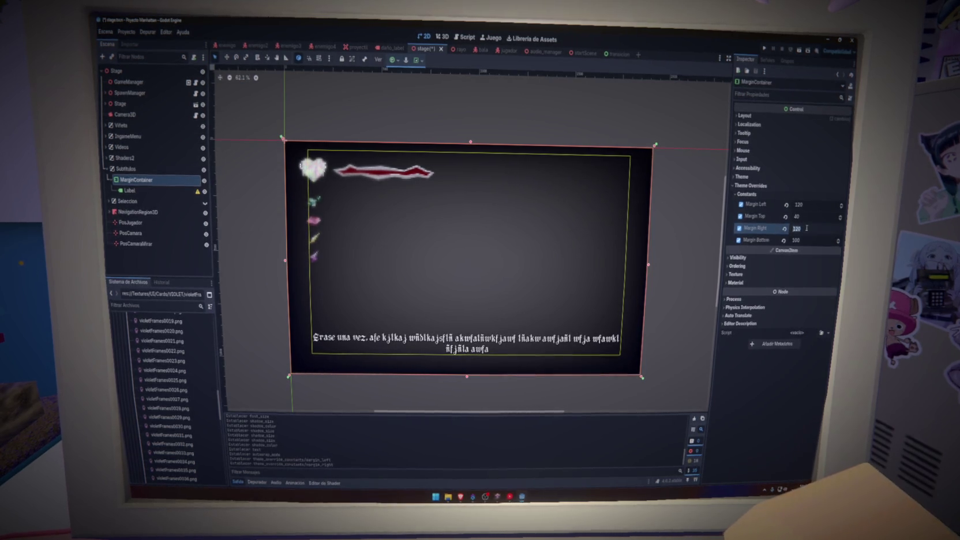
{"action": "key", "text": "Return"}
{"action": "left_click", "coordinate": [806, 205]}
{"action": "type", "text": "200"}
{"action": "key", "text": "Return"}
{"action": "left_click", "coordinate": [691, 255]}
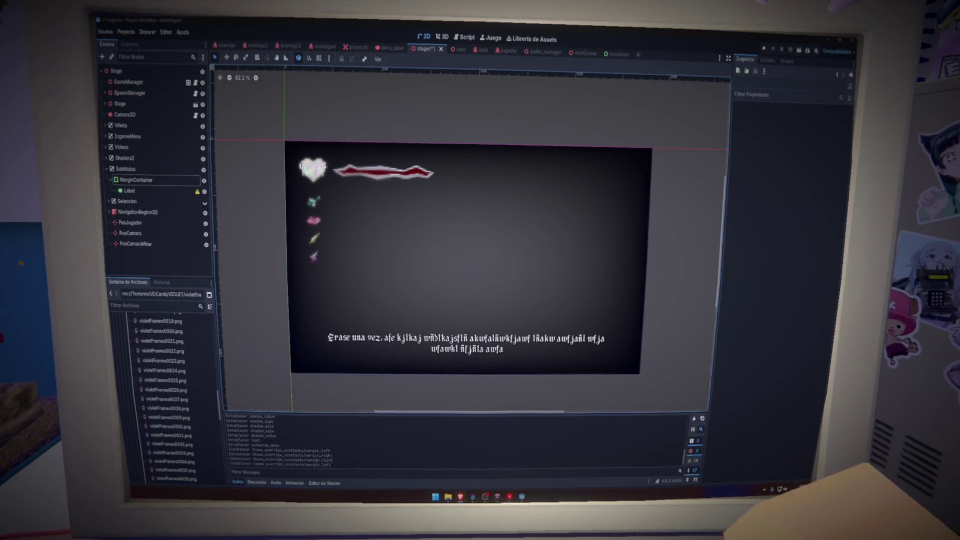
{"action": "left_click", "coordinate": [129, 191]}
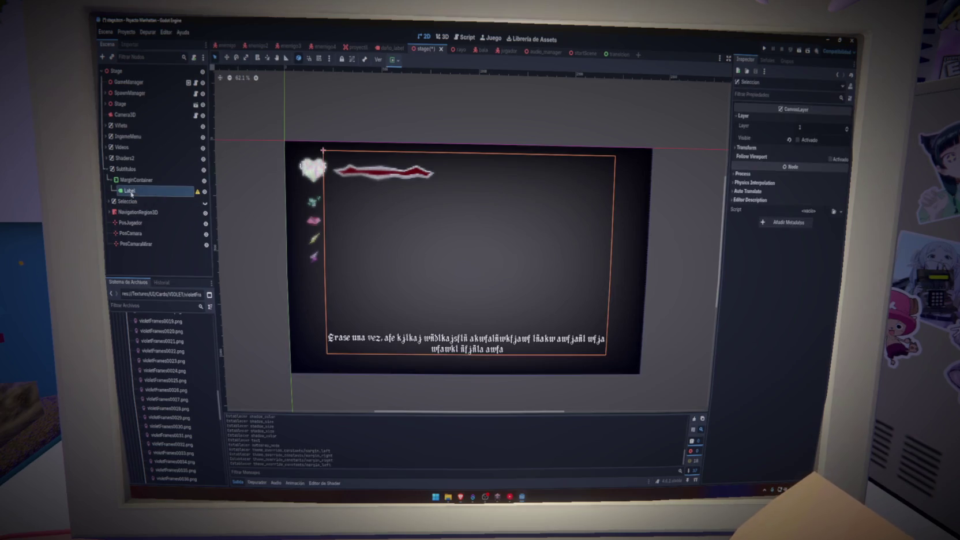
Paste the new English sentence into the subtitle and set its font size to 46 px.
{"action": "type", "text": "However, the very same light that intimidated the beasts blinded the villagers who tried to look at him."}
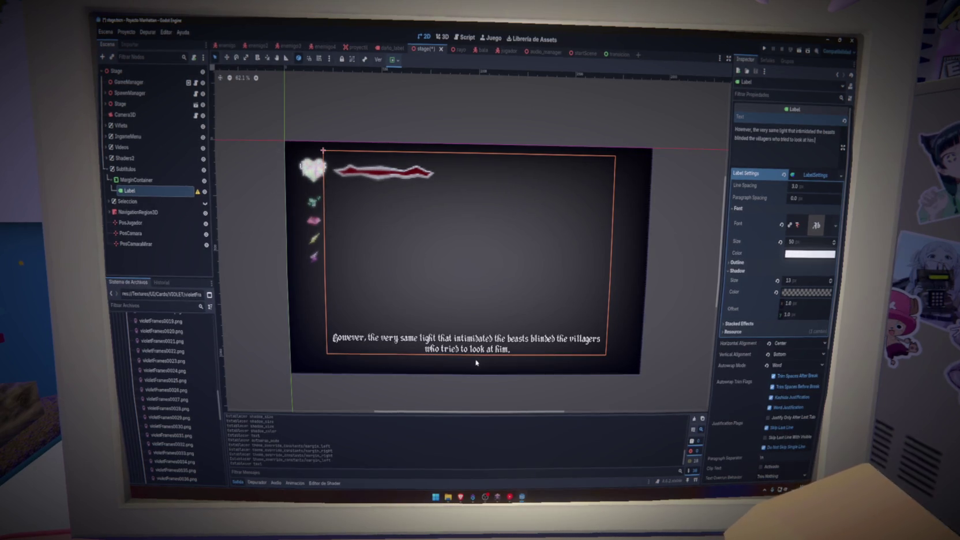
{"action": "left_click", "coordinate": [808, 240]}
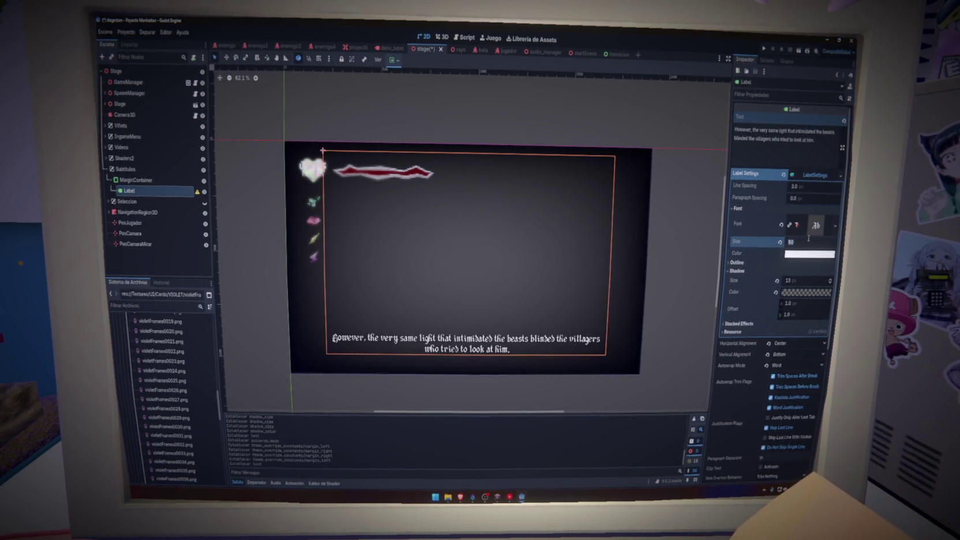
{"action": "type", "text": "40"}
{"action": "key", "text": "Return"}
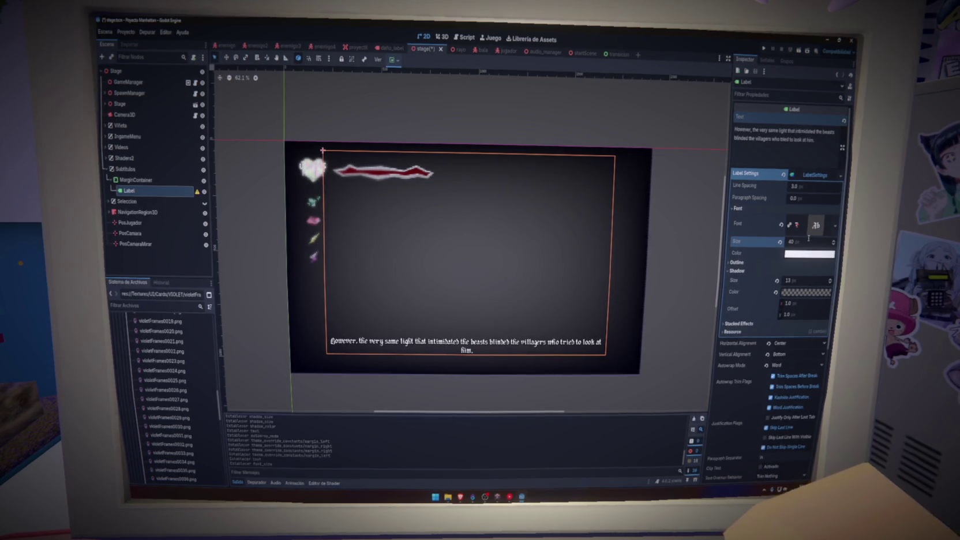
{"action": "left_click", "coordinate": [808, 238]}
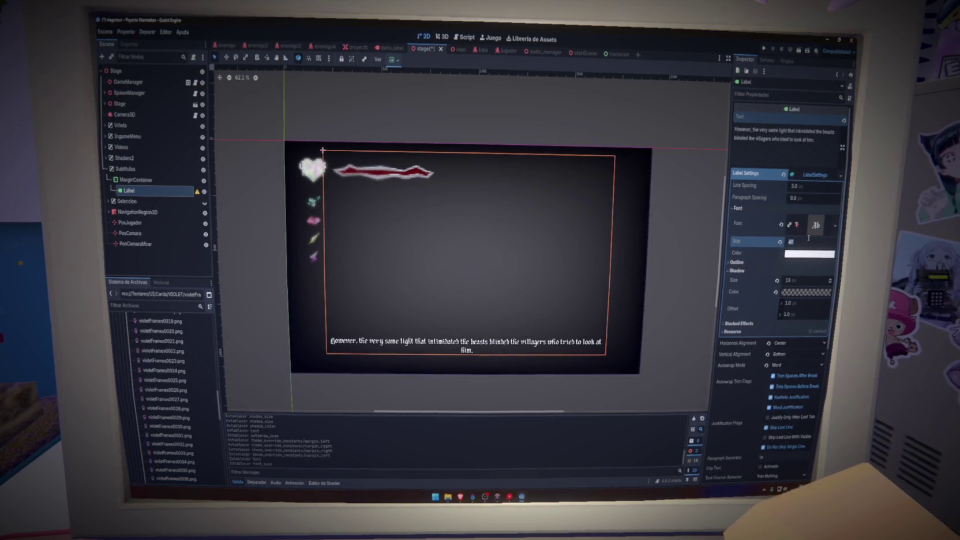
{"action": "type", "text": "6"}
{"action": "key", "text": "Return"}
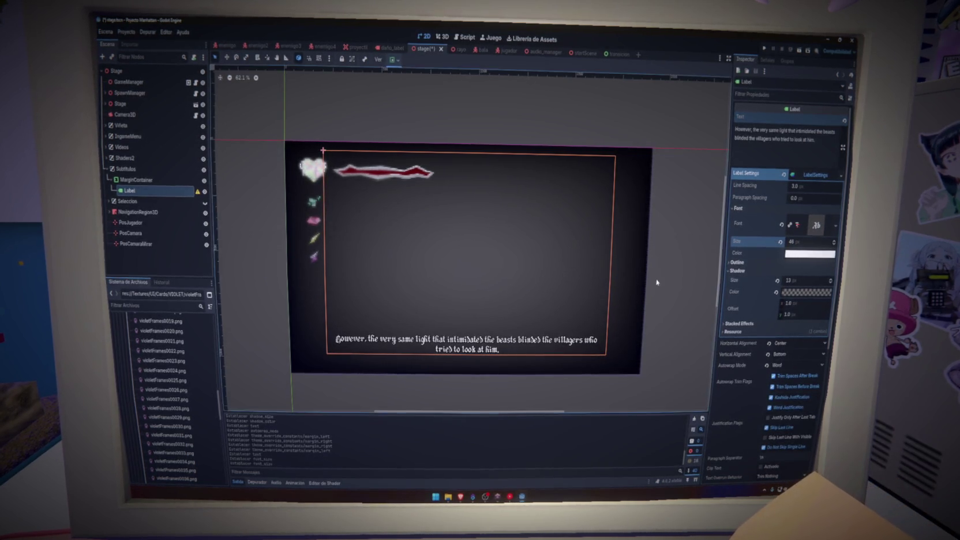
{"action": "left_click", "coordinate": [153, 179]}
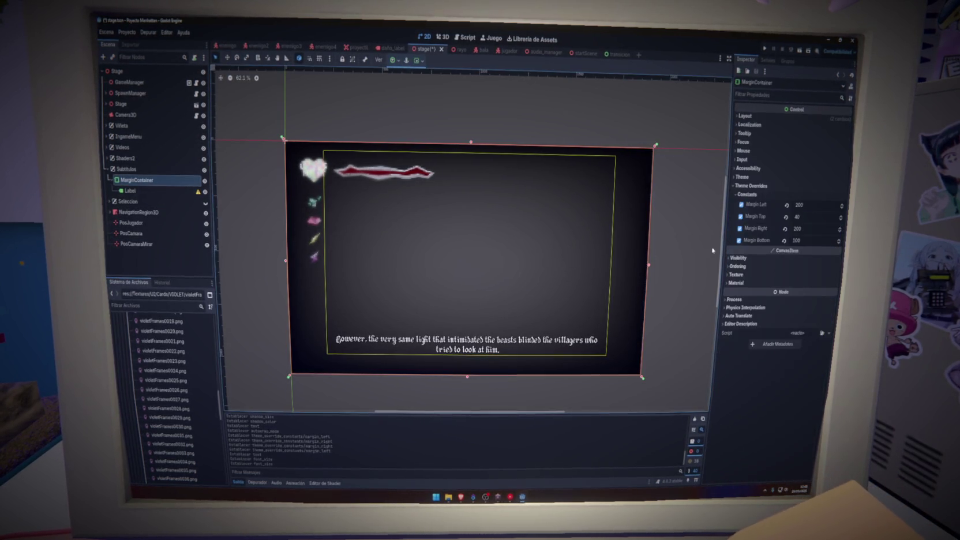
Set the MarginContainer's left and right margins to 400 and save the scene.
{"action": "left_click", "coordinate": [816, 206]}
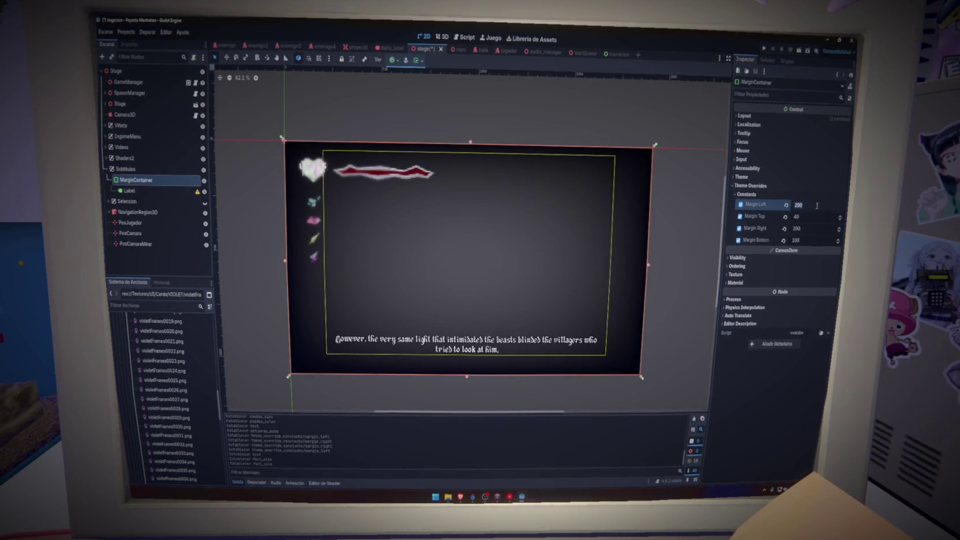
{"action": "type", "text": "400"}
{"action": "key", "text": "Return"}
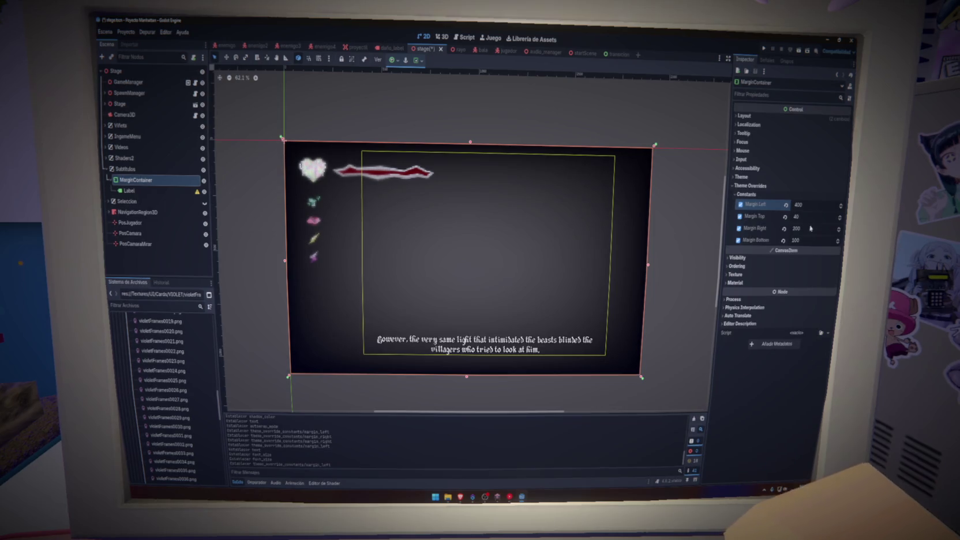
{"action": "left_click", "coordinate": [810, 229]}
{"action": "type", "text": "0"}
{"action": "key", "text": "Return"}
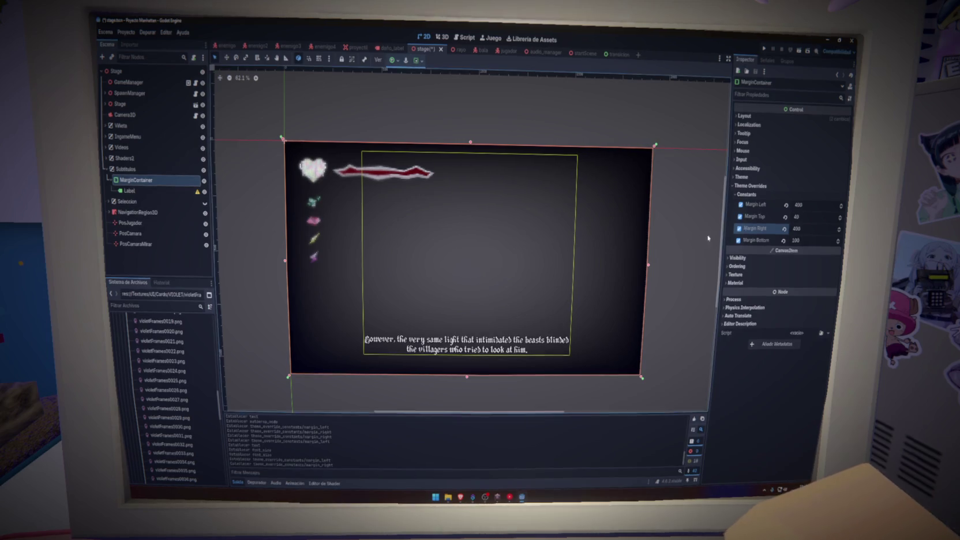
{"action": "left_click", "coordinate": [682, 245]}
{"action": "key", "text": "ctrl+s"}
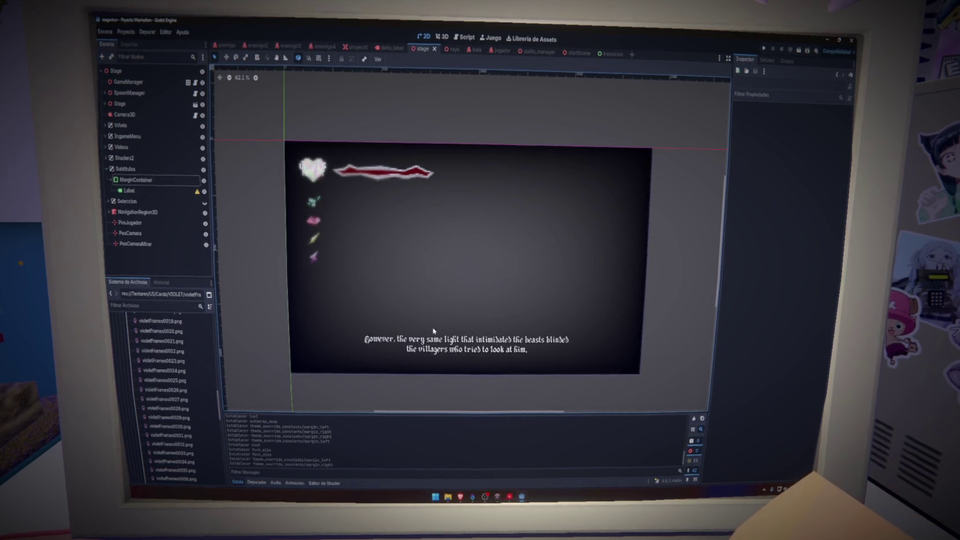
Try side margins of 791 and 658, then set both back to 400.
{"action": "left_click", "coordinate": [141, 181]}
{"action": "left_click_drag", "start_coordinate": [810, 208], "coordinate": [867, 209]}
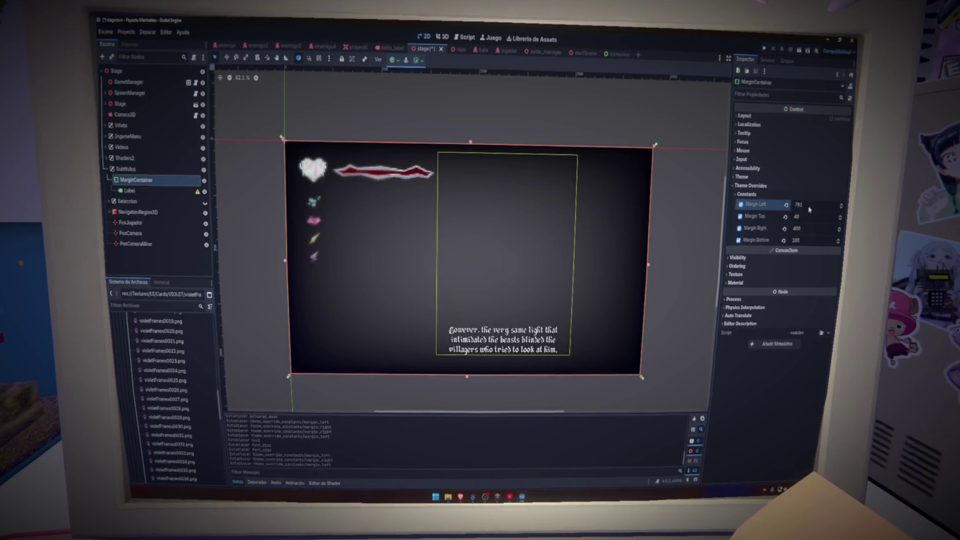
{"action": "left_click", "coordinate": [808, 228]}
{"action": "type", "text": "791"}
{"action": "key", "text": "Return"}
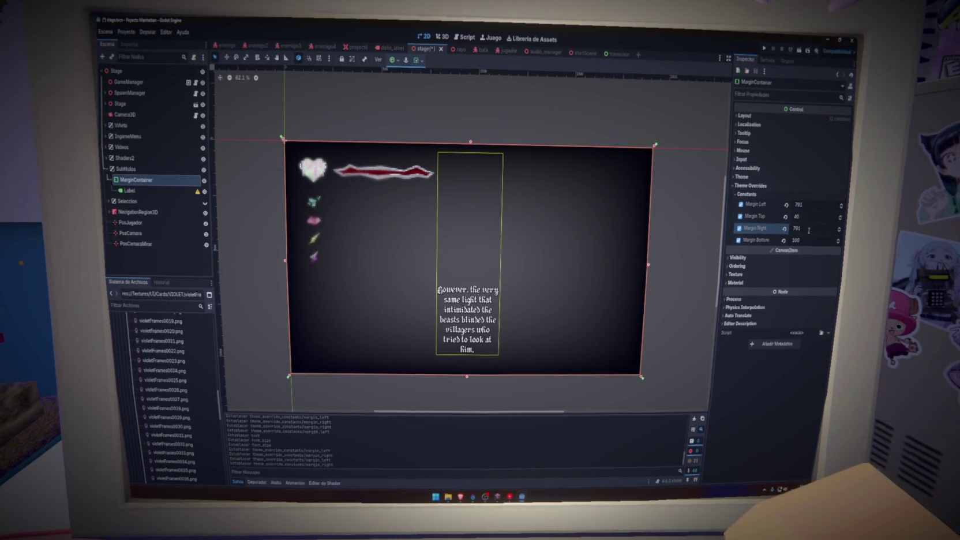
{"action": "left_click_drag", "start_coordinate": [799, 228], "coordinate": [782, 228]}
{"action": "left_click", "coordinate": [808, 194]}
{"action": "left_click", "coordinate": [807, 195]}
{"action": "left_click", "coordinate": [808, 205]}
{"action": "type", "text": "658"}
{"action": "key", "text": "Return"}
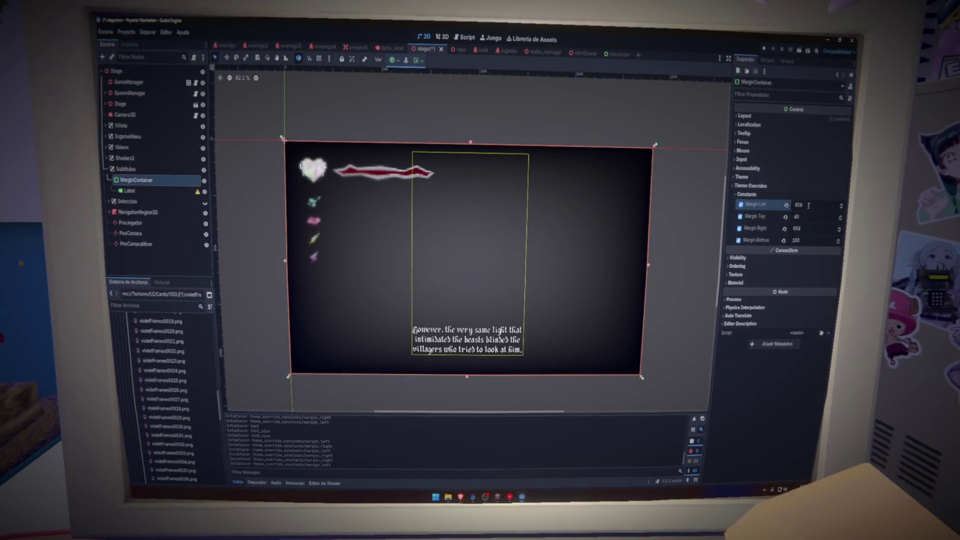
{"action": "type", "text": "791"}
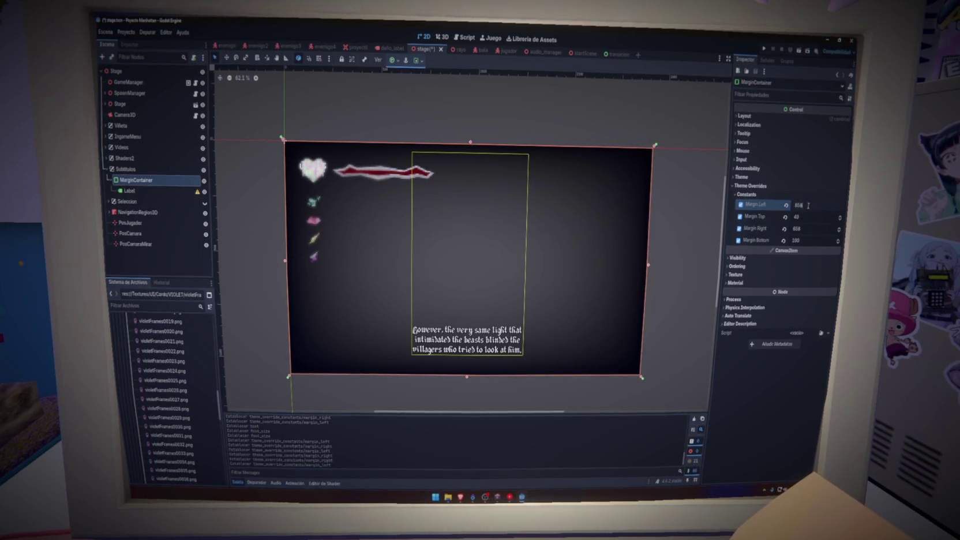
{"action": "key", "text": "Return"}
{"action": "type", "text": "400"}
{"action": "key", "text": "Return"}
Save the stage scene again and run the project with F5.
{"action": "key", "text": "ctrl+s"}
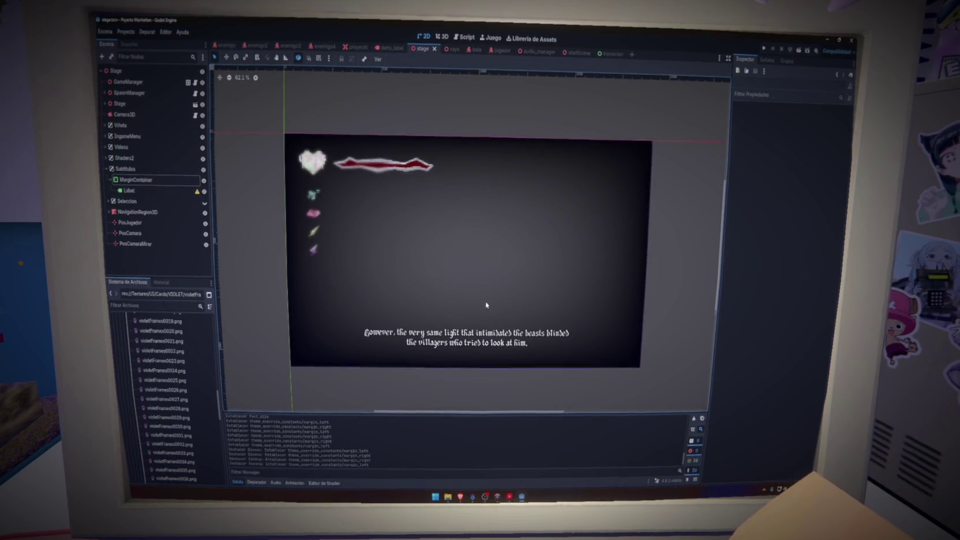
{"action": "scroll", "coordinate": [489, 307], "scroll_direction": "down", "scroll_amount": 5}
{"action": "left_click", "coordinate": [497, 321]}
{"action": "scroll", "coordinate": [490, 306], "scroll_direction": "up", "scroll_amount": 10}
{"action": "scroll", "coordinate": [488, 301], "scroll_direction": "down", "scroll_amount": 5}
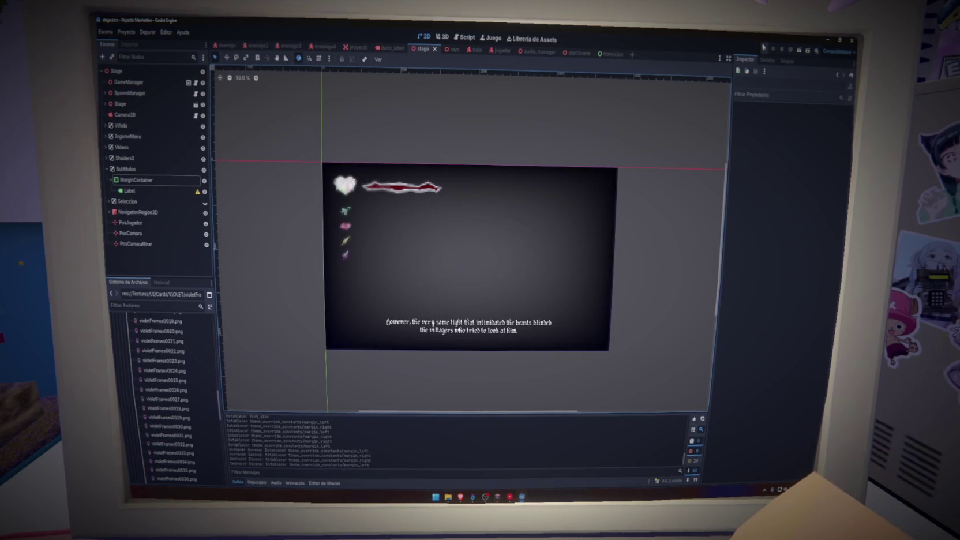
{"action": "key", "text": "F5"}
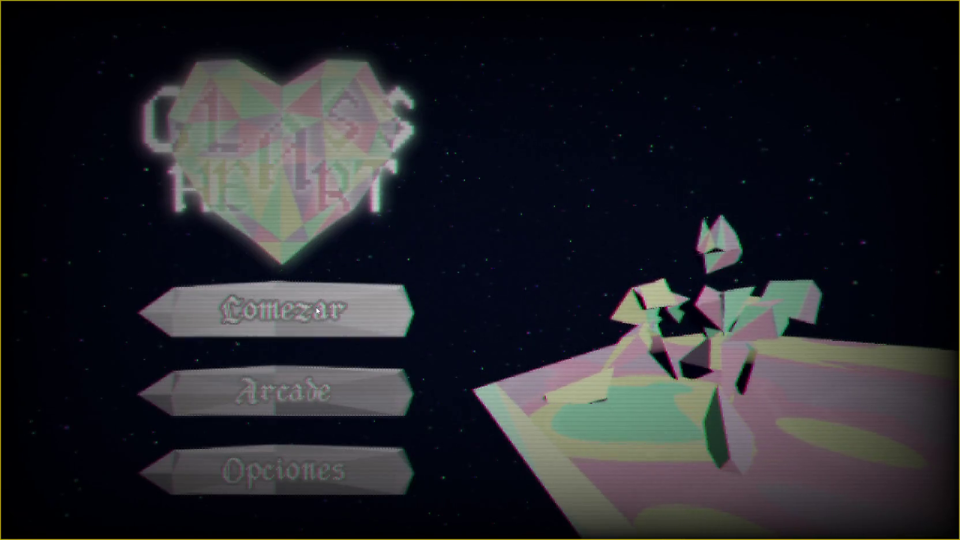
Start the game with Comezar from the running game's main menu.
{"action": "left_click", "coordinate": [295, 317]}
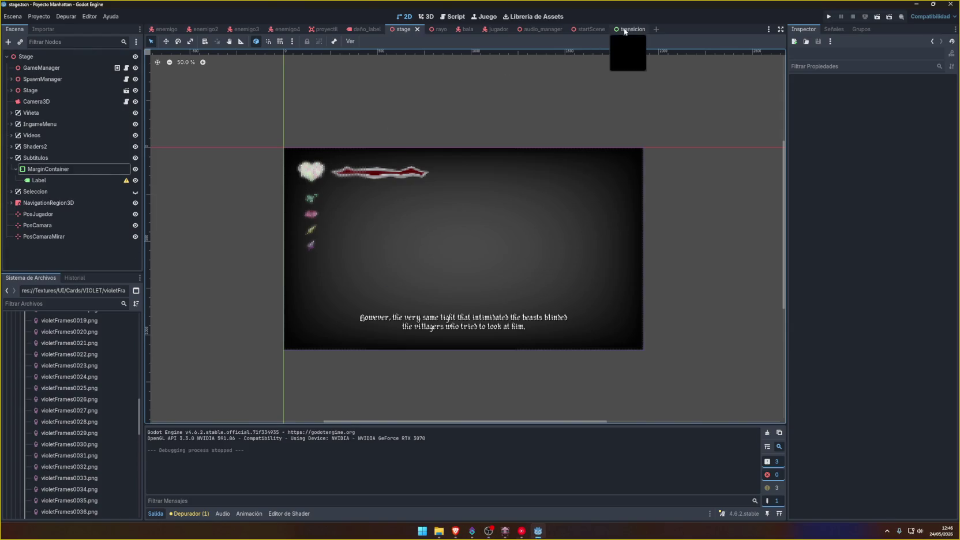
In the transicion scene, make the shared Label Settings of Titulo and Subtitulo unique.
{"action": "left_click", "coordinate": [622, 28]}
{"action": "left_click", "coordinate": [75, 114]}
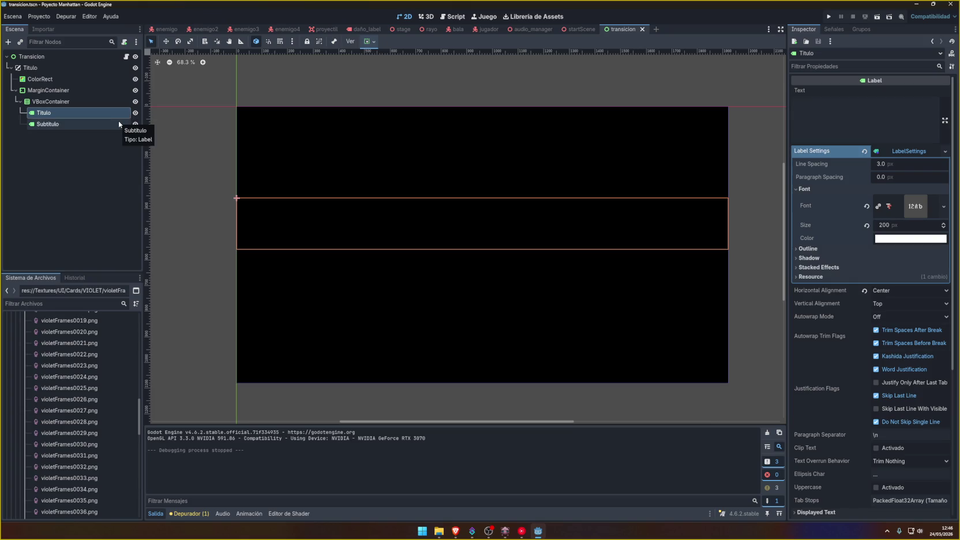
{"action": "left_click", "coordinate": [118, 123]}
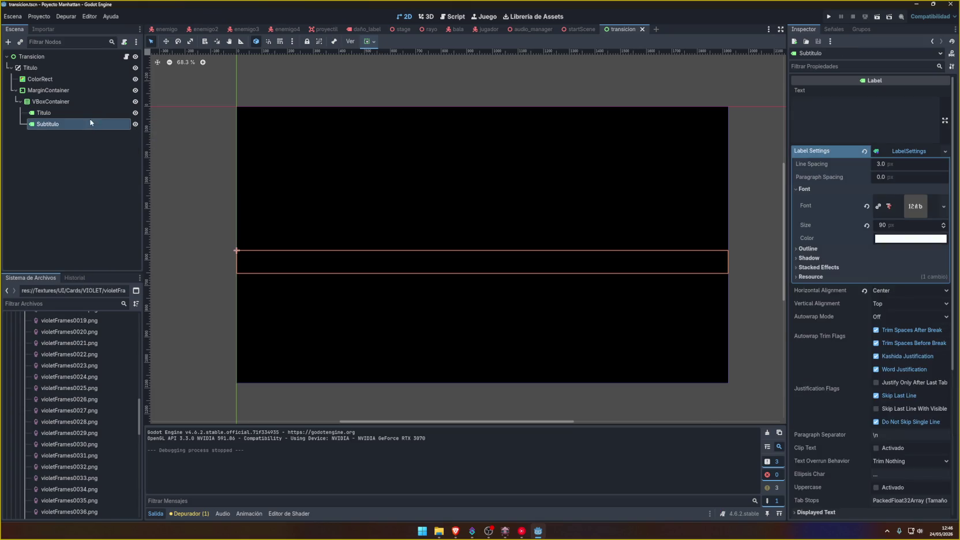
{"action": "left_click", "coordinate": [90, 113], "text": "shift"}
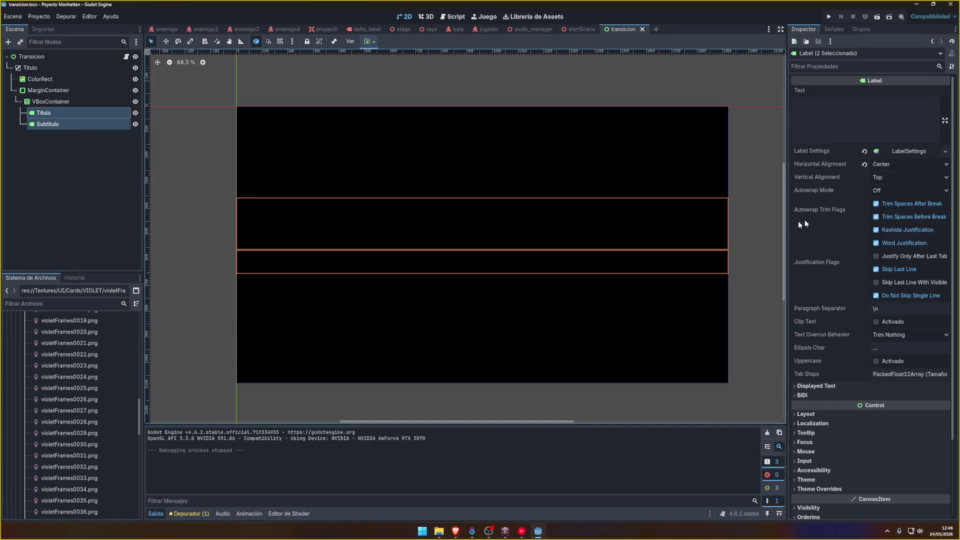
{"action": "left_click", "coordinate": [911, 151]}
{"action": "right_click", "coordinate": [920, 155]}
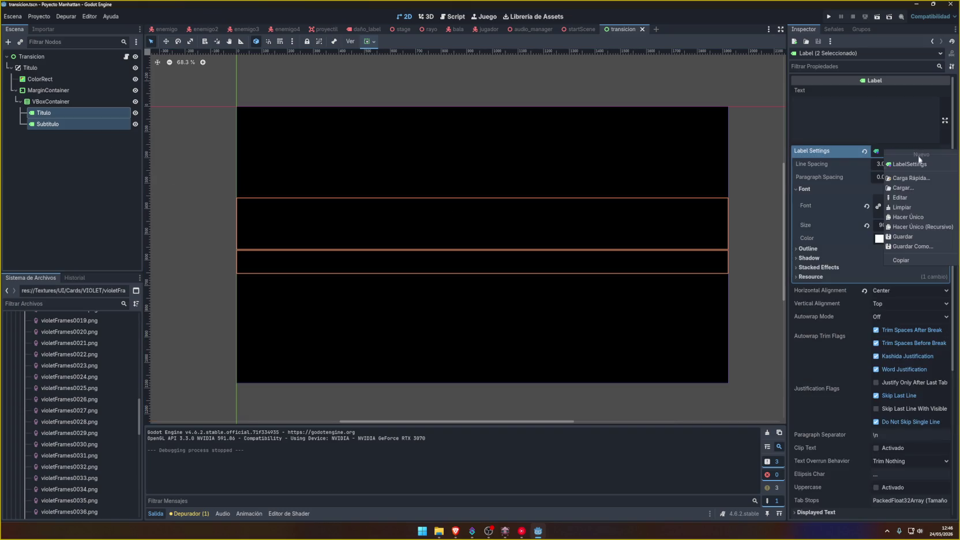
{"action": "left_click", "coordinate": [921, 217]}
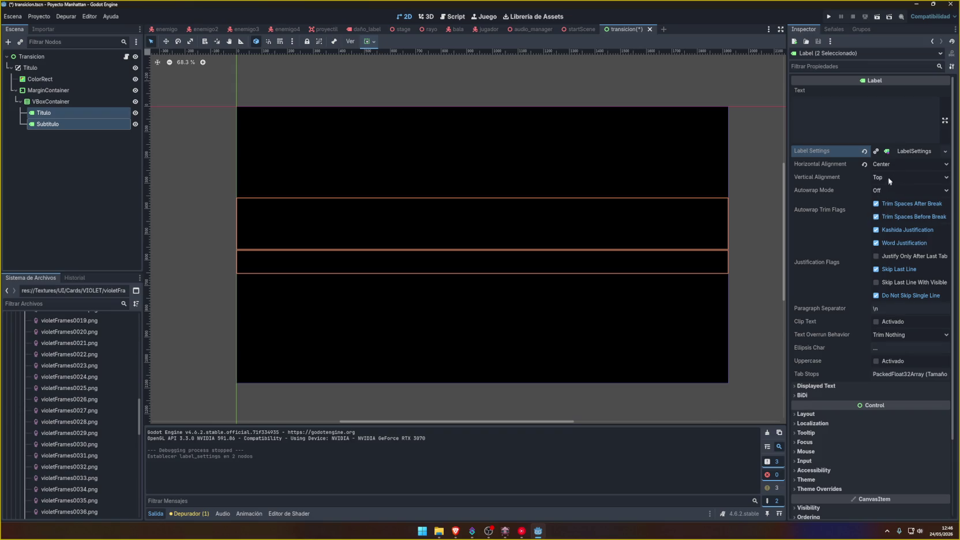
Quick-load OldeTome.ttf as the Subtitulo label's font and save the scene.
{"action": "left_click", "coordinate": [914, 151]}
{"action": "left_click", "coordinate": [915, 190]}
{"action": "left_click", "coordinate": [915, 208]}
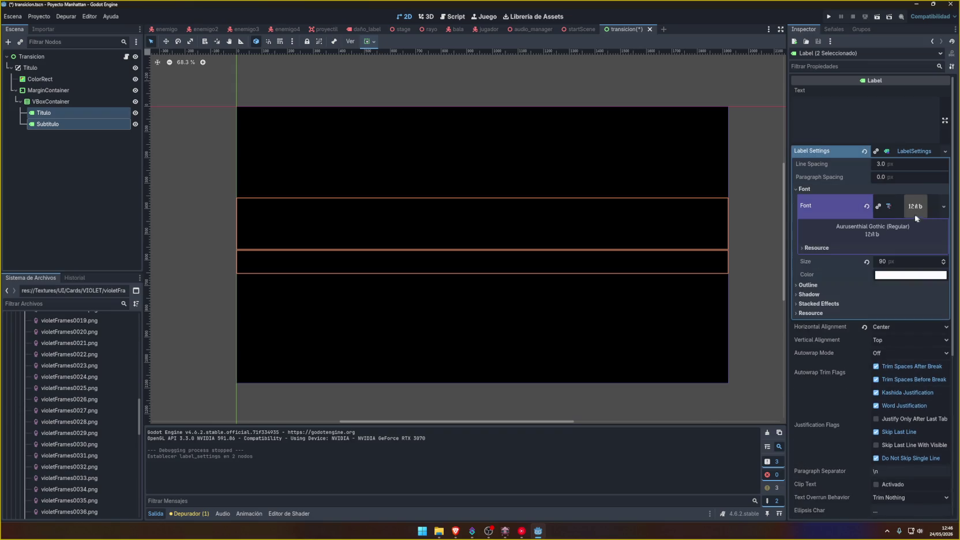
{"action": "right_click", "coordinate": [917, 201]}
{"action": "left_click", "coordinate": [805, 205]}
{"action": "left_click", "coordinate": [48, 124]}
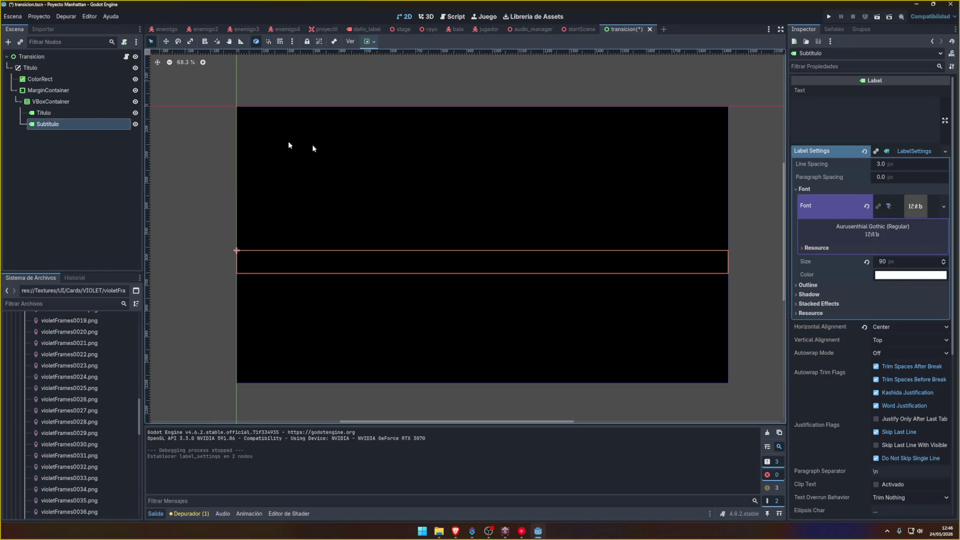
{"action": "right_click", "coordinate": [868, 209]}
{"action": "left_click", "coordinate": [900, 260]}
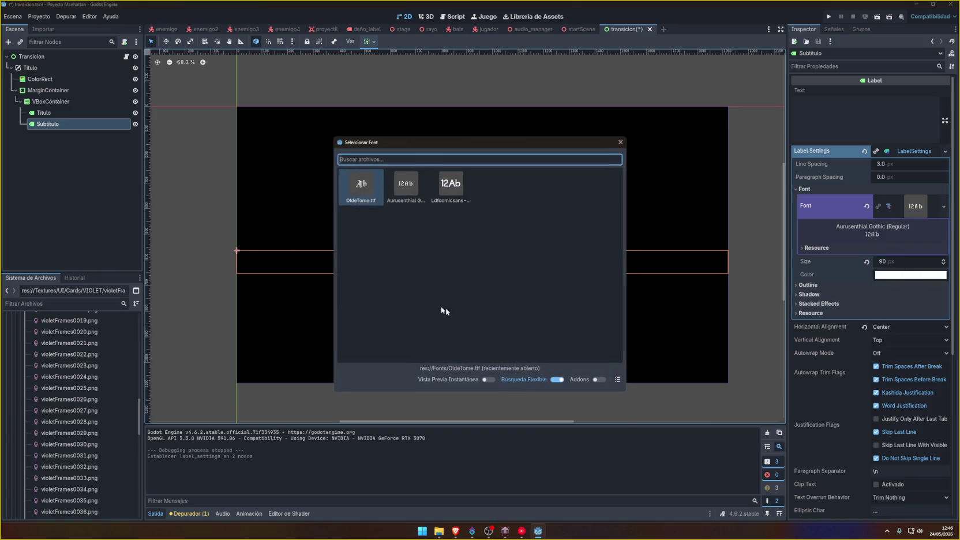
{"action": "double_click", "coordinate": [374, 200]}
{"action": "left_click", "coordinate": [365, 201]}
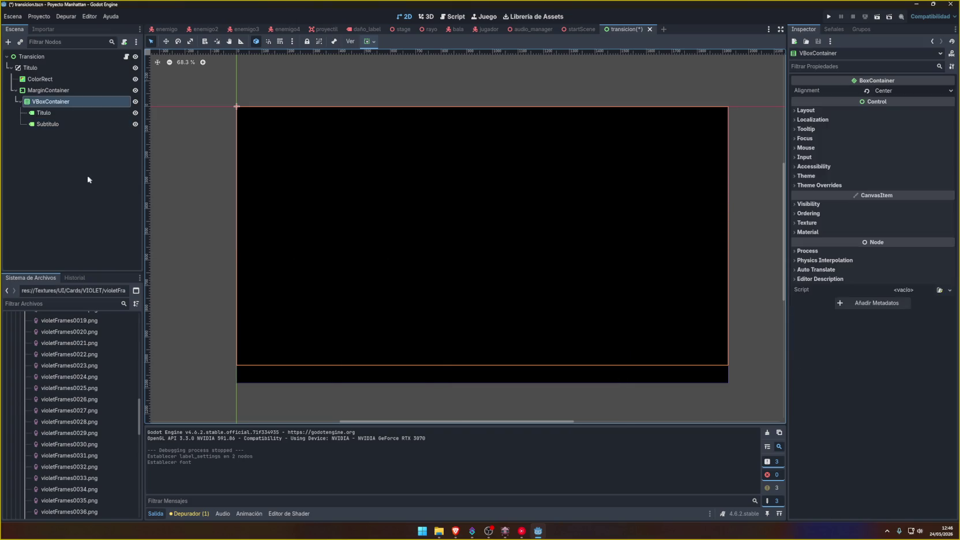
{"action": "key", "text": "ctrl+s"}
Run the project and start the game with Comenzar from the main menu.
{"action": "left_click", "coordinate": [829, 17]}
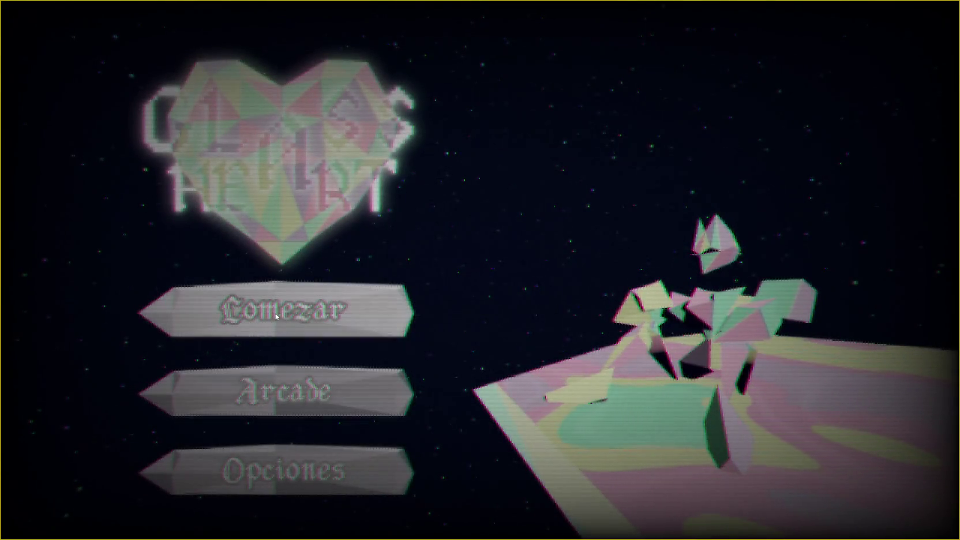
{"action": "left_click", "coordinate": [276, 313]}
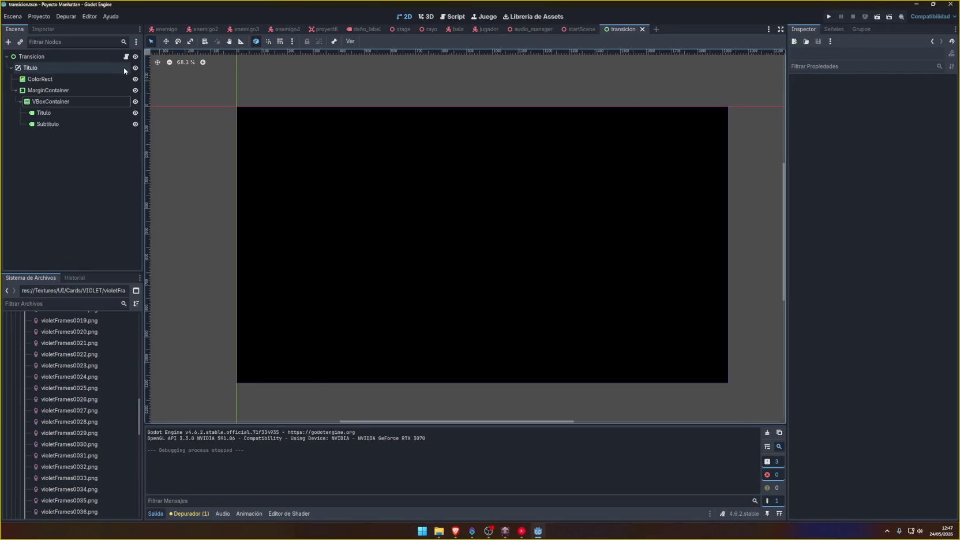
Set Titulo's text to 'ACTO 2', save, and set Subtitulo's text to 'héroe'.
{"action": "left_click", "coordinate": [111, 111]}
{"action": "left_click", "coordinate": [840, 112]}
{"action": "type", "text": "ACT"}
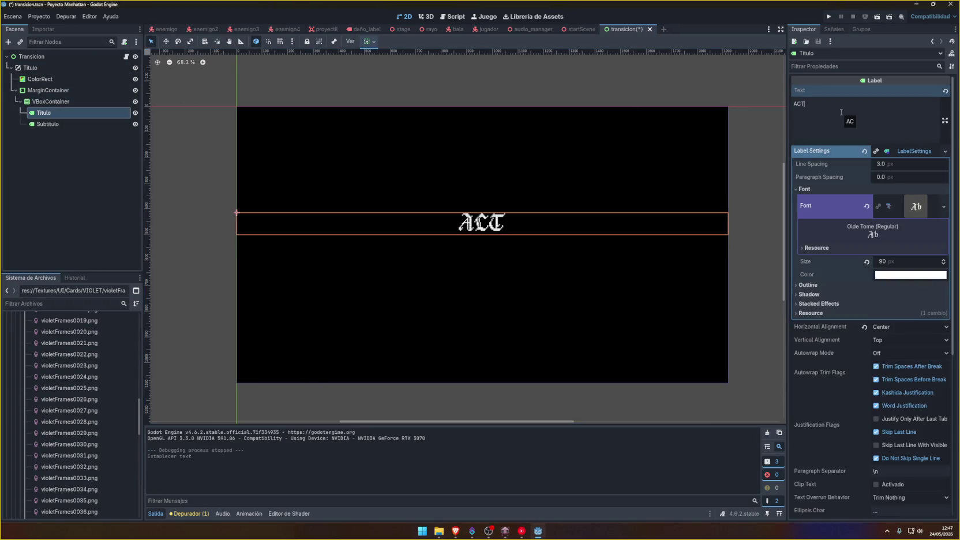
{"action": "type", "text": "O 2"}
{"action": "key", "text": "ctrl+s"}
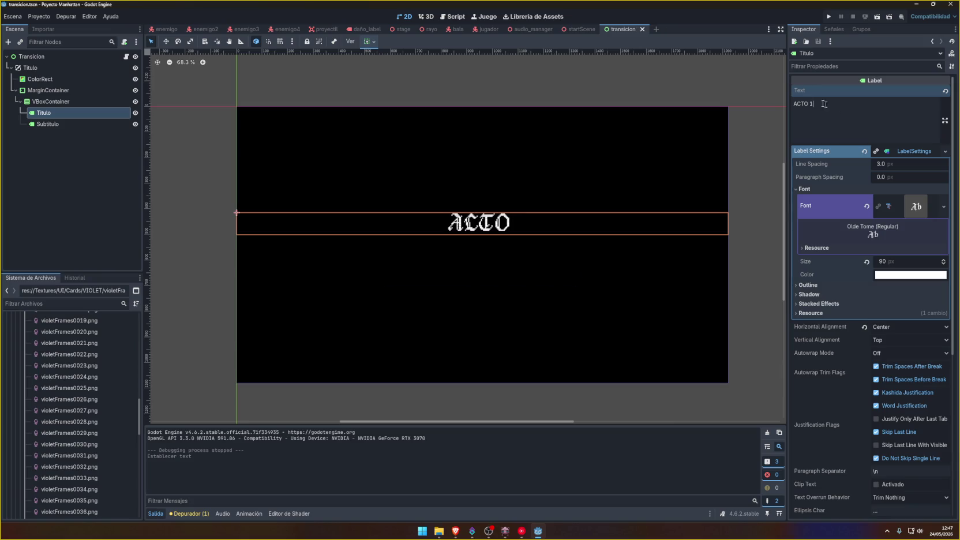
{"action": "left_click", "coordinate": [58, 124]}
{"action": "left_click", "coordinate": [810, 127]}
{"action": "type", "text": "héroe"}
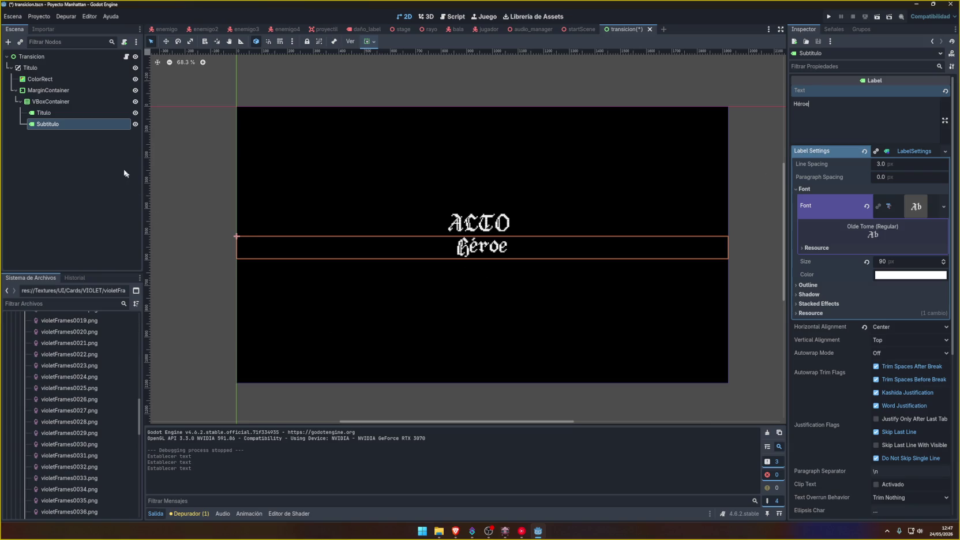
Make the ACTO 1 title's label settings unique with the Aurusenthial Gothic font, then save.
{"action": "left_click", "coordinate": [67, 114]}
{"action": "right_click", "coordinate": [903, 150]}
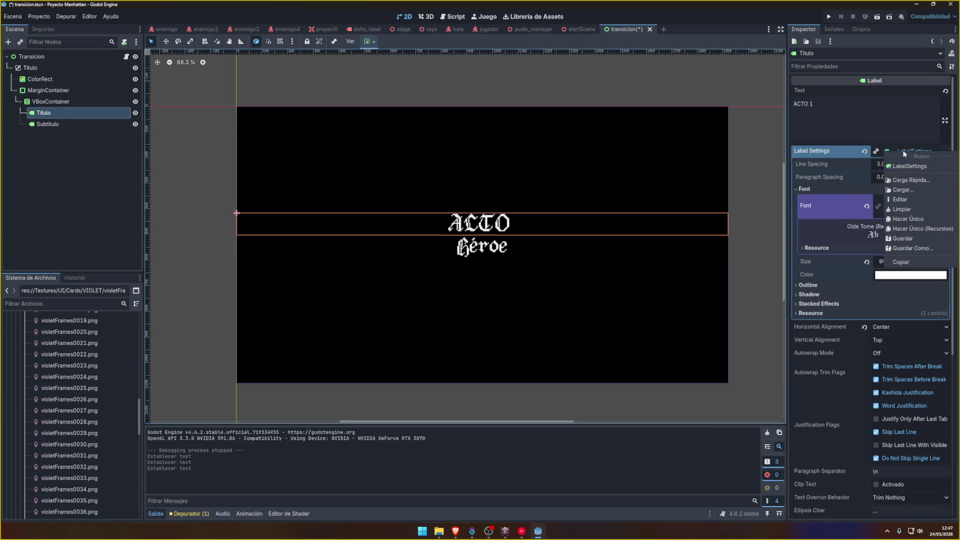
{"action": "left_click", "coordinate": [918, 219]}
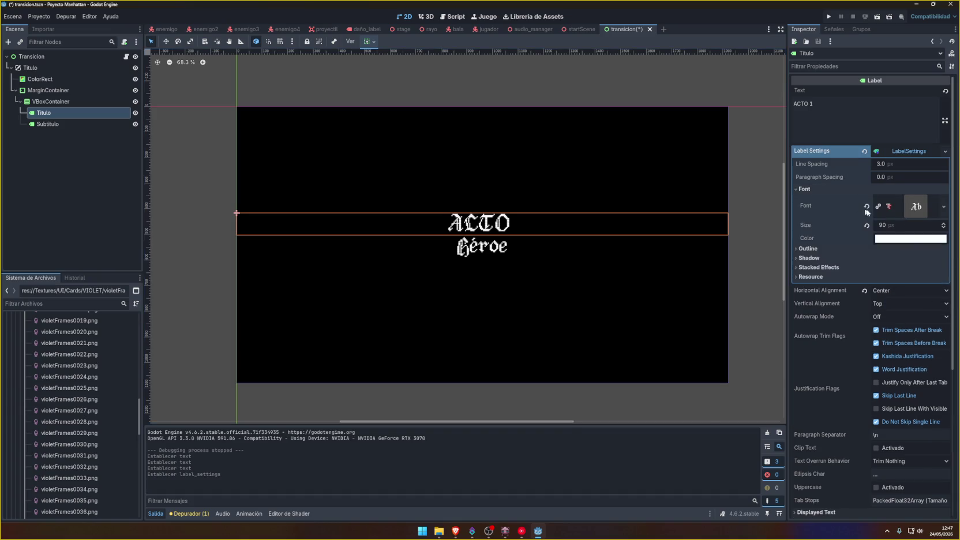
{"action": "left_click", "coordinate": [916, 207]}
{"action": "right_click", "coordinate": [925, 208]}
{"action": "left_click", "coordinate": [920, 197]}
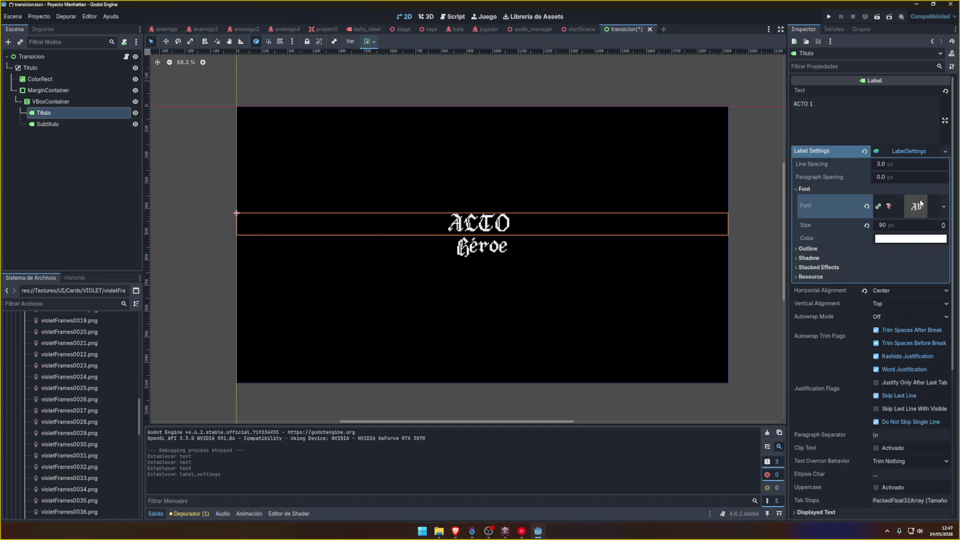
{"action": "left_click", "coordinate": [947, 209]}
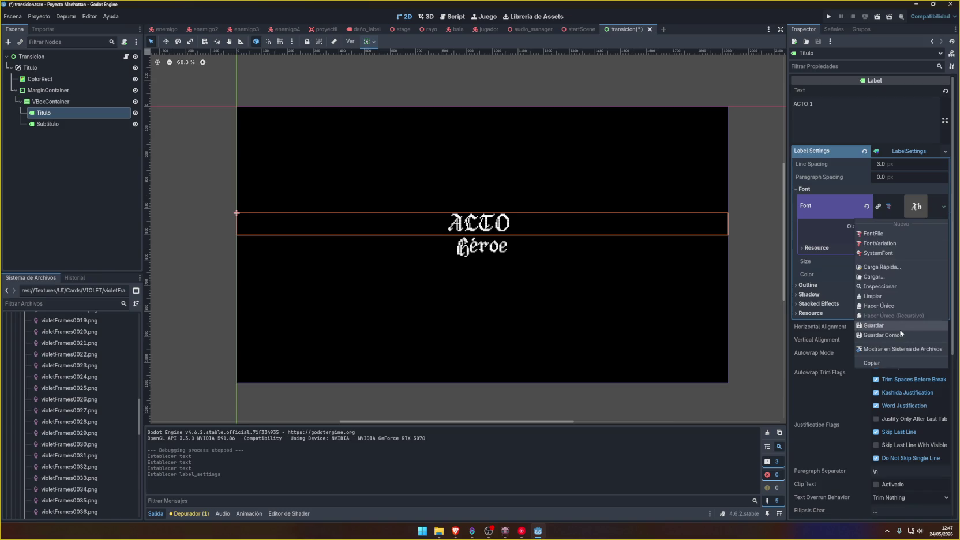
{"action": "left_click", "coordinate": [882, 267]}
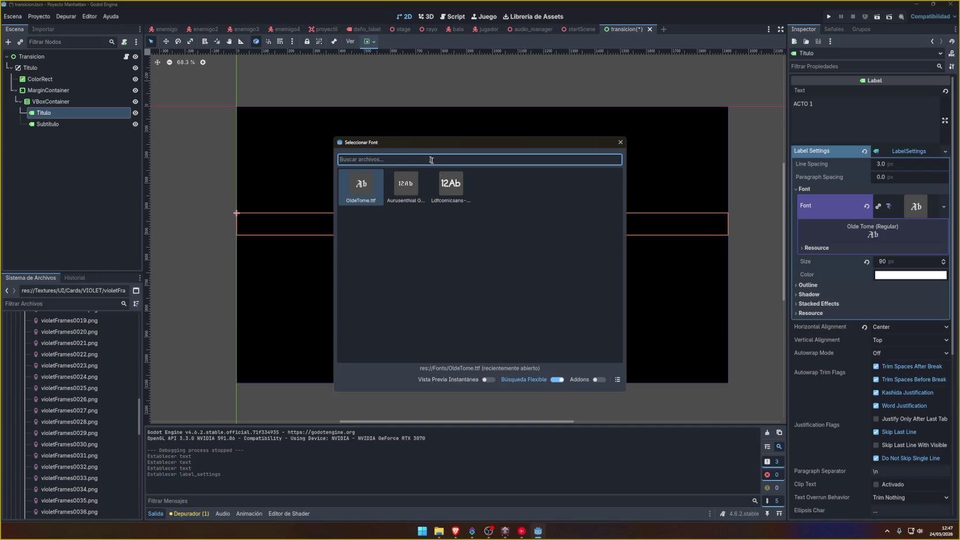
{"action": "double_click", "coordinate": [400, 190]}
{"action": "left_click", "coordinate": [399, 190]}
{"action": "key", "text": "ctrl+s"}
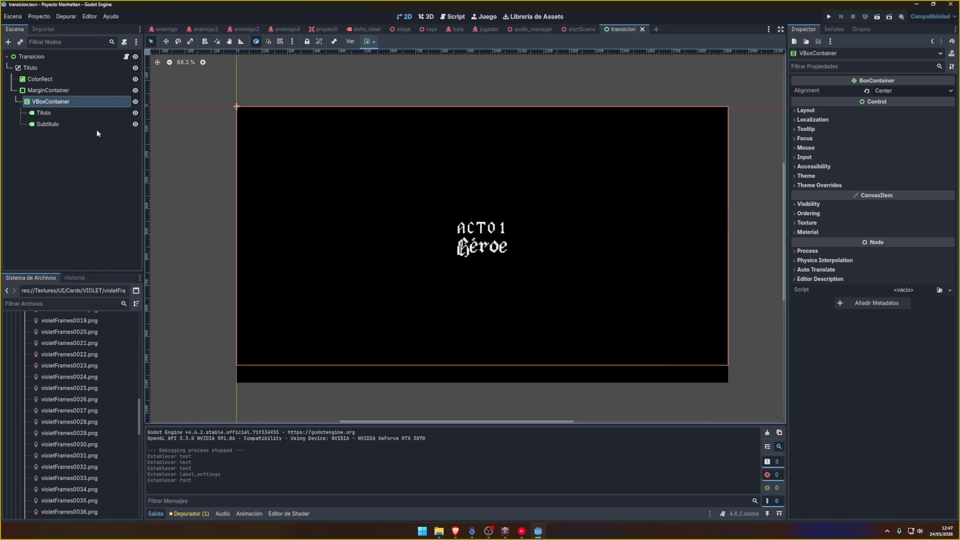
Enlarge the ACTO 1 title's font size to 190 and save the scene.
{"action": "left_click", "coordinate": [81, 113]}
{"action": "mouse_move", "coordinate": [885, 264]}
{"action": "left_mouse_down"}
{"action": "mouse_move", "coordinate": [951, 264]}
{"action": "mouse_move", "coordinate": [940, 264]}
{"action": "left_mouse_up"}
{"action": "key", "text": "ctrl+s"}
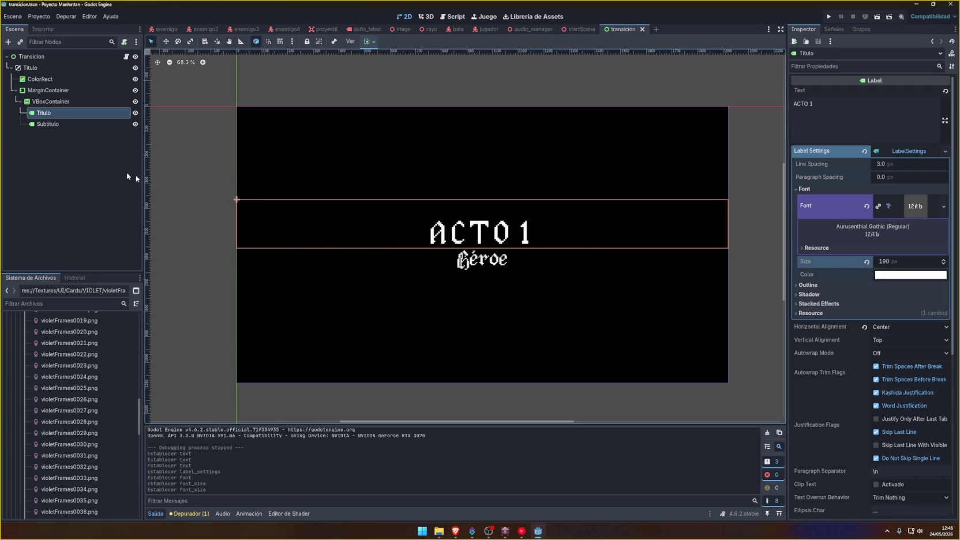
{"action": "left_click", "coordinate": [61, 127]}
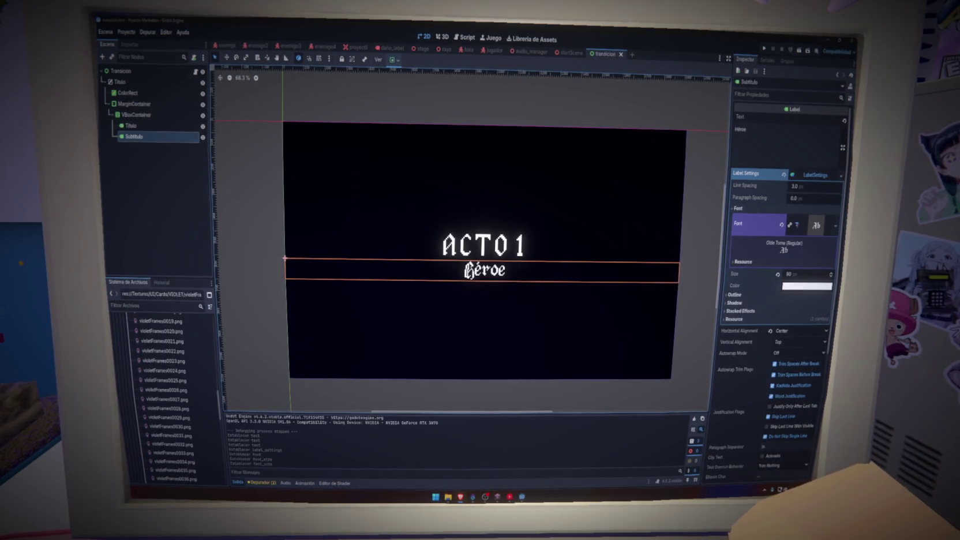
Switch to the Traducciones folder window and open traducciones.csv.
{"action": "key", "text": "alt+Tab"}
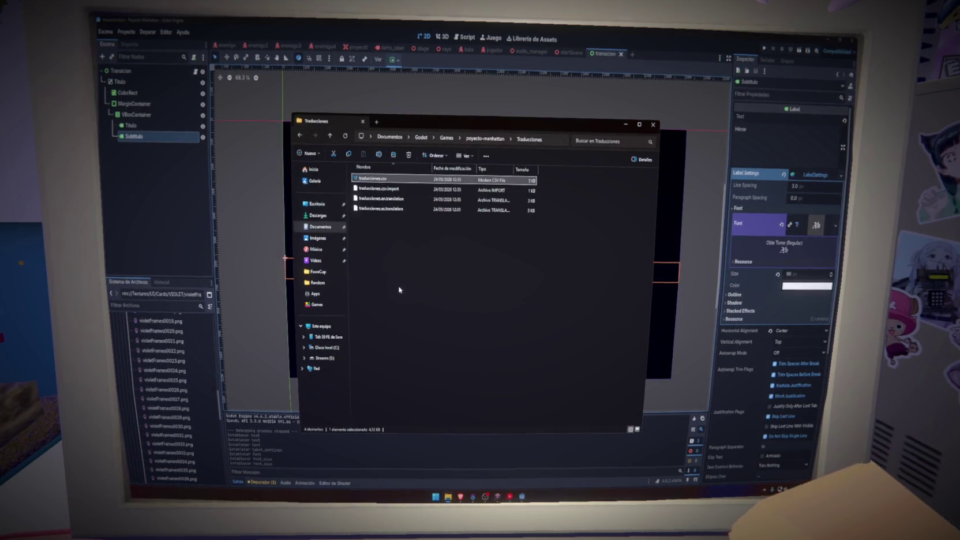
{"action": "double_click", "coordinate": [369, 179]}
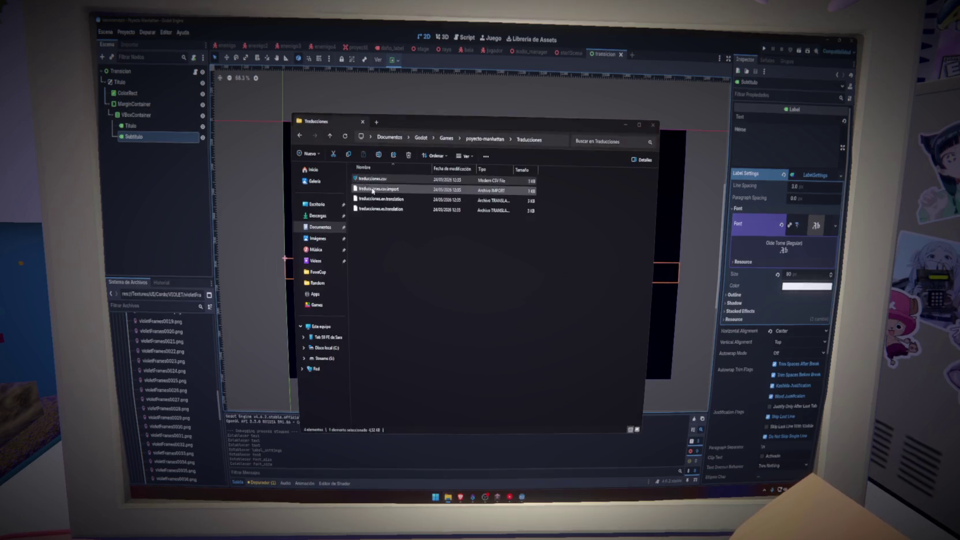
Review the ACT and subtitle rows in traducciones.csv, then close the spreadsheet and folder window.
{"action": "scroll", "coordinate": [390, 312], "scroll_direction": "down", "scroll_amount": 3}
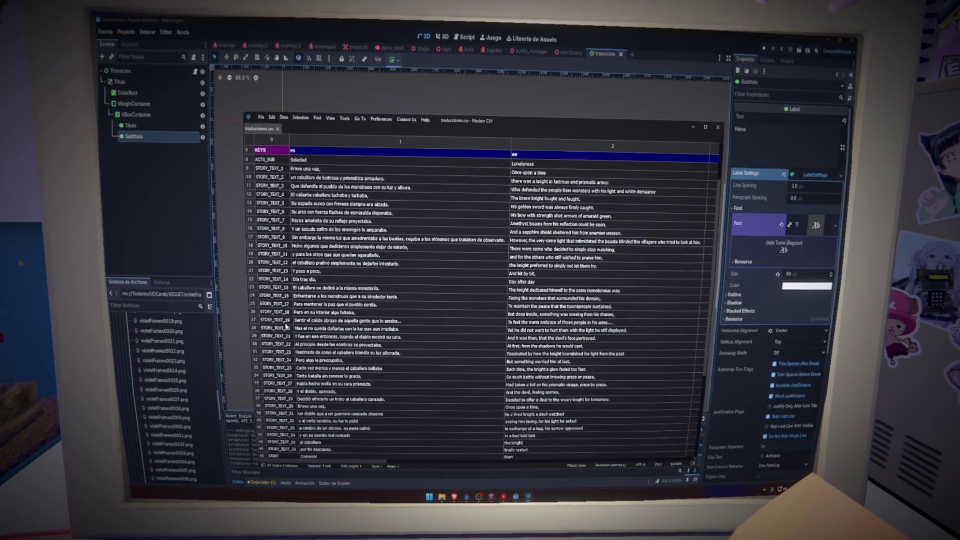
{"action": "scroll", "coordinate": [286, 327], "scroll_direction": "up", "scroll_amount": 3}
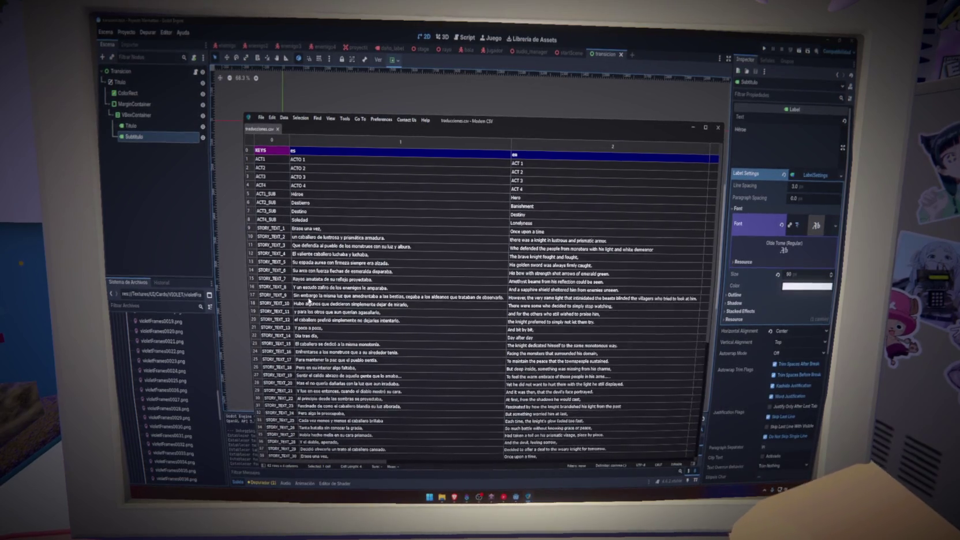
{"action": "mouse_move", "coordinate": [438, 160]}
{"action": "left_mouse_down"}
{"action": "mouse_move", "coordinate": [344, 330]}
{"action": "mouse_move", "coordinate": [381, 442]}
{"action": "left_mouse_up"}
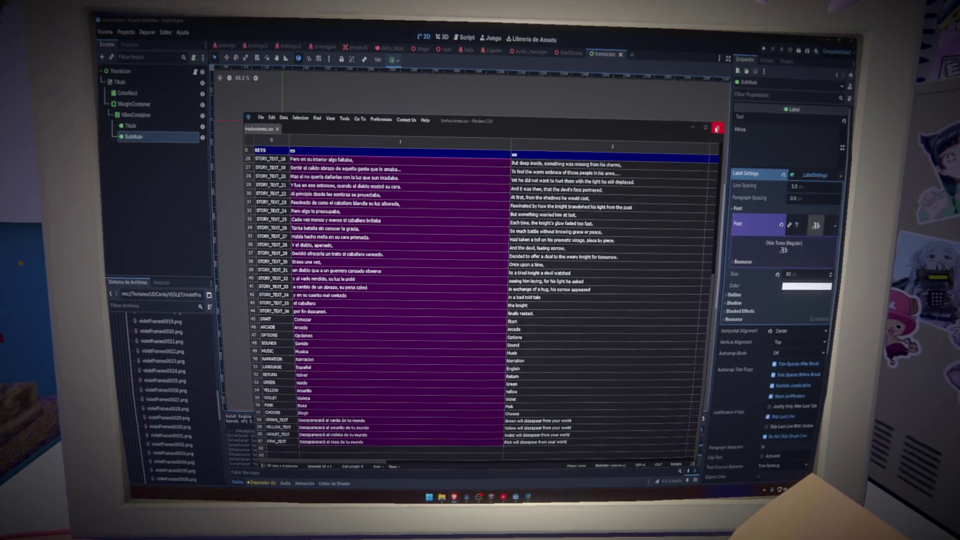
{"action": "left_click", "coordinate": [533, 345]}
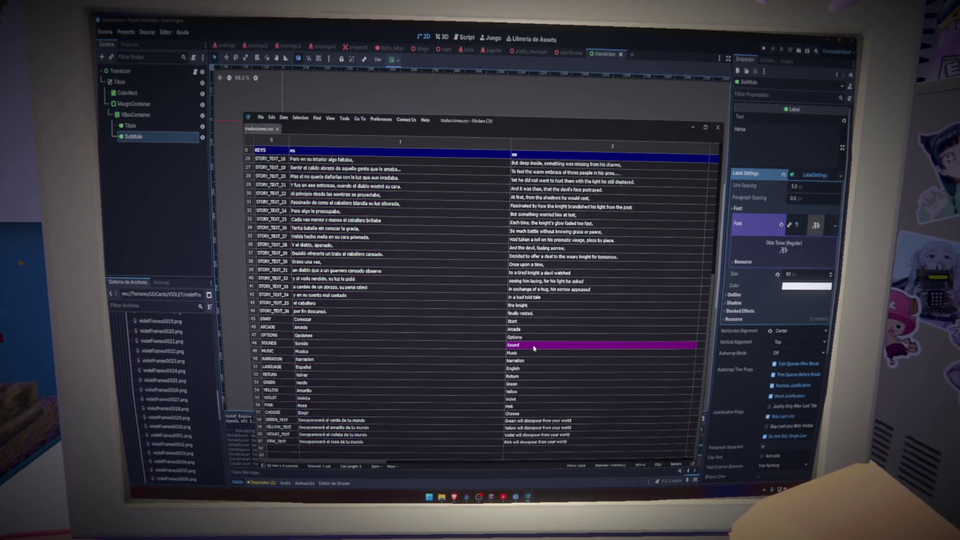
{"action": "left_click", "coordinate": [717, 128]}
{"action": "left_click", "coordinate": [653, 125]}
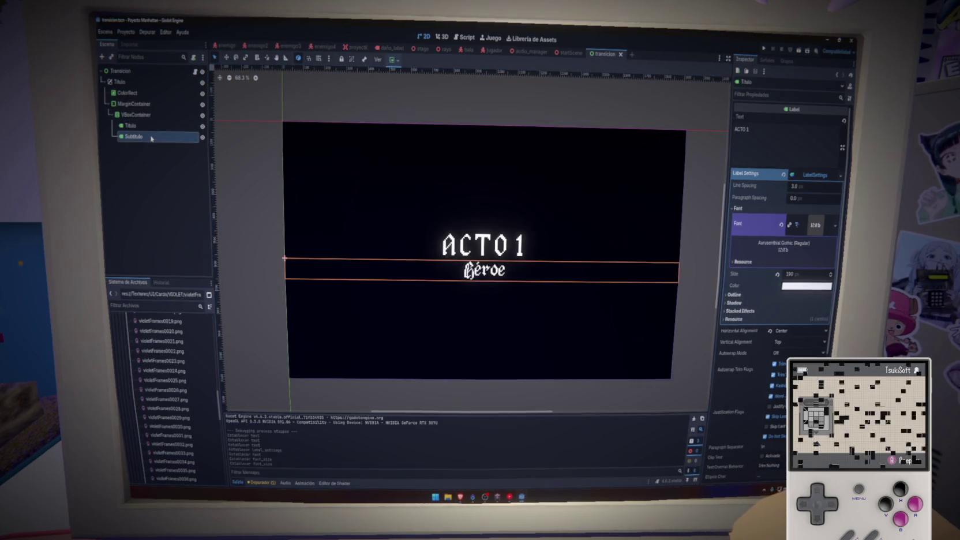
Enable the VBoxContainer's Separation constant override and set it to 40.
{"action": "left_click", "coordinate": [736, 130]}
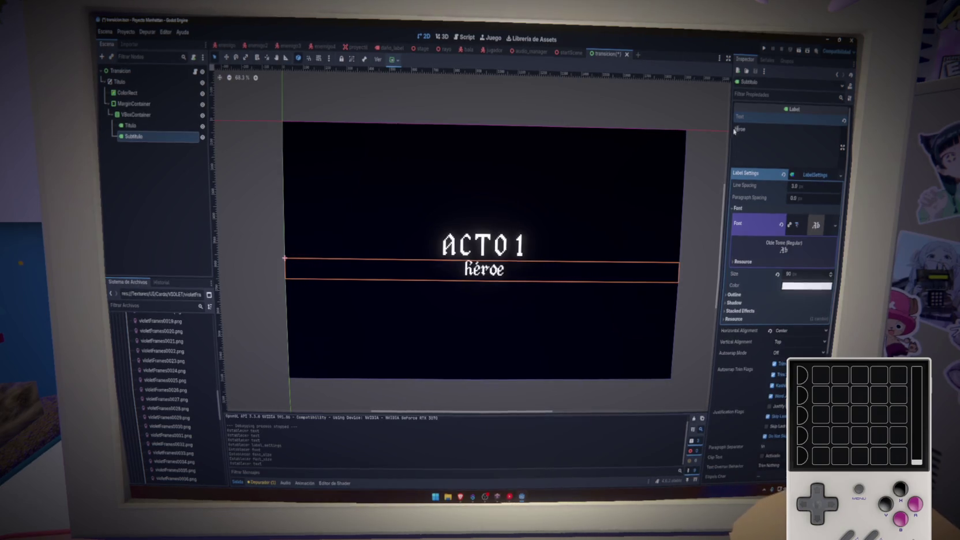
{"action": "double_click", "coordinate": [739, 129]}
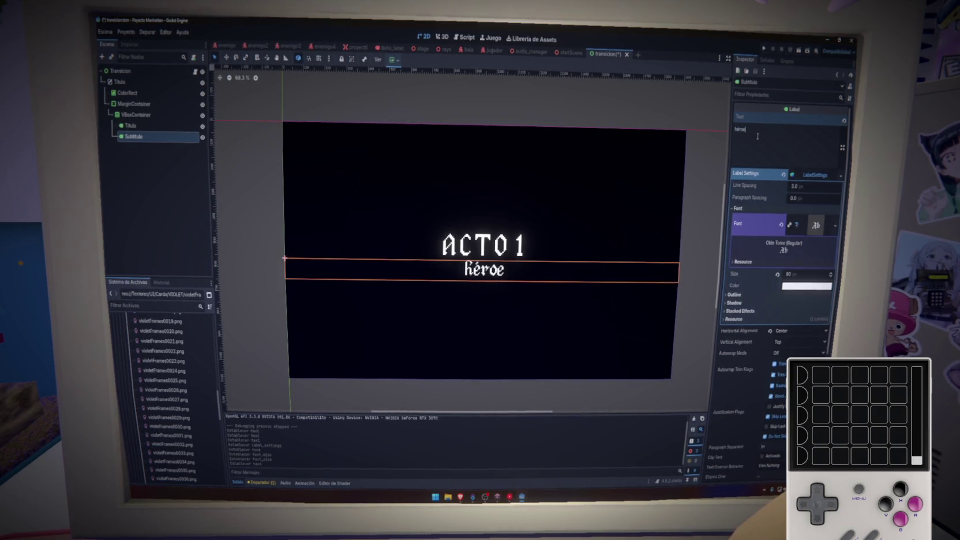
{"action": "left_click", "coordinate": [479, 245]}
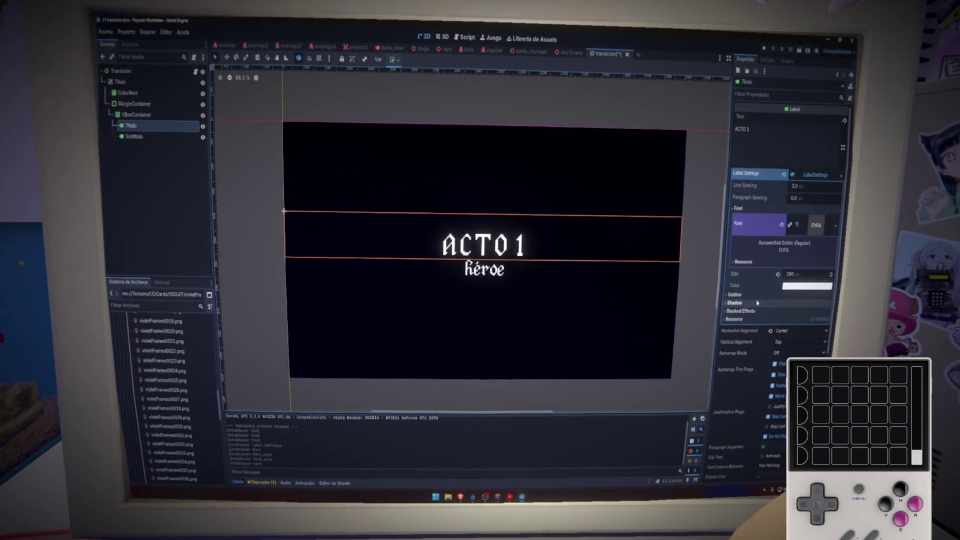
{"action": "left_click", "coordinate": [136, 115]}
{"action": "left_click", "coordinate": [749, 205]}
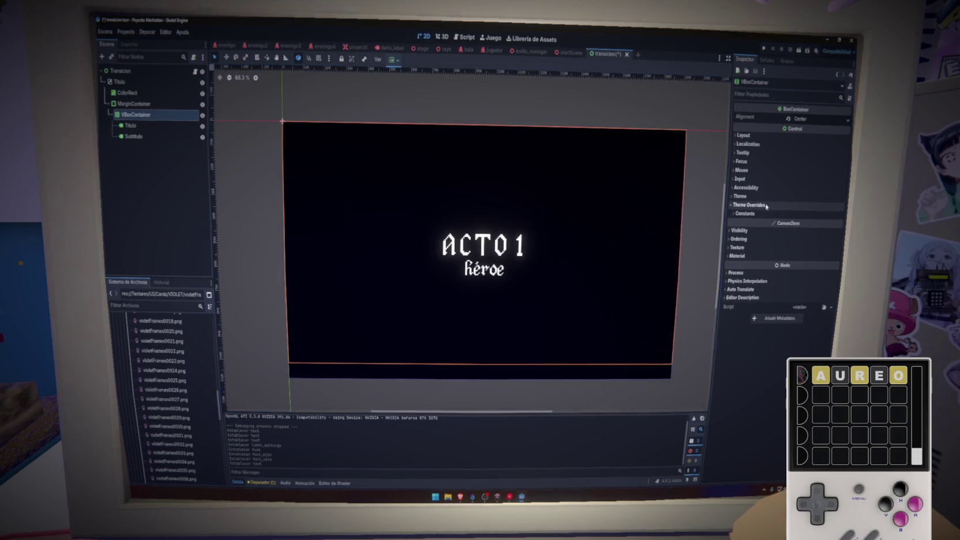
{"action": "left_click", "coordinate": [744, 213]}
{"action": "left_click", "coordinate": [739, 223]}
{"action": "mouse_move", "coordinate": [799, 224]}
{"action": "left_mouse_down"}
{"action": "mouse_move", "coordinate": [810, 224]}
{"action": "mouse_move", "coordinate": [791, 226]}
{"action": "left_mouse_up"}
{"action": "left_click", "coordinate": [130, 126]}
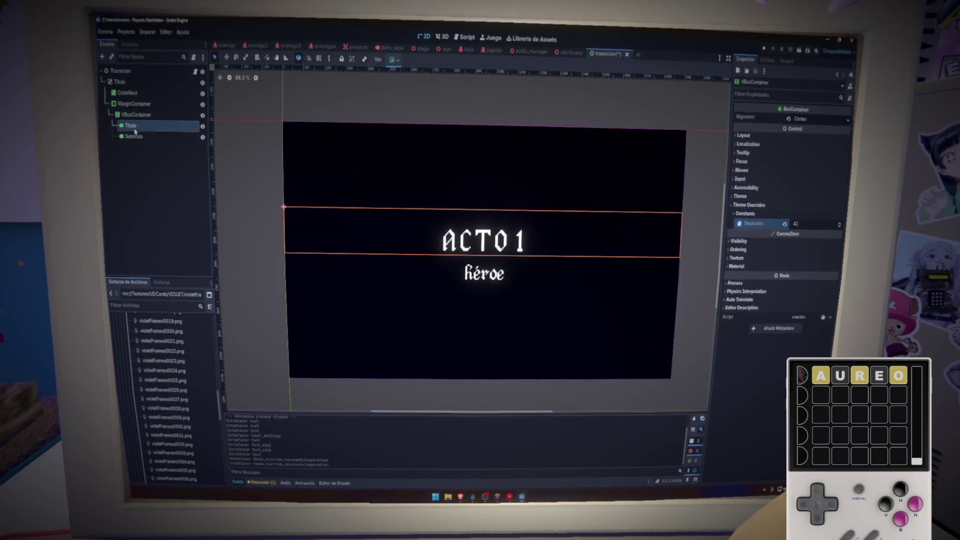
Set the subtitle label's text to 'Soledad' and preview it.
{"action": "left_click", "coordinate": [133, 136]}
{"action": "type", "text": "soledad"}
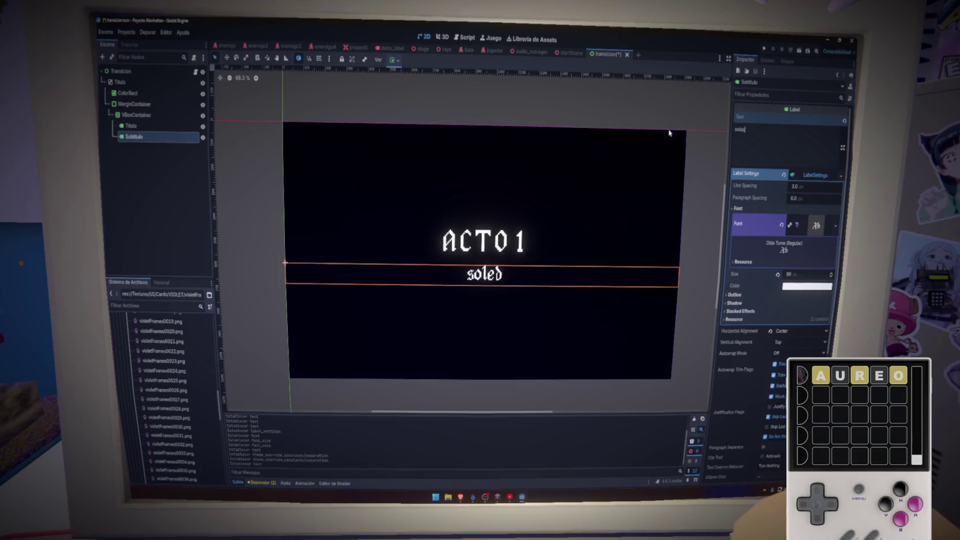
{"action": "key", "text": "Home"}
{"action": "key", "text": "Delete"}
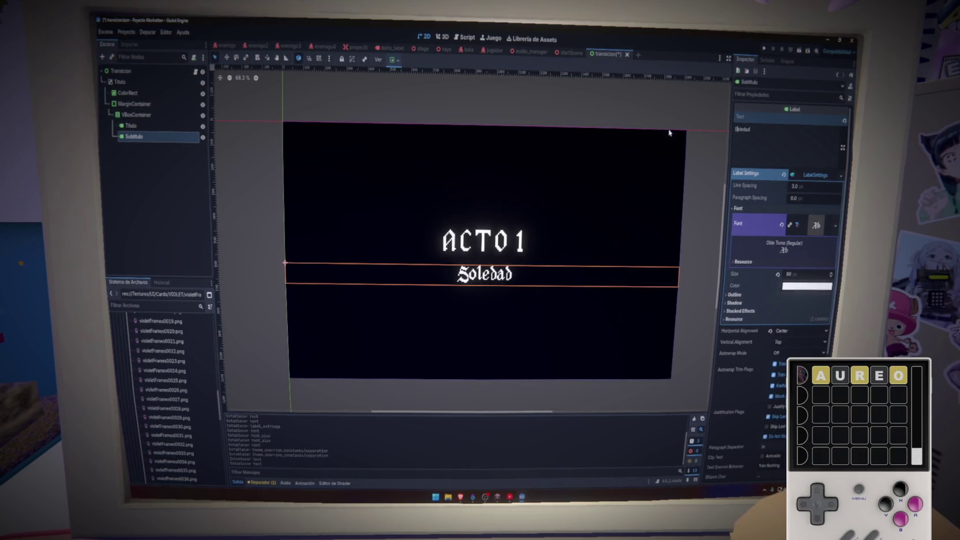
{"action": "key", "text": "End"}
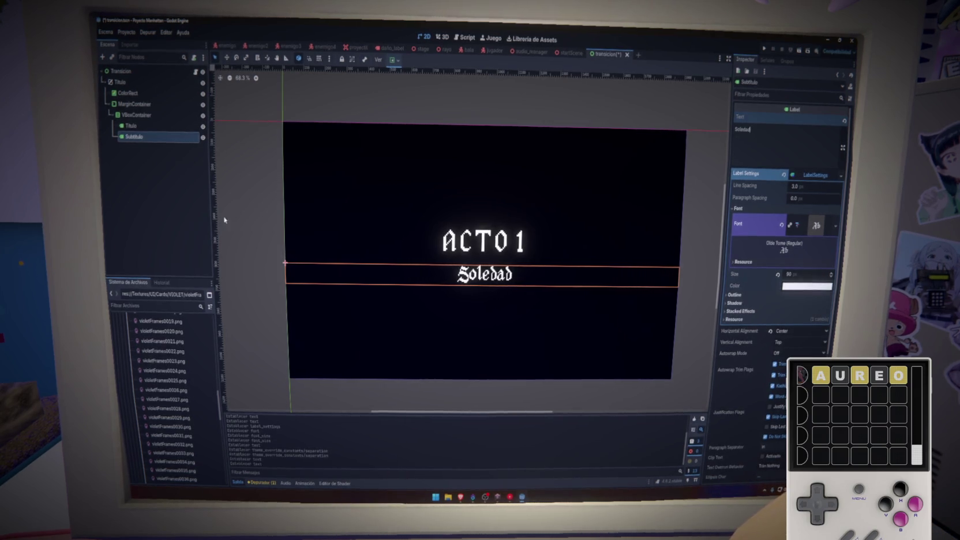
{"action": "left_click", "coordinate": [184, 211]}
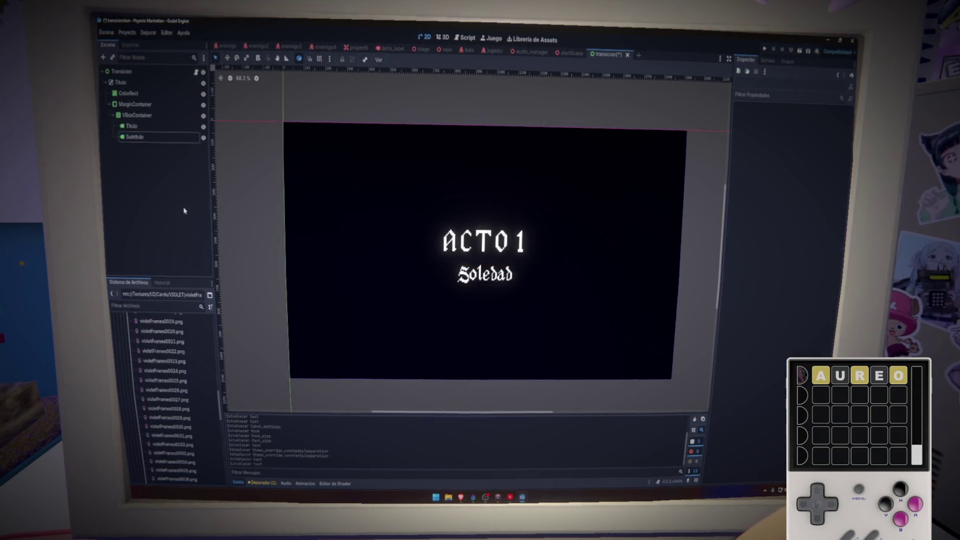
Replace the subtitle text with 'Destierro' and preview it.
{"action": "left_click", "coordinate": [159, 136]}
{"action": "left_click", "coordinate": [765, 132]}
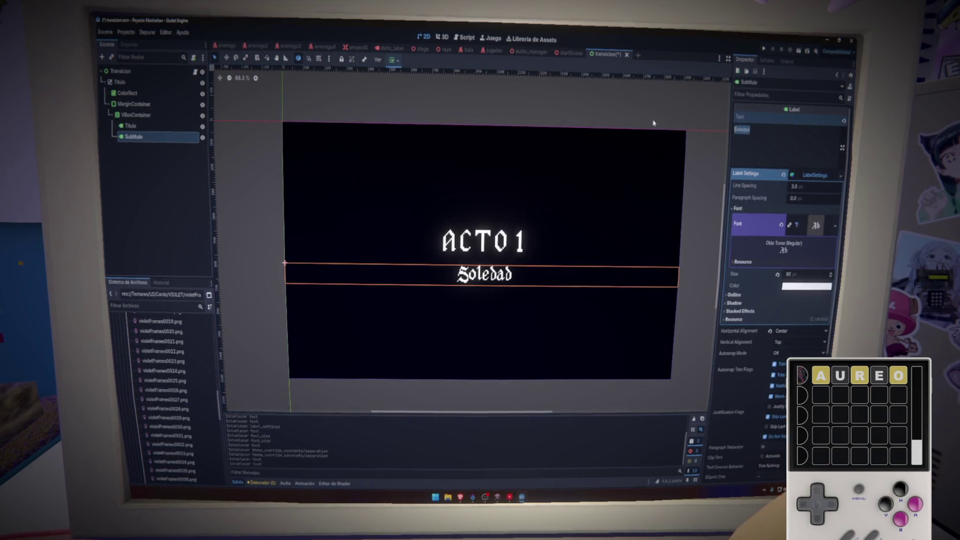
{"action": "key", "text": "ctrl+a"}
{"action": "type", "text": "H"}
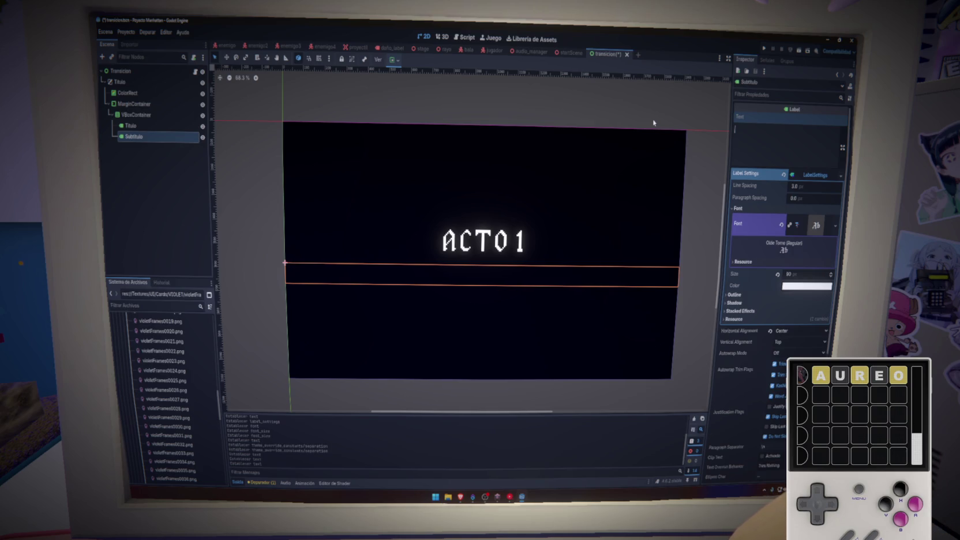
{"action": "type", "text": "Destierro"}
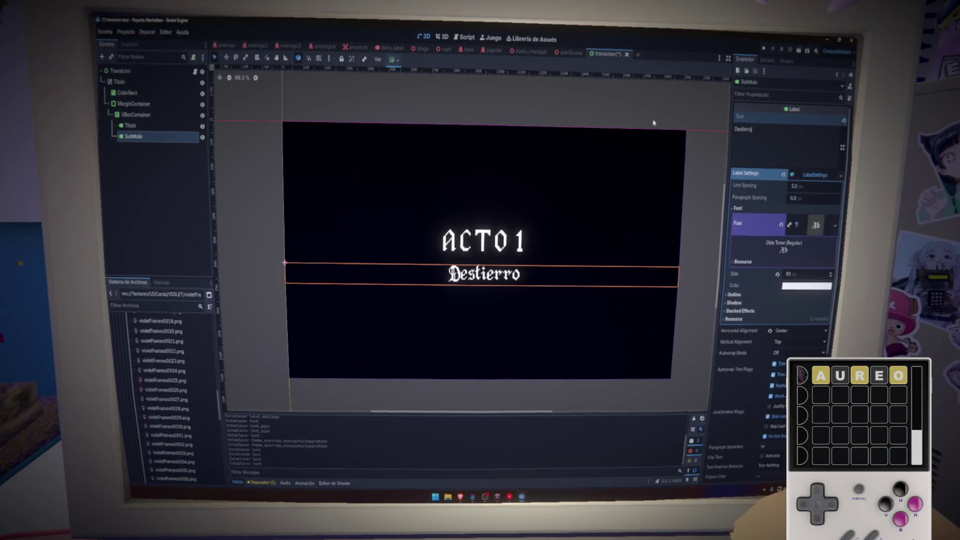
{"action": "left_click", "coordinate": [225, 192]}
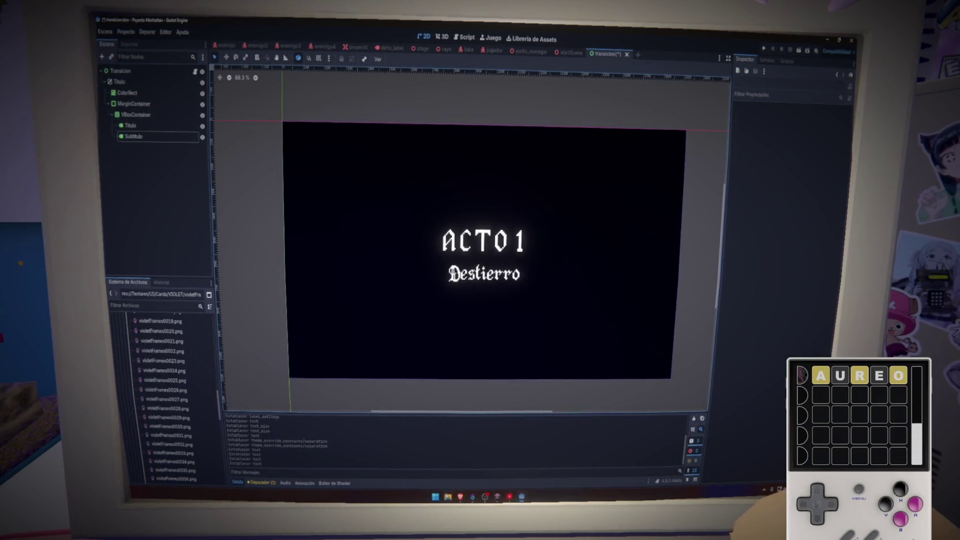
Erase the subtitle's Destierro text and begin clearing the ACTO 1 title text.
{"action": "left_click", "coordinate": [134, 136]}
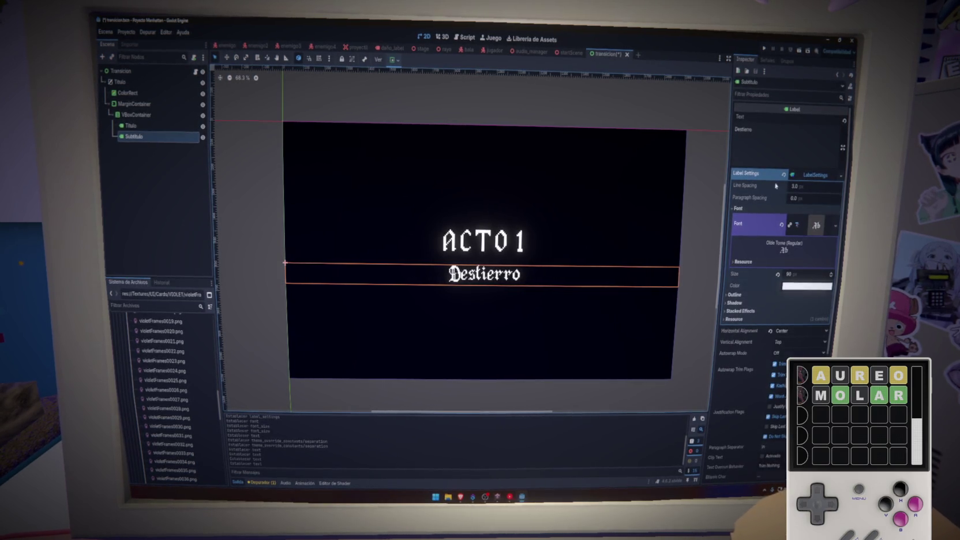
{"action": "left_click", "coordinate": [772, 133]}
{"action": "key", "text": "ctrl+a"}
{"action": "key", "text": "BackSpace"}
{"action": "left_click", "coordinate": [484, 239]}
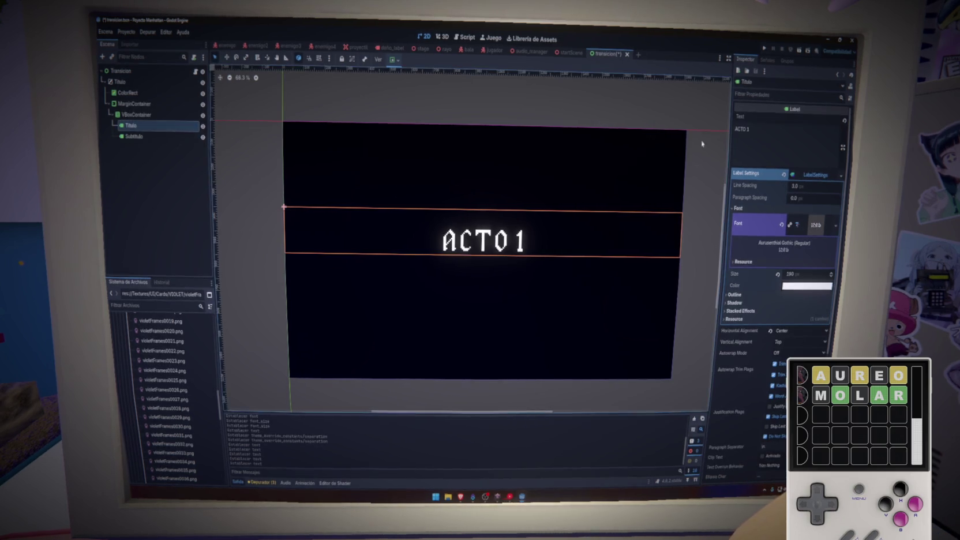
{"action": "key", "text": "BackSpace"}
{"action": "left_click", "coordinate": [703, 145]}
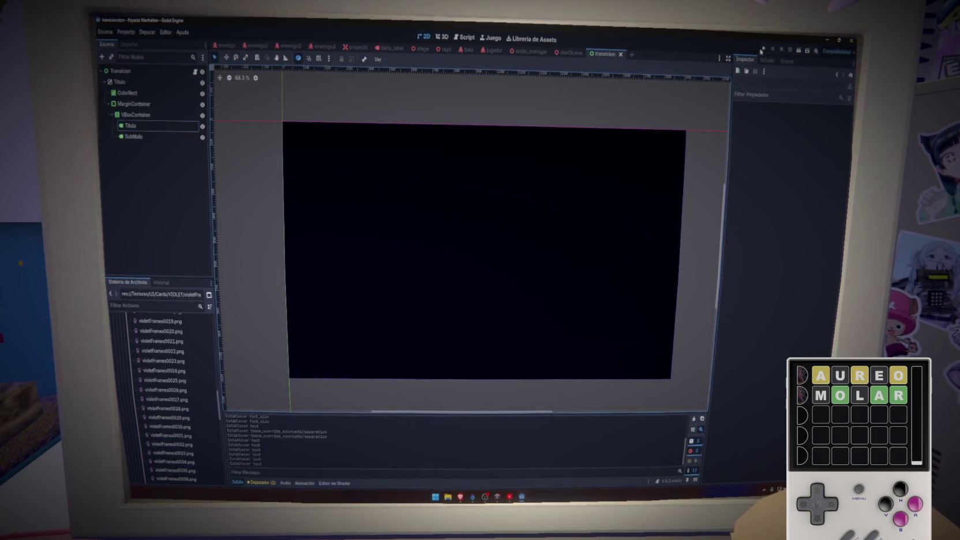
{"action": "key", "text": "F5"}
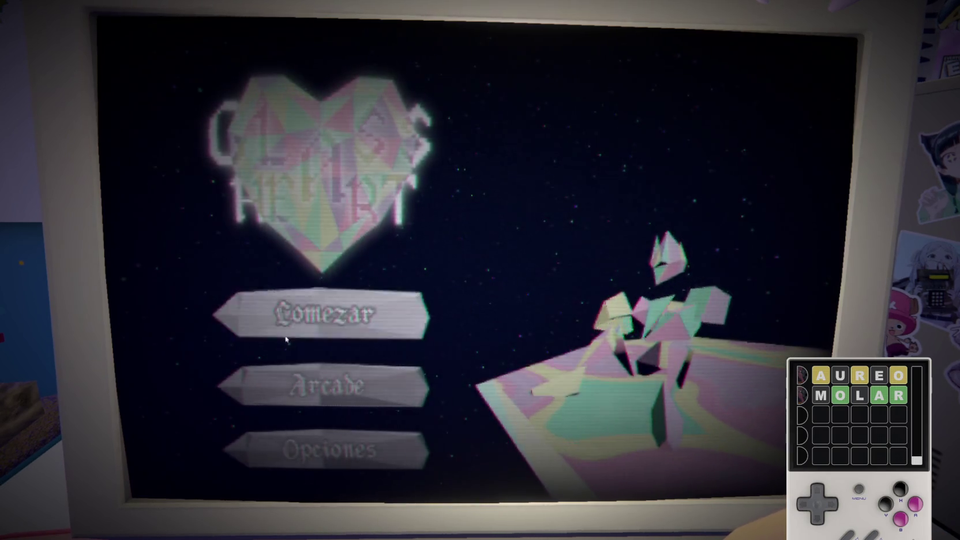
{"action": "left_click", "coordinate": [283, 311]}
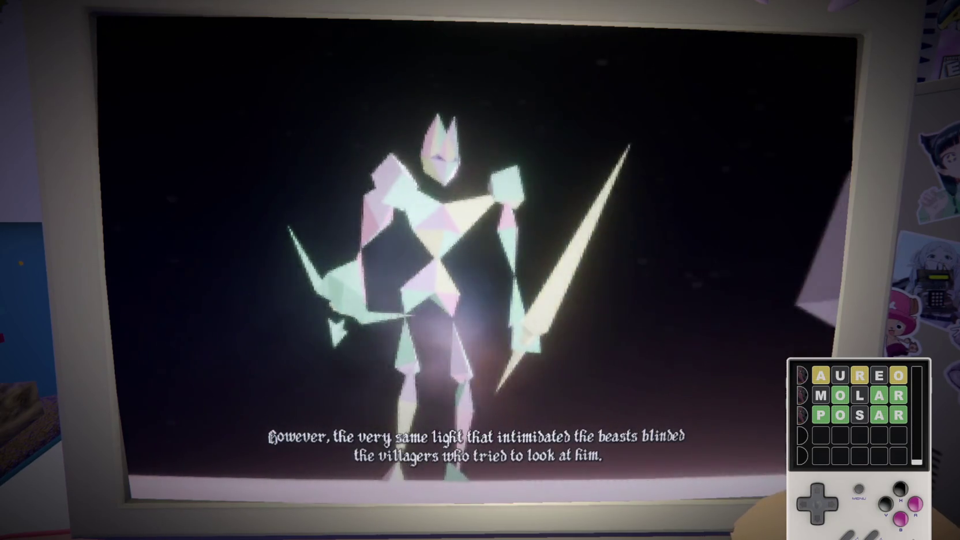
{"action": "type", "text": "podar"}
{"action": "key", "text": "Return"}
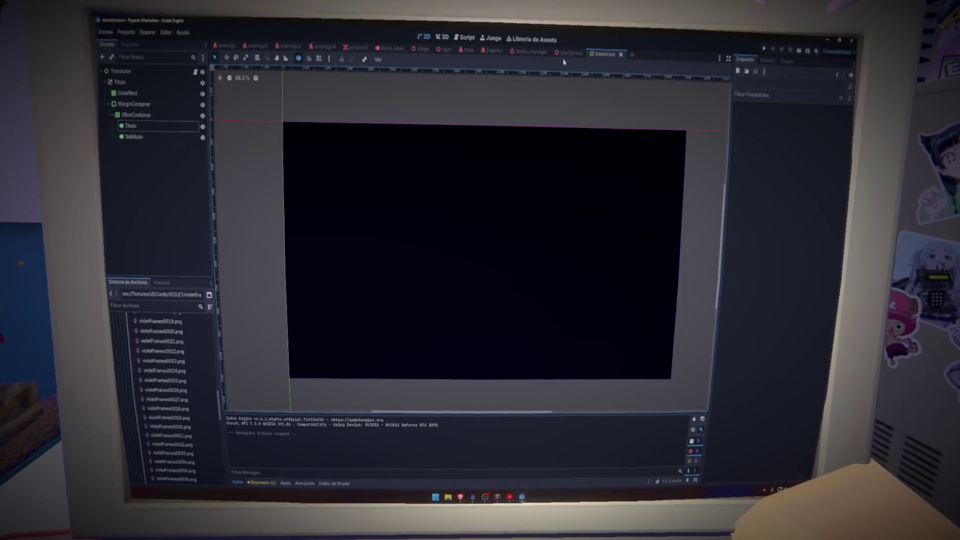
{"action": "left_click", "coordinate": [160, 125]}
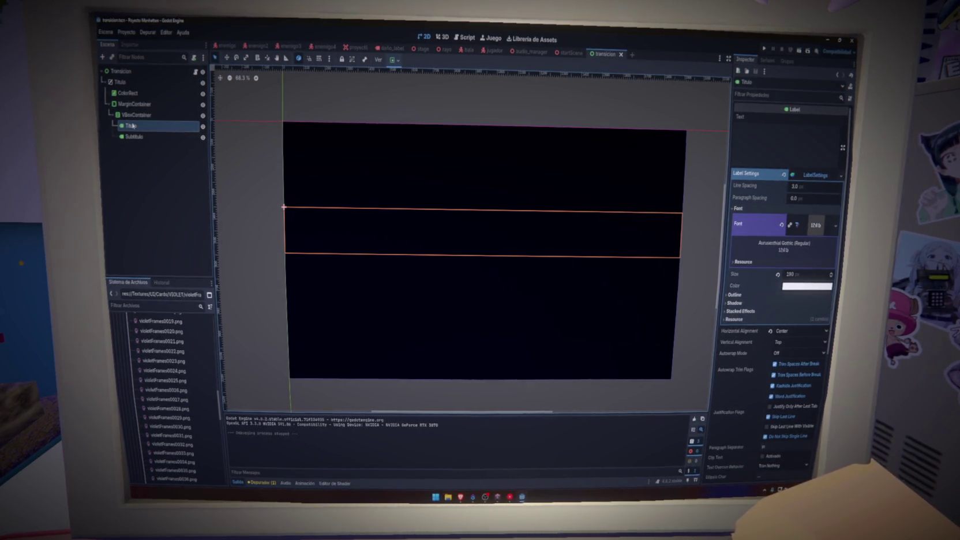
{"action": "left_click", "coordinate": [134, 136]}
{"action": "left_click", "coordinate": [783, 145]}
{"action": "type", "text": "Heroe"}
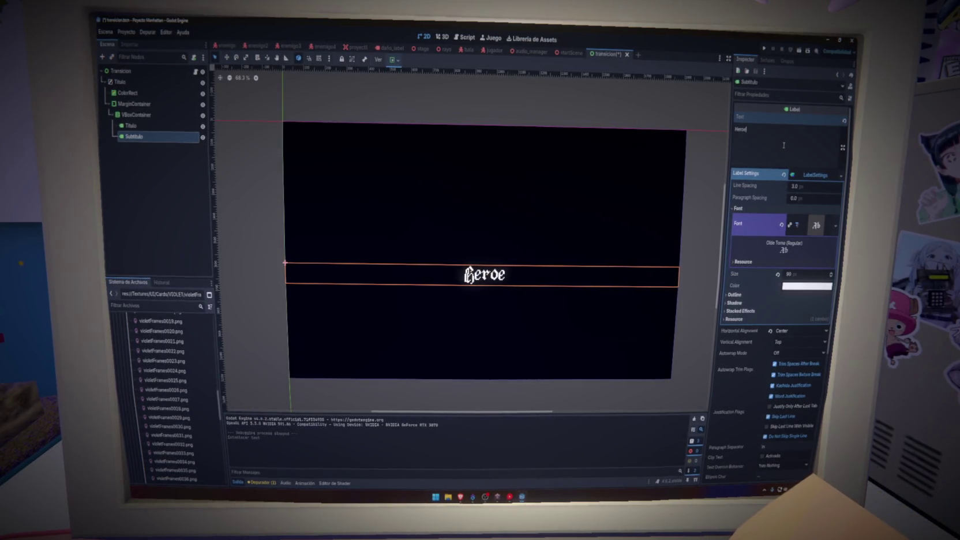
{"action": "key", "text": "ctrl+a"}
{"action": "type", "text": "tierro"}
{"action": "key", "text": "ctrl+a"}
{"action": "type", "text": "D"}
{"action": "type", "text": "ledad"}
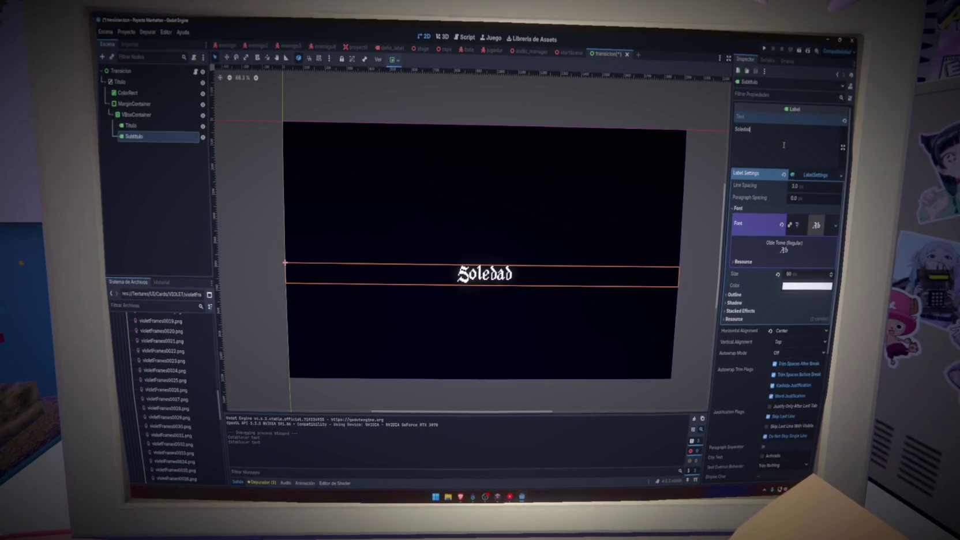
{"action": "key", "text": "ctrl+a"}
{"action": "key", "text": "BackSpace"}
{"action": "type", "text": "soledad"}
{"action": "key", "text": "ctrl+a"}
{"action": "type", "text": "destierr"}
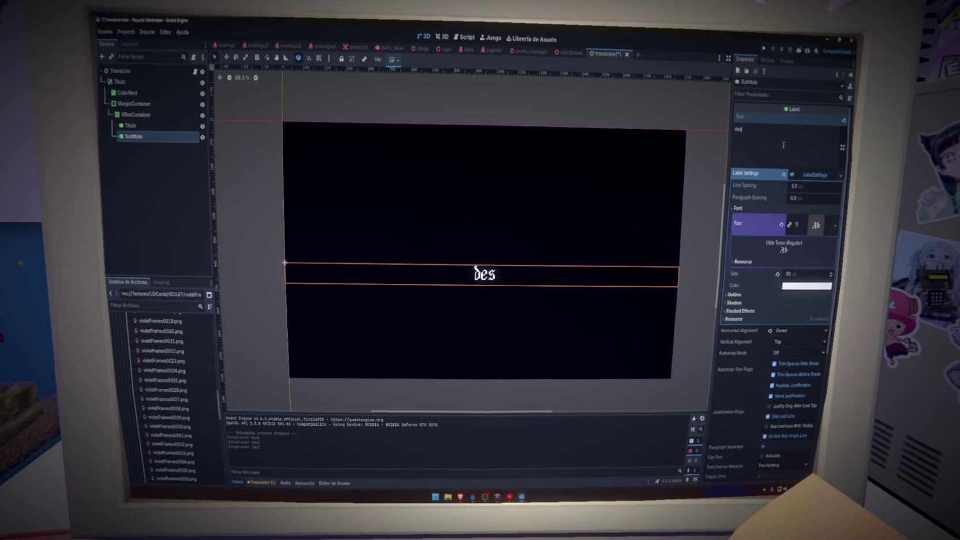
{"action": "type", "text": "o"}
{"action": "key", "text": "ctrl+a"}
{"action": "type", "text": "heroe"}
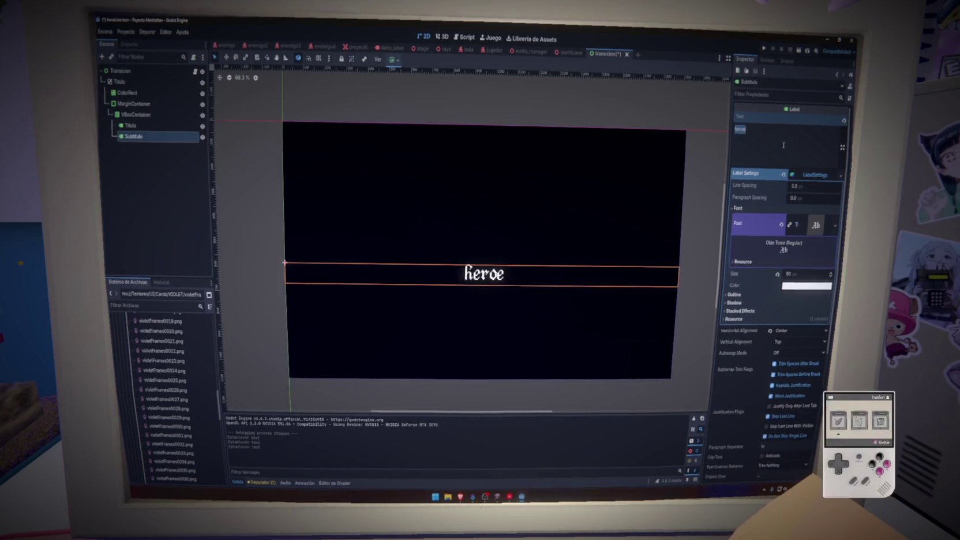
{"action": "key", "text": "ctrl+a"}
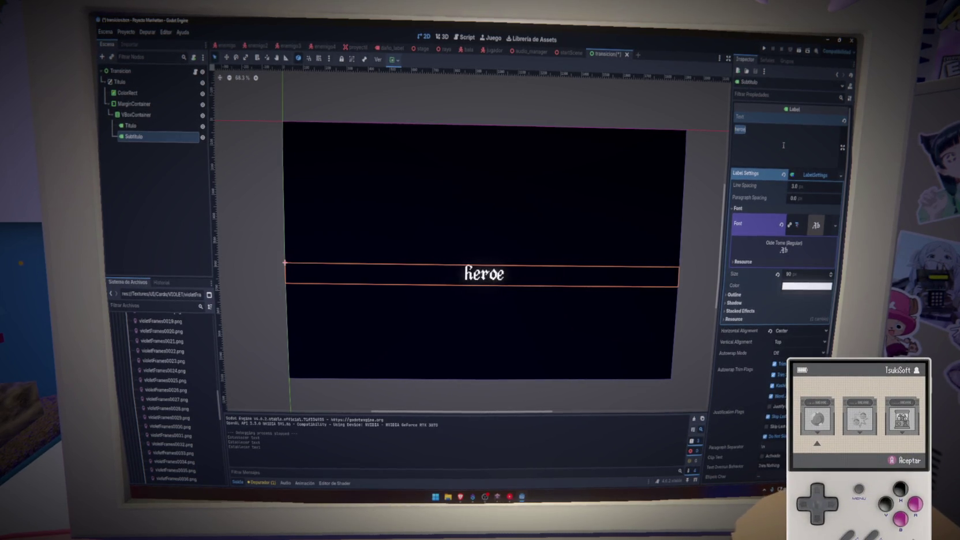
{"action": "key", "text": "BackSpace"}
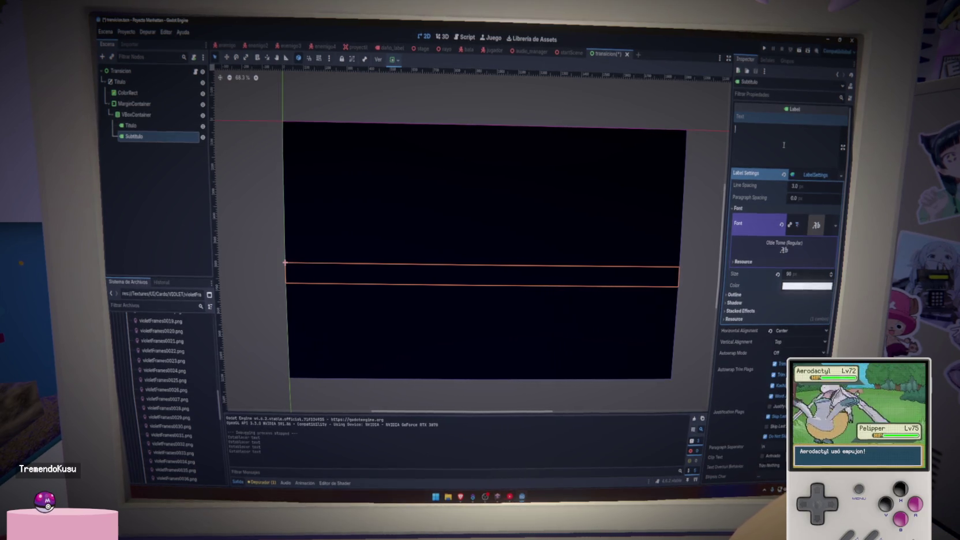
{"action": "type", "text": "Heroe"}
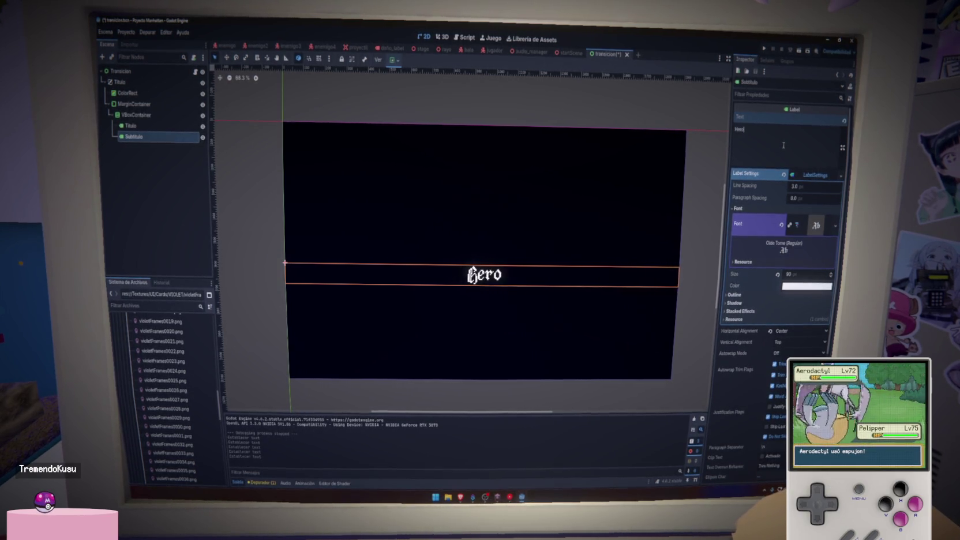
{"action": "key", "text": "ctrl+z"}
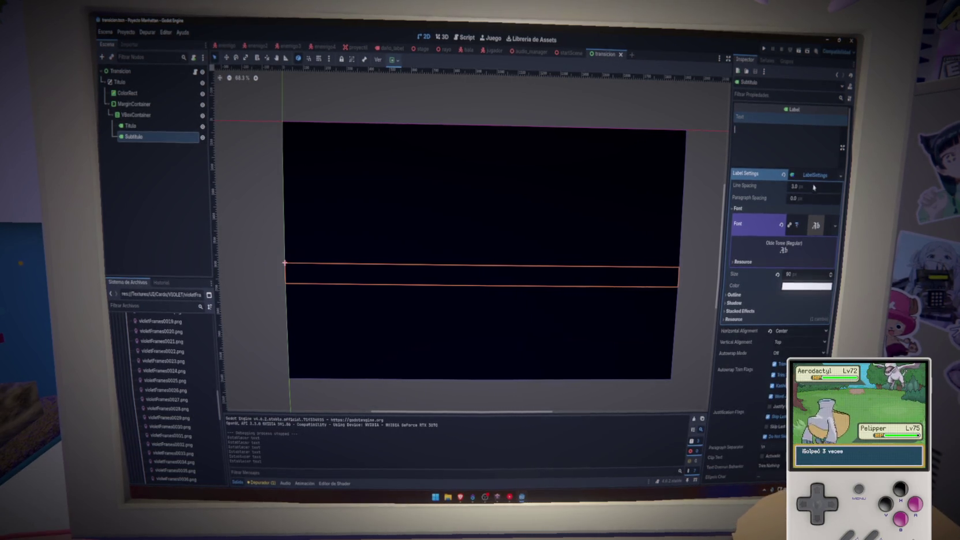
{"action": "left_click", "coordinate": [815, 175]}
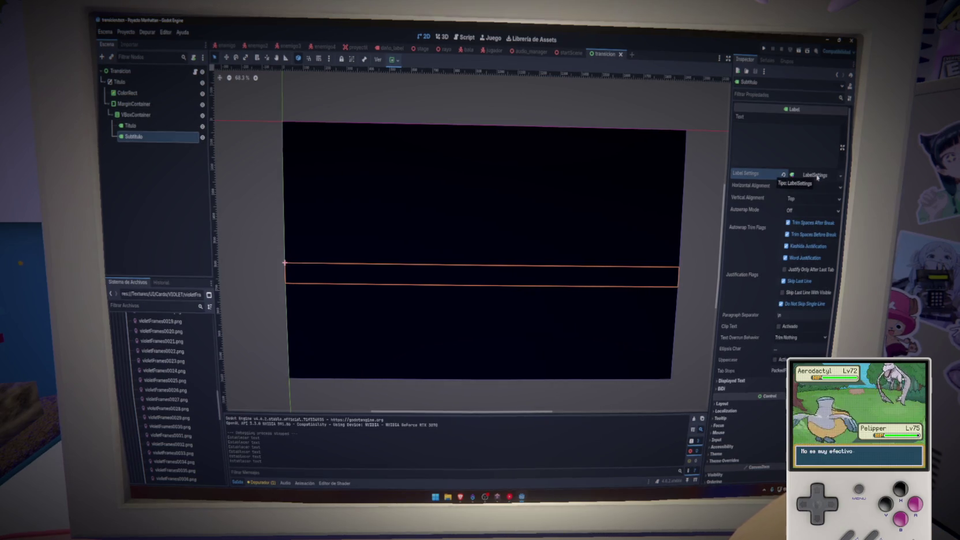
{"action": "left_click", "coordinate": [815, 174]}
{"action": "left_click", "coordinate": [752, 140]}
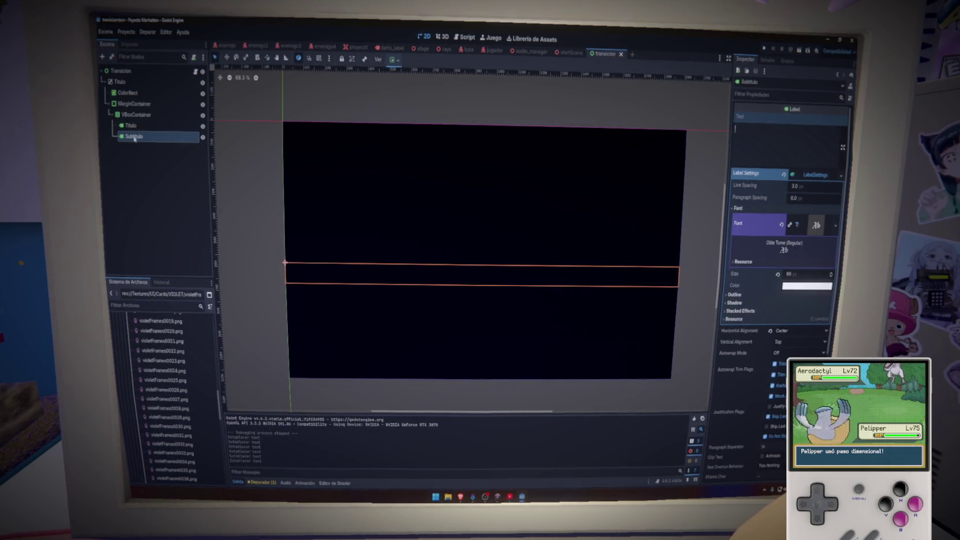
{"action": "left_click", "coordinate": [148, 116]}
{"action": "right_click", "coordinate": [148, 115]}
{"action": "left_click", "coordinate": [173, 123]}
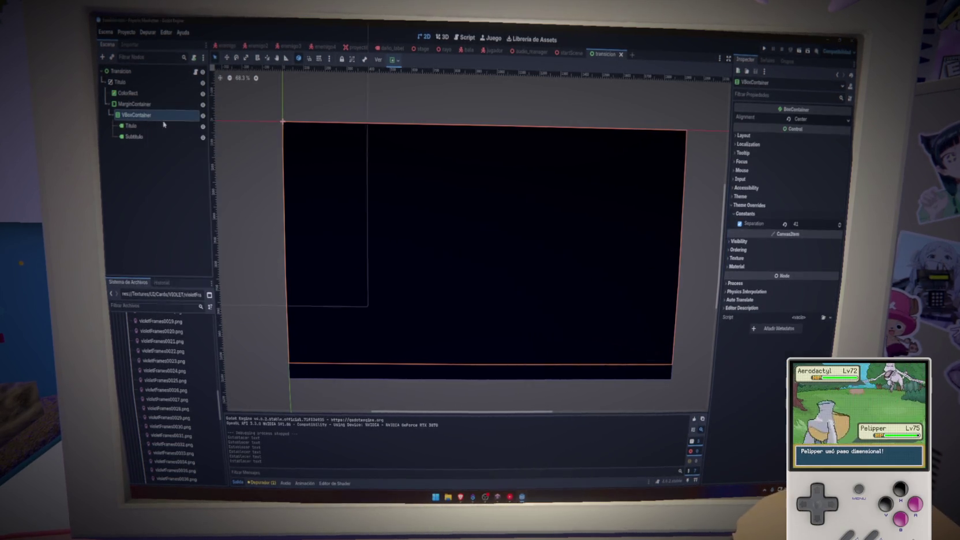
{"action": "left_click", "coordinate": [490, 232]}
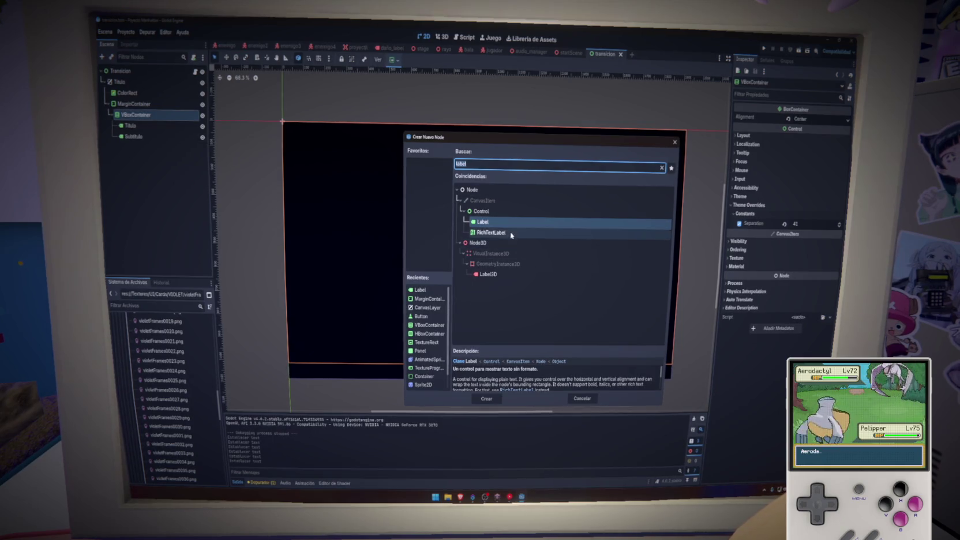
{"action": "left_click_drag", "start_coordinate": [524, 407], "coordinate": [524, 436]}
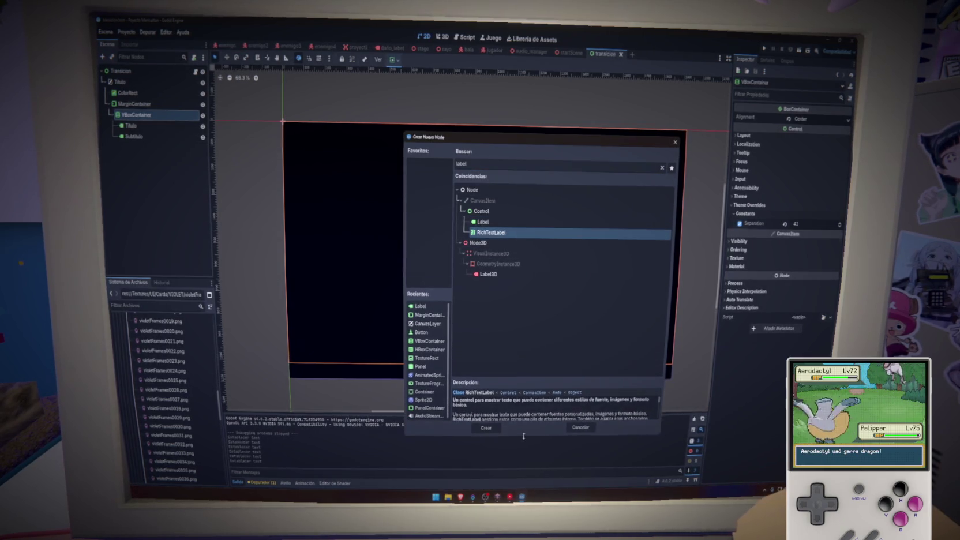
{"action": "left_click_drag", "start_coordinate": [499, 377], "coordinate": [520, 235]}
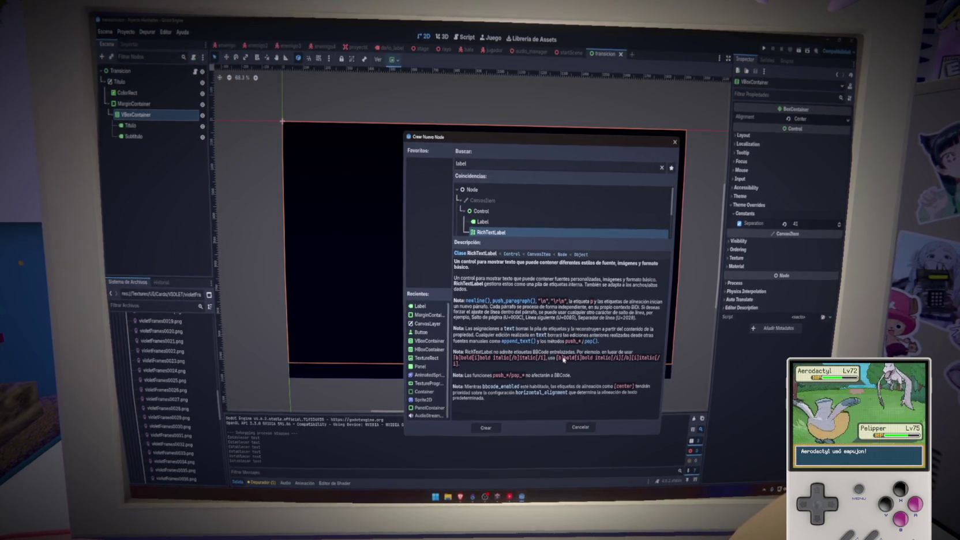
{"action": "left_click_drag", "start_coordinate": [523, 238], "coordinate": [532, 363]}
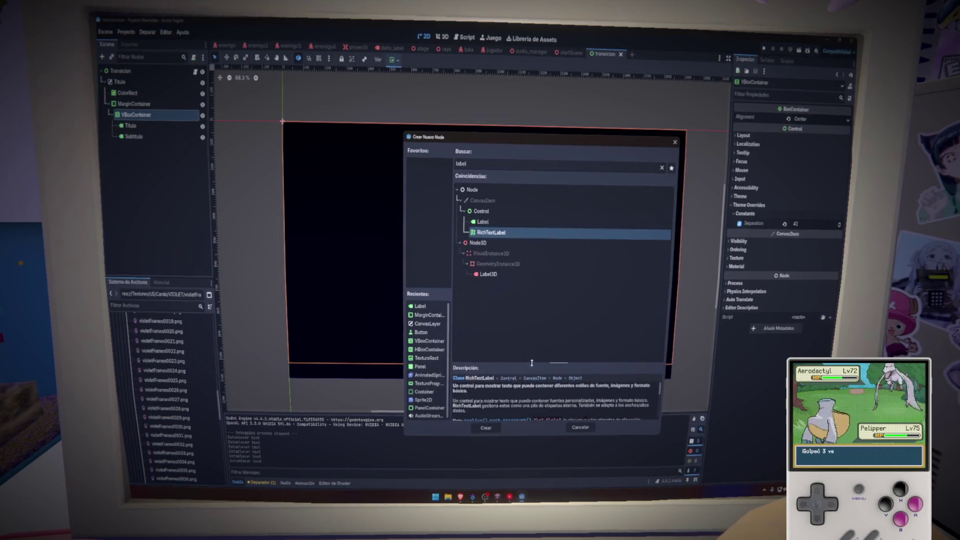
{"action": "left_click", "coordinate": [580, 426]}
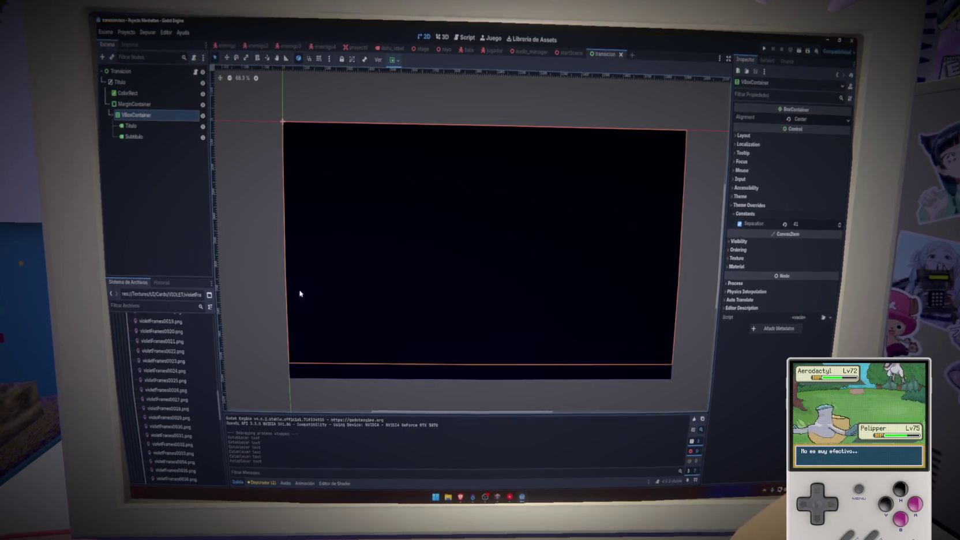
{"action": "left_click", "coordinate": [184, 197]}
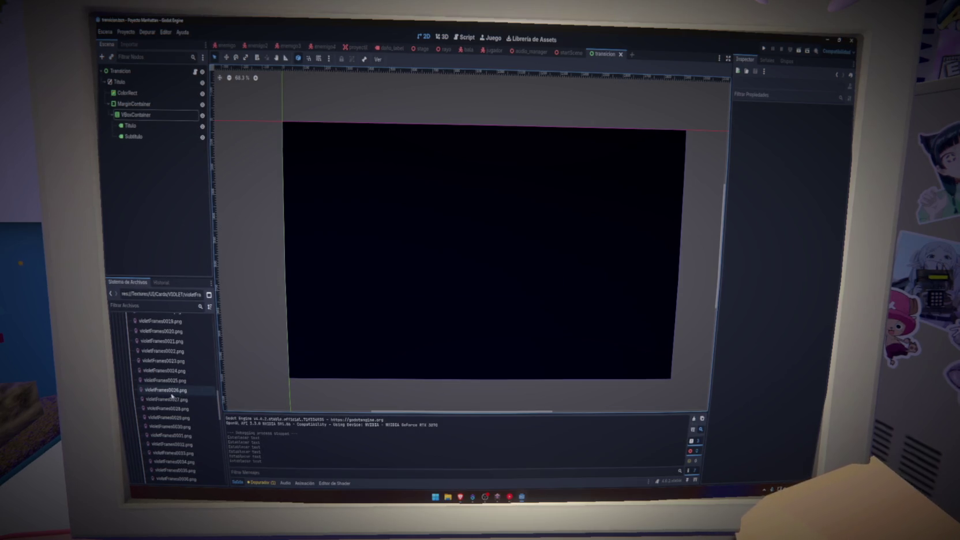
{"action": "mouse_move", "coordinate": [165, 397]}
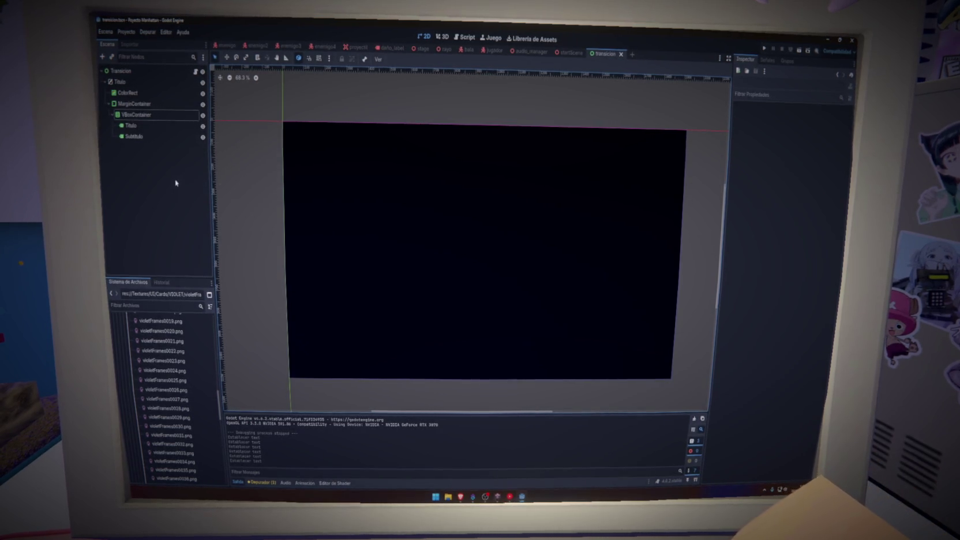
{"action": "left_click", "coordinate": [131, 125]}
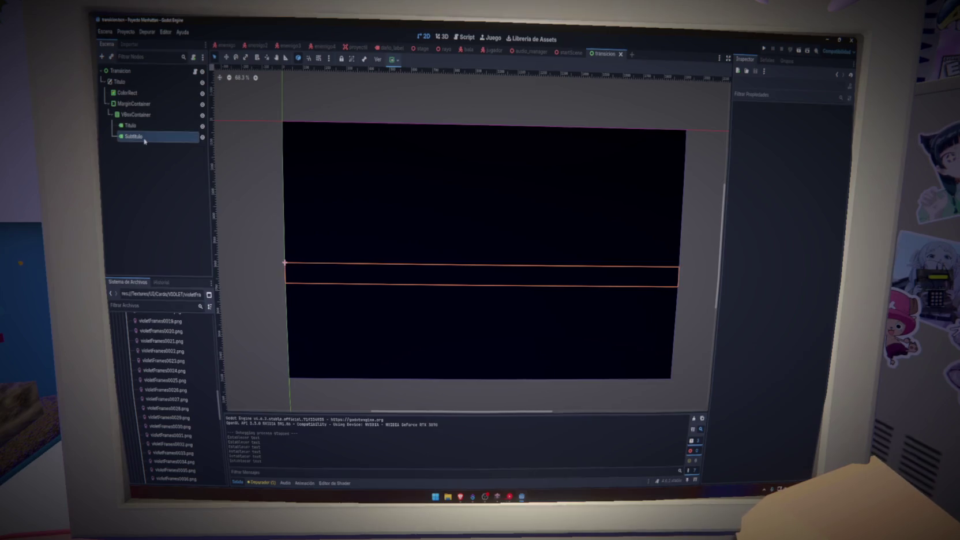
{"action": "left_click", "coordinate": [128, 93]}
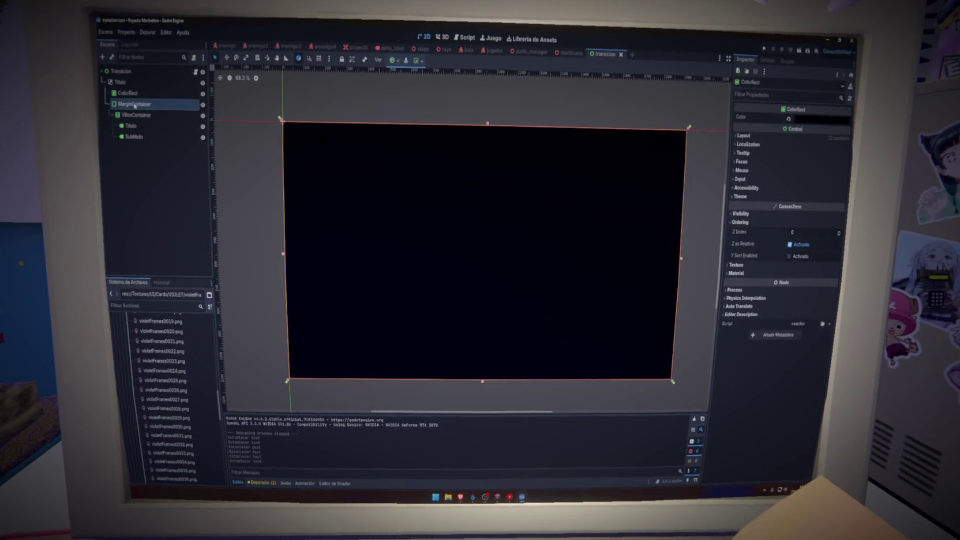
{"action": "left_click", "coordinate": [134, 105]}
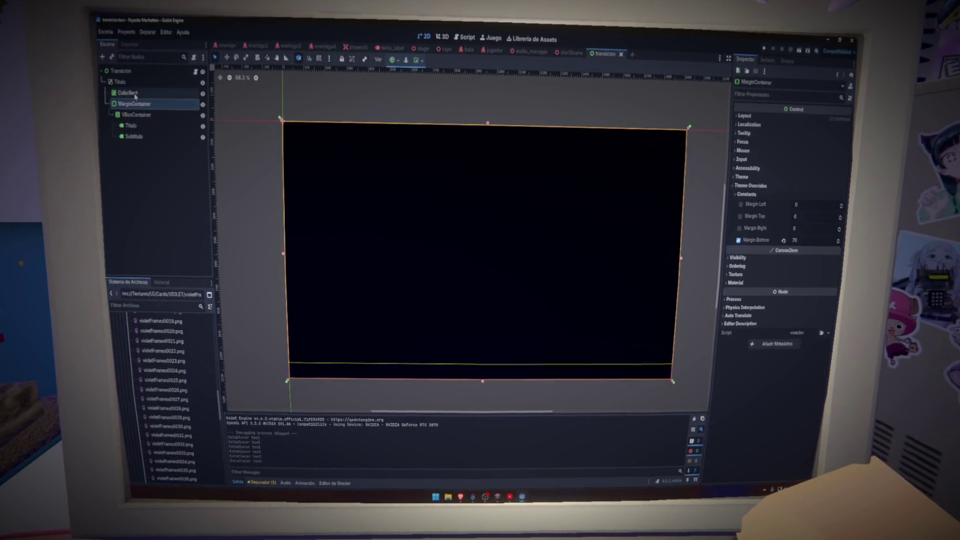
{"action": "left_click", "coordinate": [136, 95]}
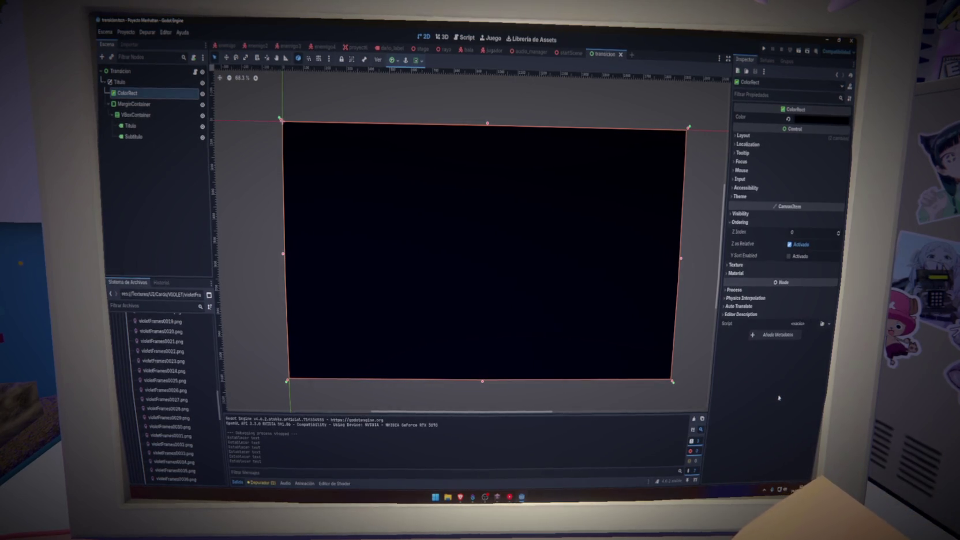
{"action": "left_click", "coordinate": [225, 214]}
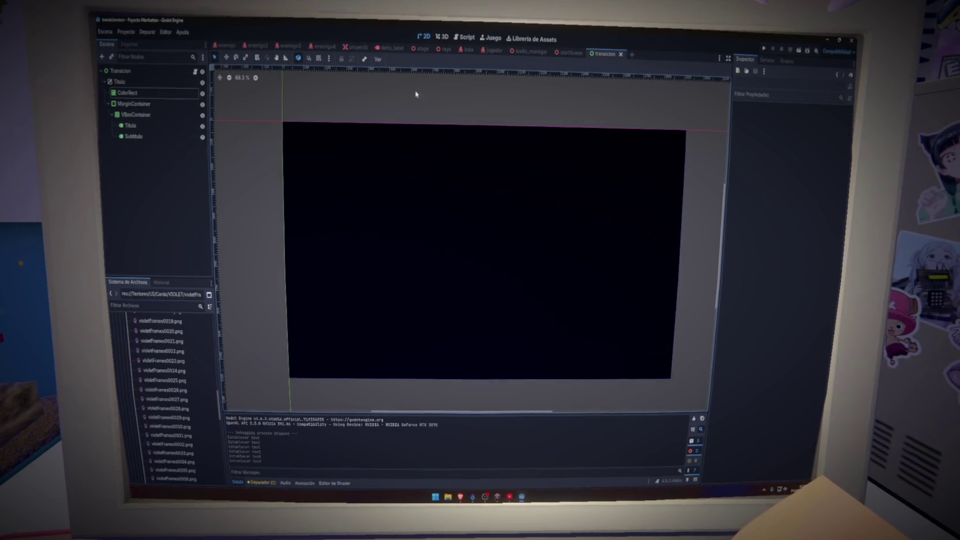
In the stage scene, set the subtitle Label's vertical sizing to shrink to fit its text.
{"action": "left_click", "coordinate": [420, 50]}
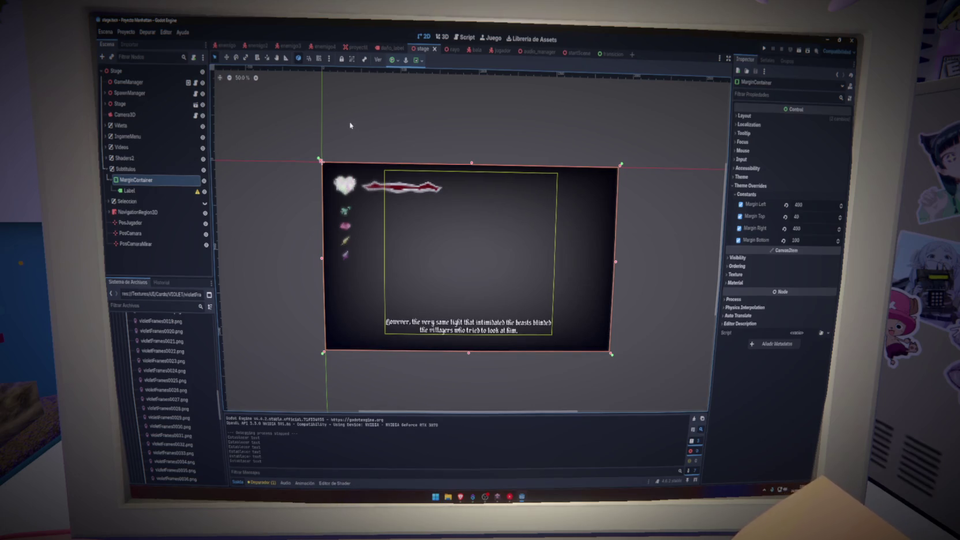
{"action": "scroll", "coordinate": [478, 325], "scroll_direction": "up", "scroll_amount": 2}
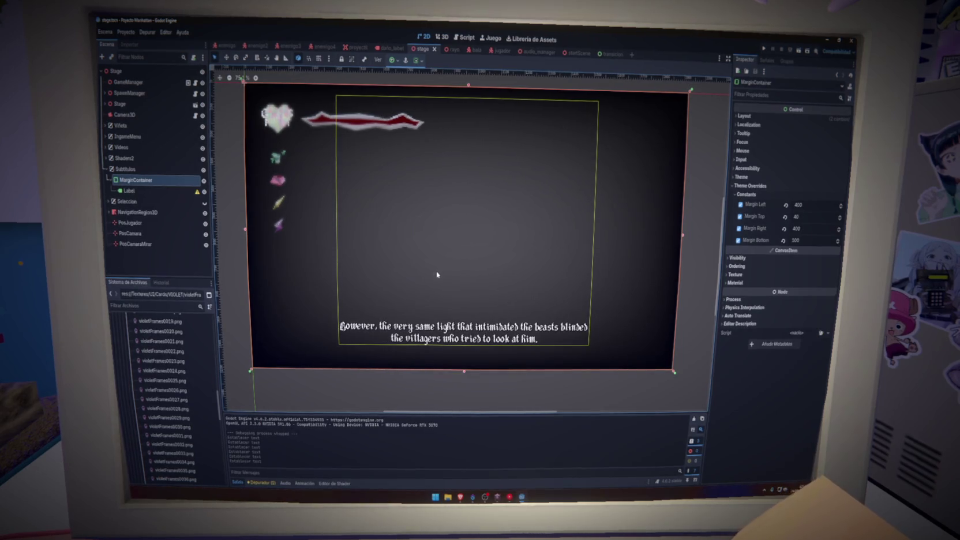
{"action": "left_click", "coordinate": [128, 190]}
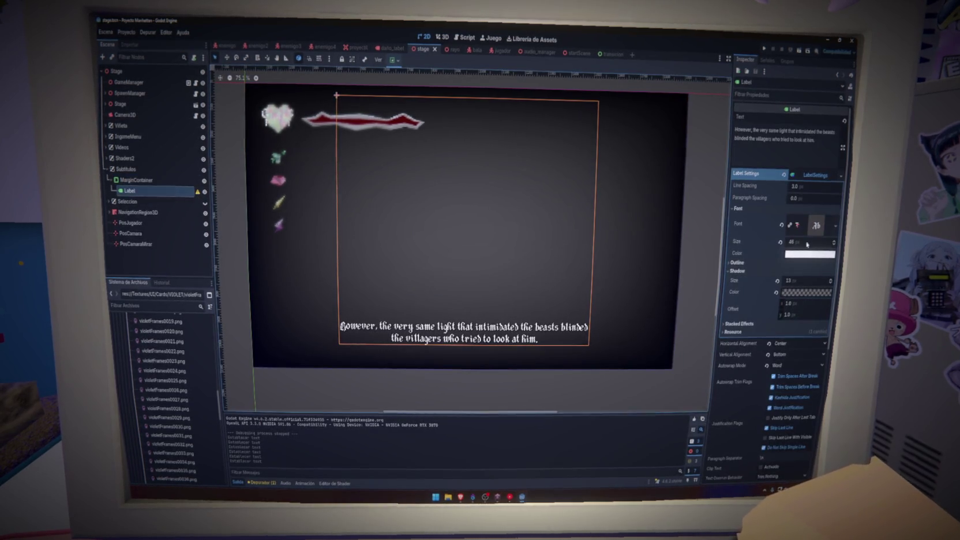
{"action": "scroll", "coordinate": [763, 347], "scroll_direction": "down", "scroll_amount": 3}
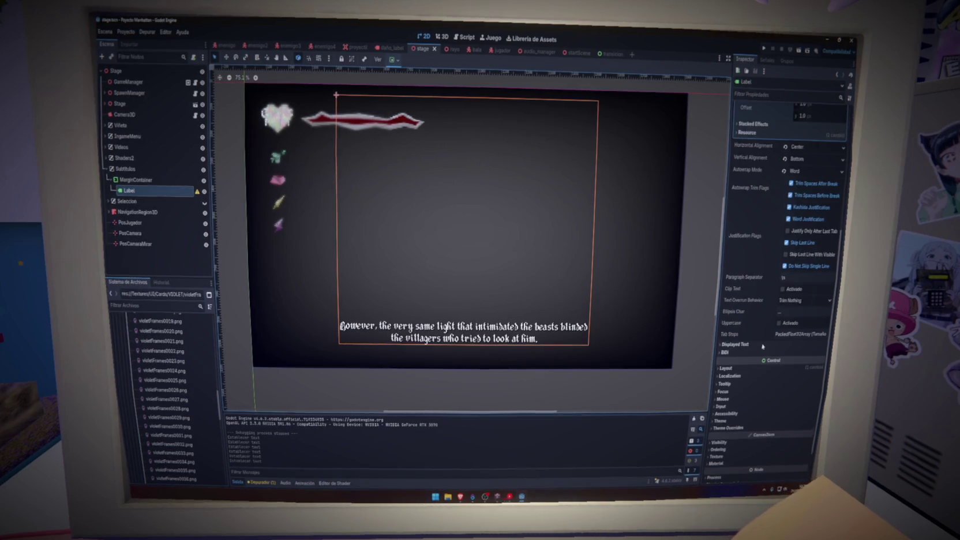
{"action": "scroll", "coordinate": [762, 346], "scroll_direction": "down", "scroll_amount": 2}
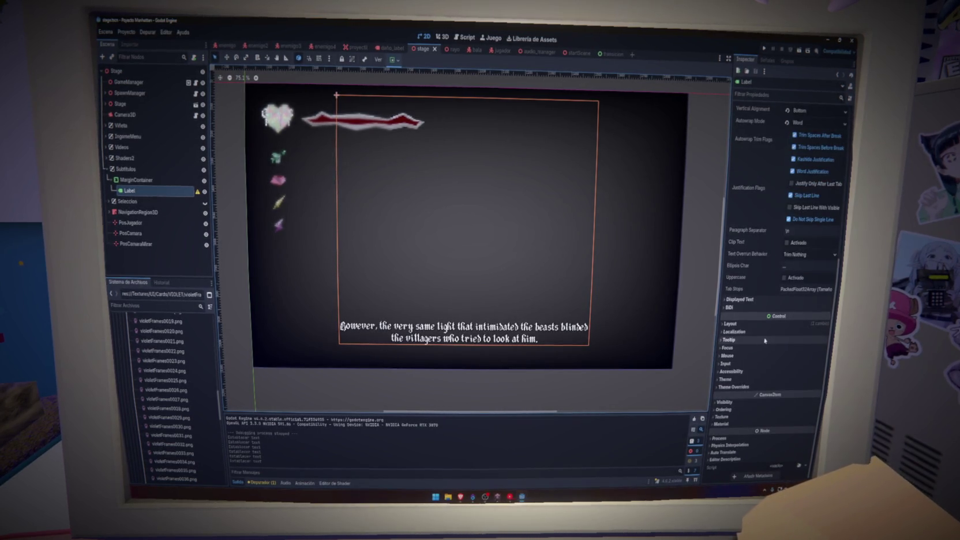
{"action": "left_click", "coordinate": [394, 60]}
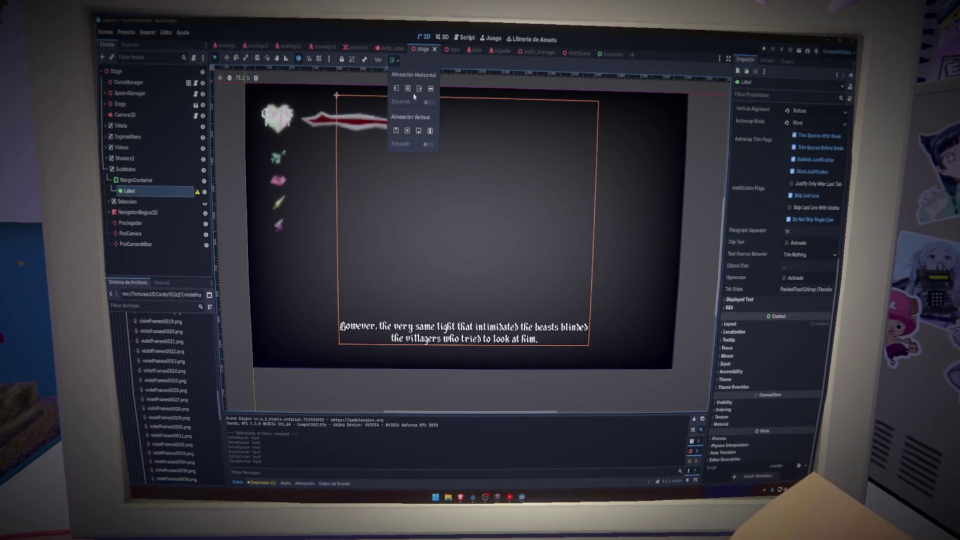
{"action": "left_click", "coordinate": [419, 131]}
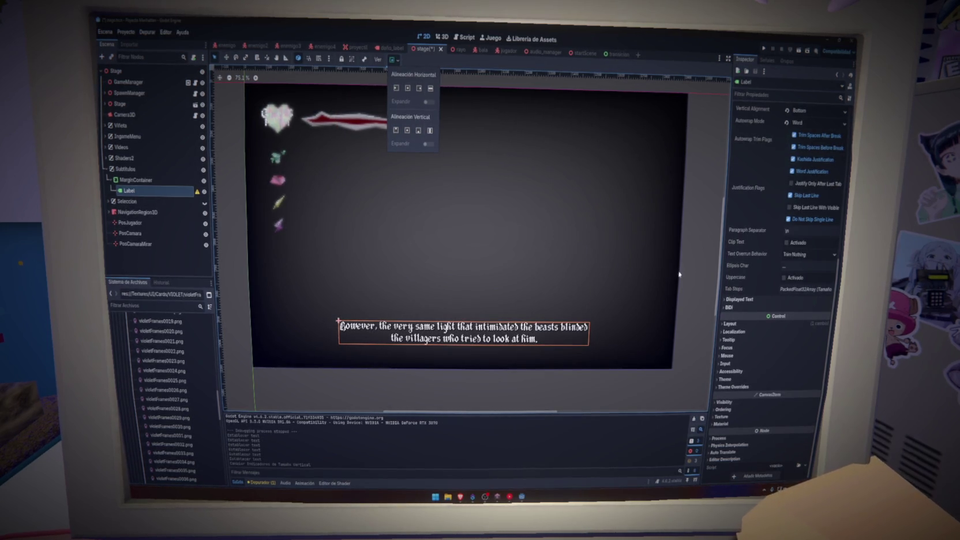
Set the Label's Custom Minimum Size to 10 by 10 and save the scene.
{"action": "left_click", "coordinate": [741, 325]}
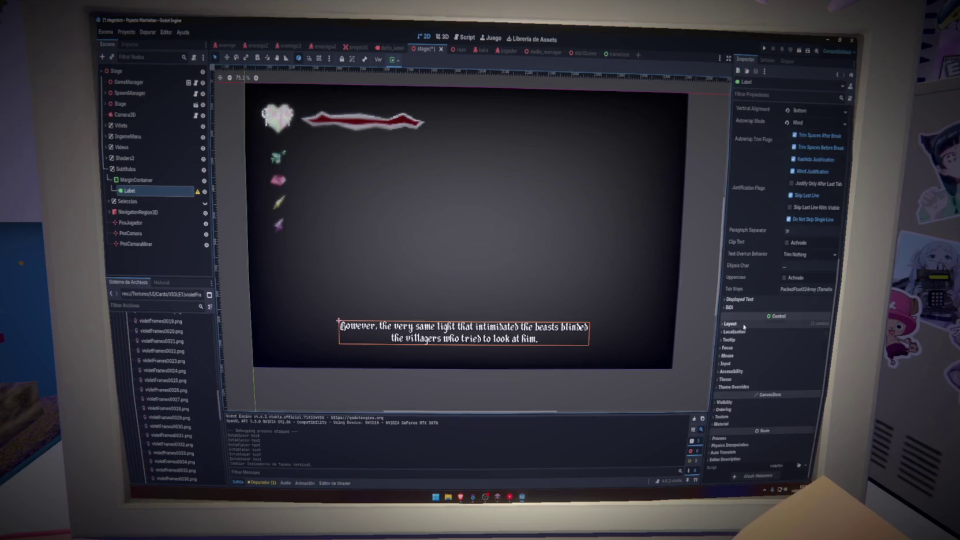
{"action": "type", "text": "10"}
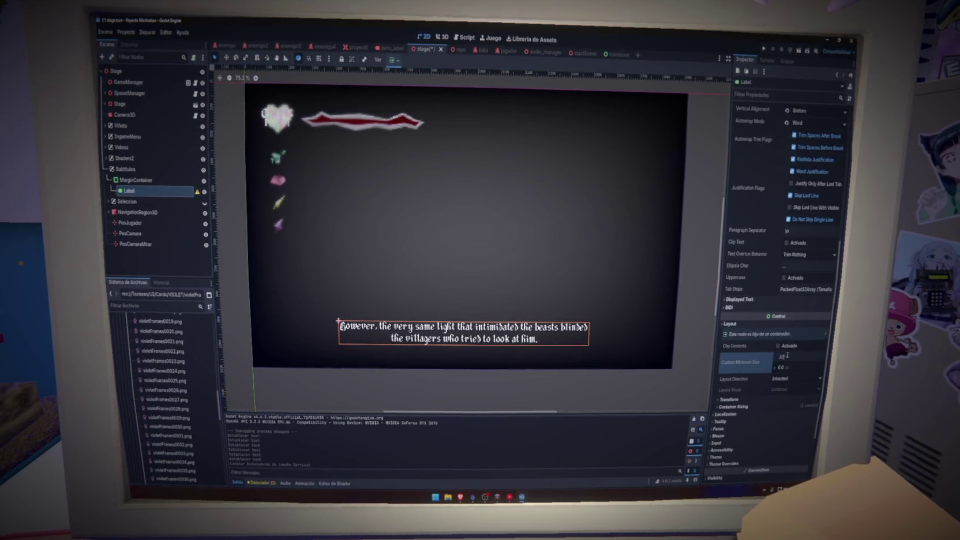
{"action": "key", "text": "Return"}
{"action": "left_click", "coordinate": [794, 367]}
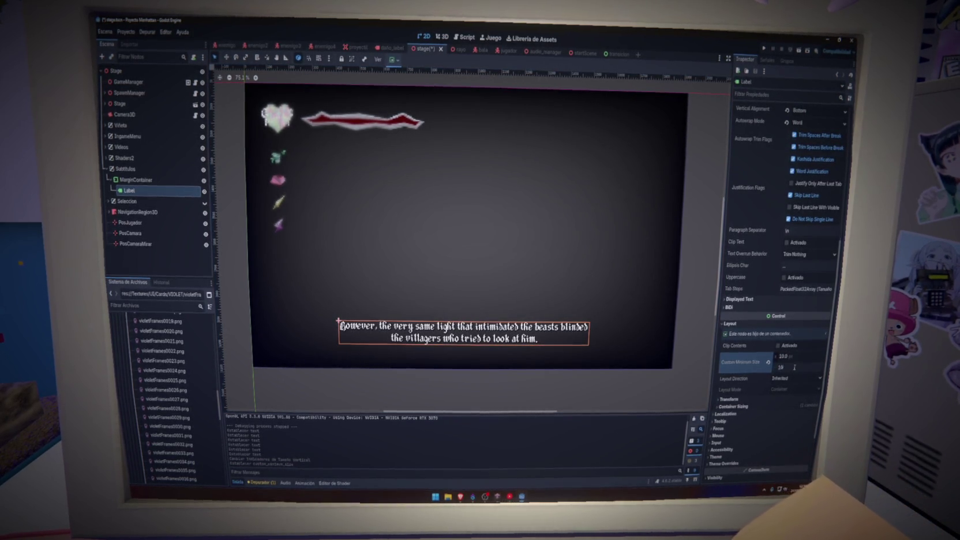
{"action": "key", "text": "Return"}
{"action": "key", "text": "ctrl+s"}
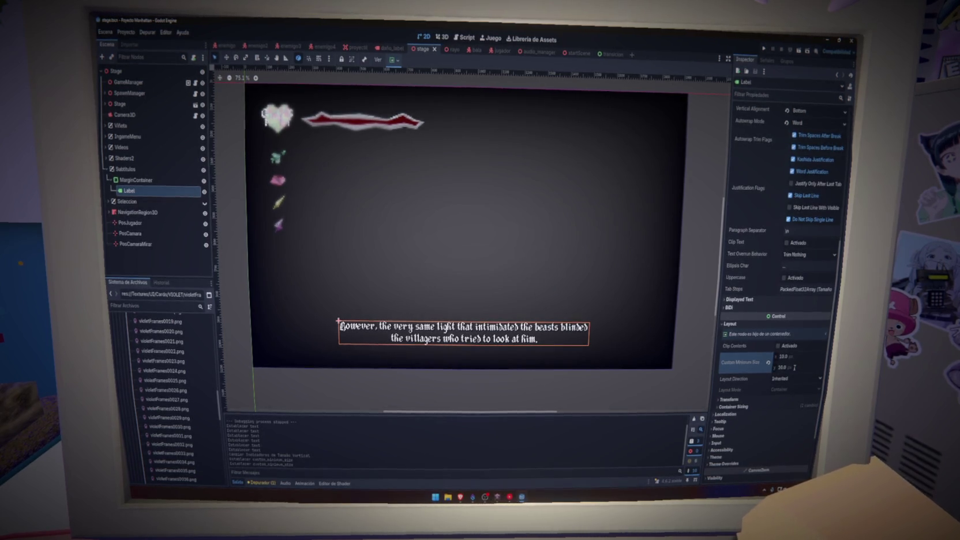
Rename the Label node to Subtitulo.
{"action": "double_click", "coordinate": [129, 191]}
{"action": "type", "text": "Subti"}
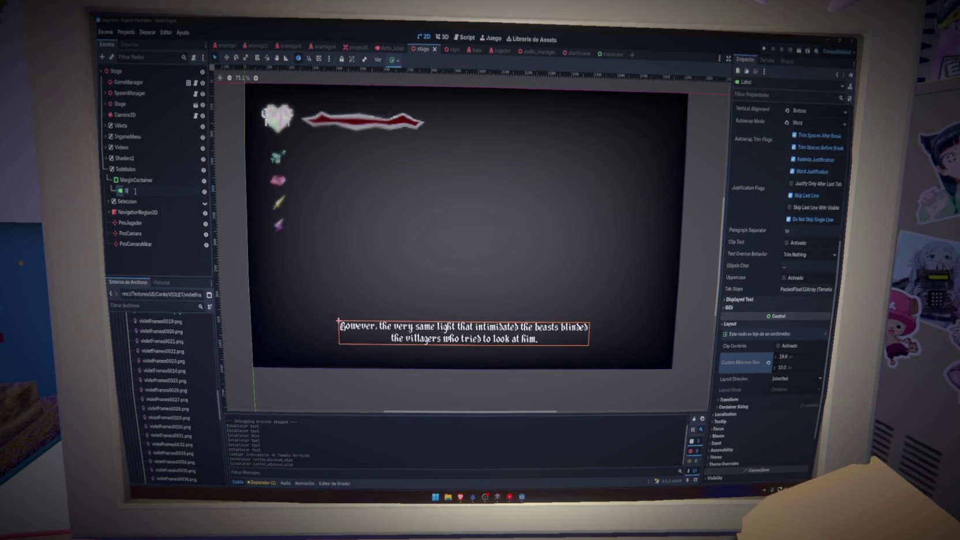
{"action": "key", "text": "Return"}
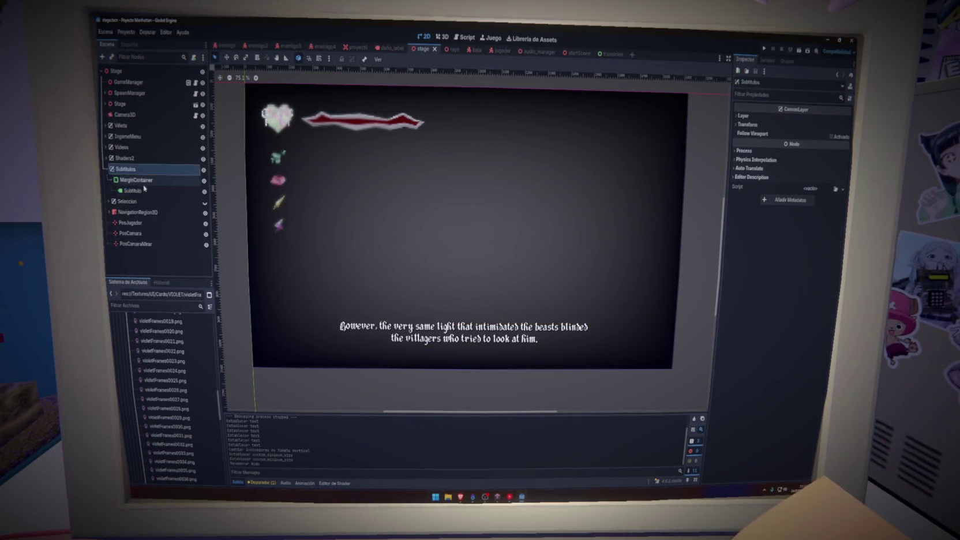
Add Subtitulo to a new global group named subtitulos_label.
{"action": "left_click", "coordinate": [136, 190]}
{"action": "left_click", "coordinate": [786, 61]}
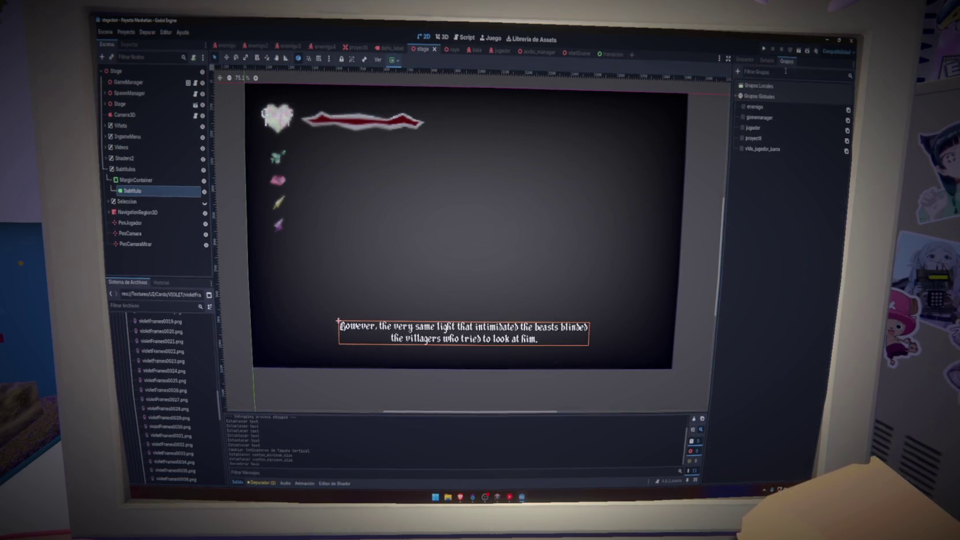
{"action": "left_click", "coordinate": [760, 97]}
{"action": "left_click", "coordinate": [762, 98]}
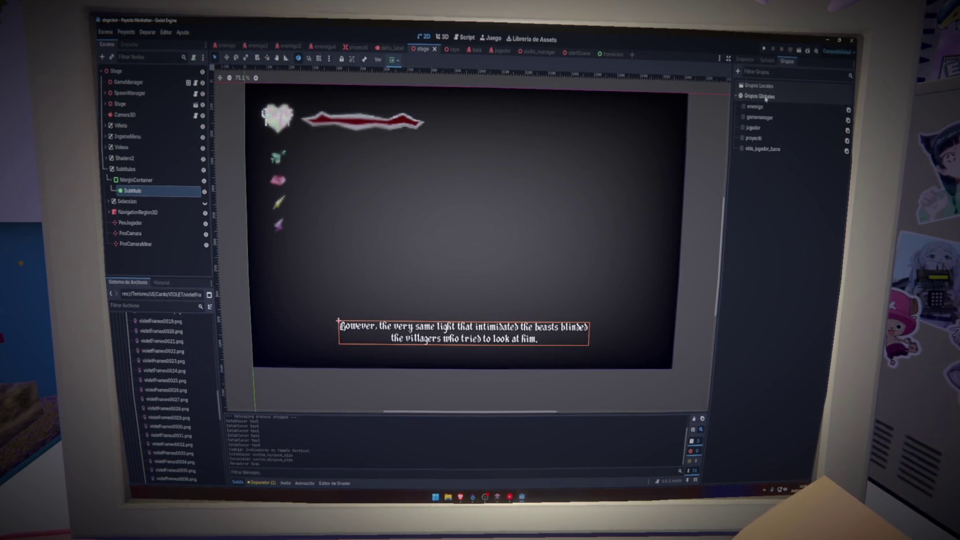
{"action": "left_click", "coordinate": [738, 72]}
{"action": "type", "text": "subtitu"}
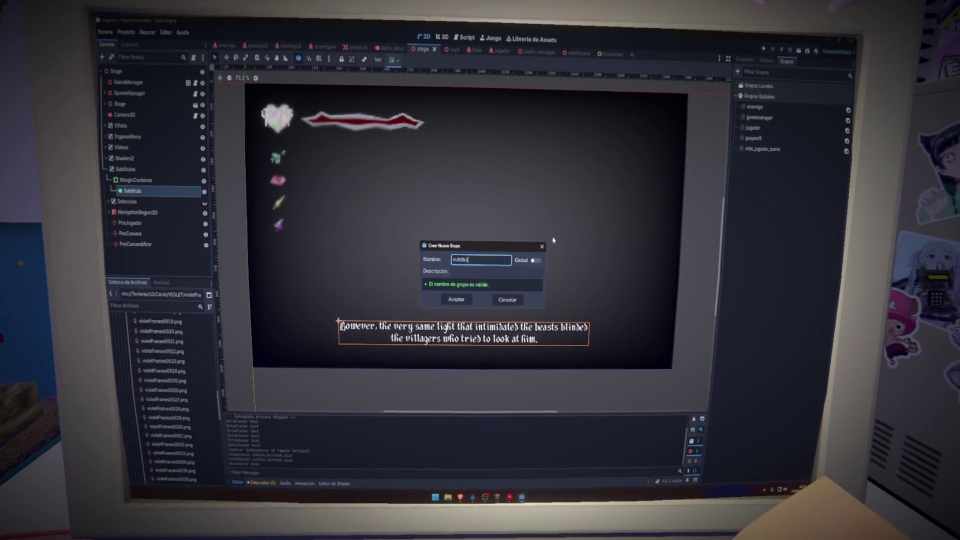
{"action": "type", "text": "los_label"}
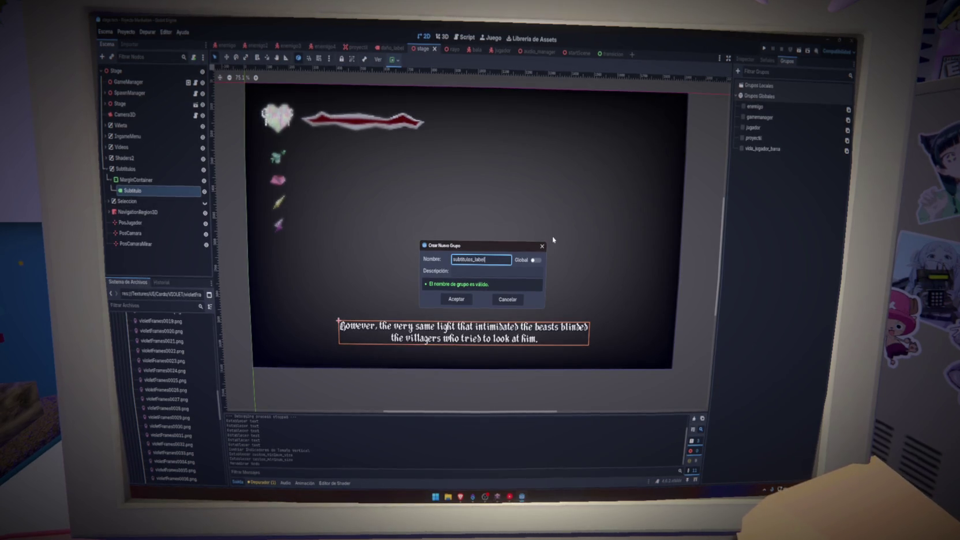
{"action": "left_click", "coordinate": [455, 298]}
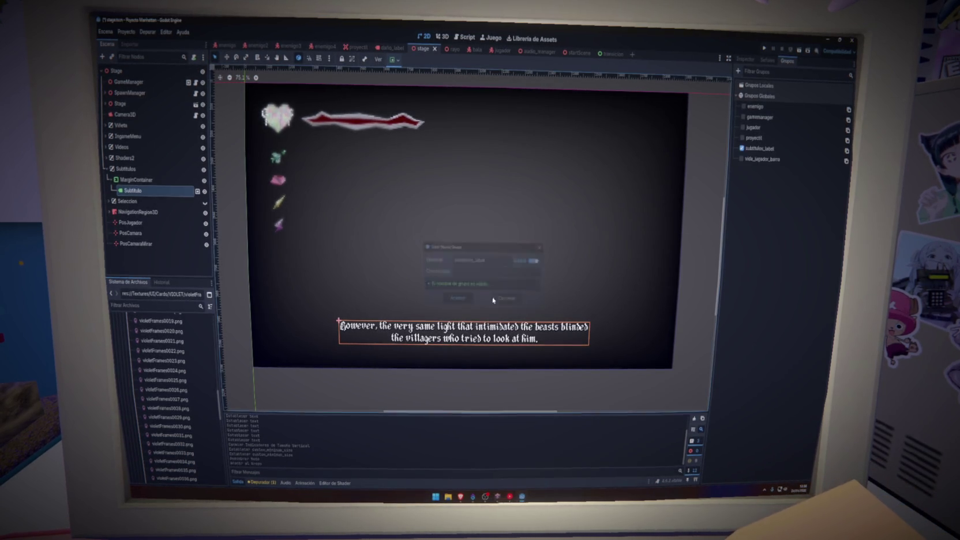
{"action": "right_click", "coordinate": [765, 152]}
{"action": "left_click", "coordinate": [776, 167]}
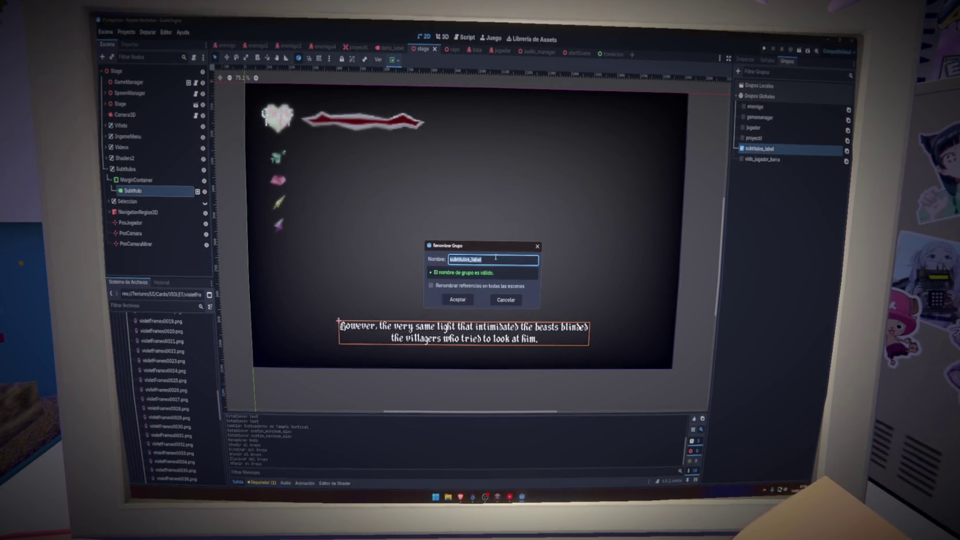
{"action": "key", "text": "Escape"}
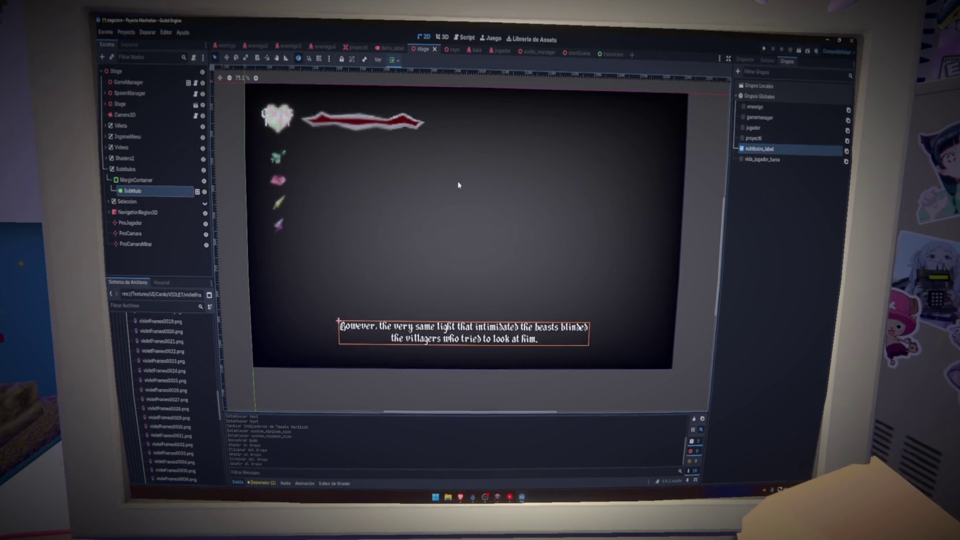
{"action": "left_click", "coordinate": [464, 37]}
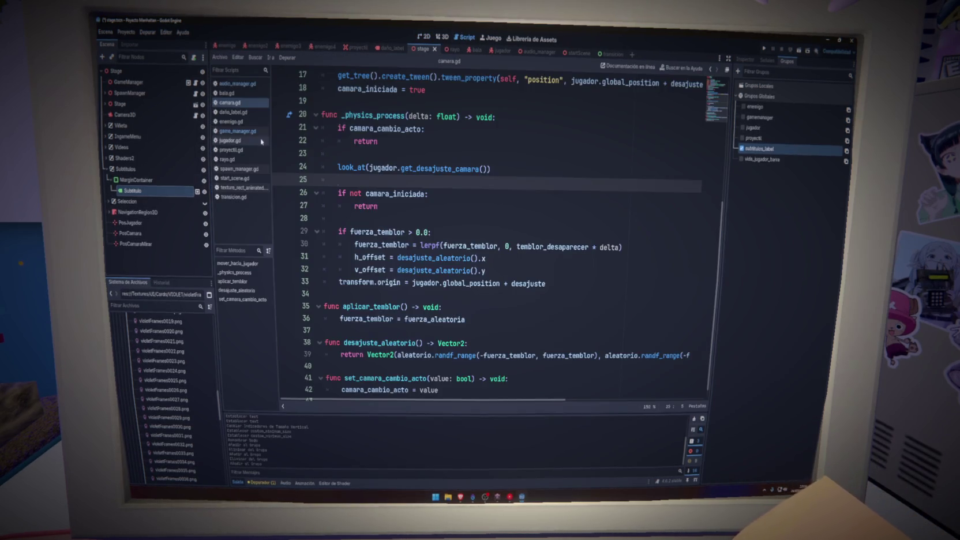
{"action": "left_click", "coordinate": [237, 84]}
{"action": "scroll", "coordinate": [360, 122], "scroll_direction": "up", "scroll_amount": 3}
{"action": "left_click", "coordinate": [564, 143]}
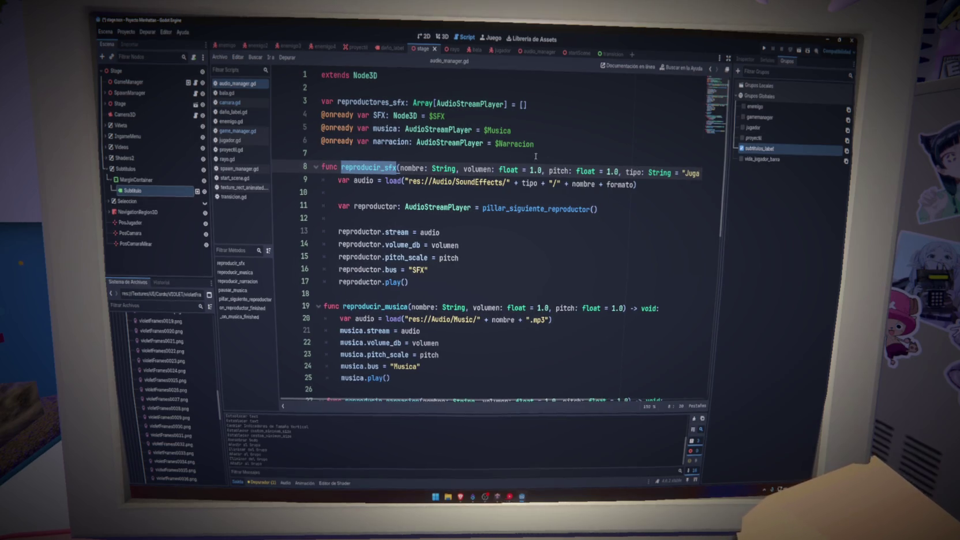
{"action": "key", "text": "Return"}
{"action": "key", "text": "Return"}
{"action": "type", "text": "@onready var "}
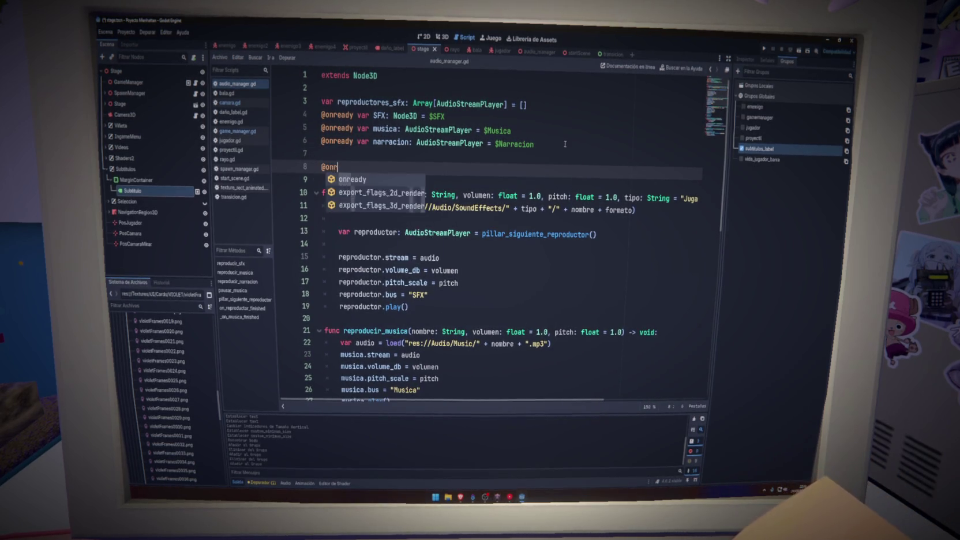
{"action": "type", "text": "subtitu"}
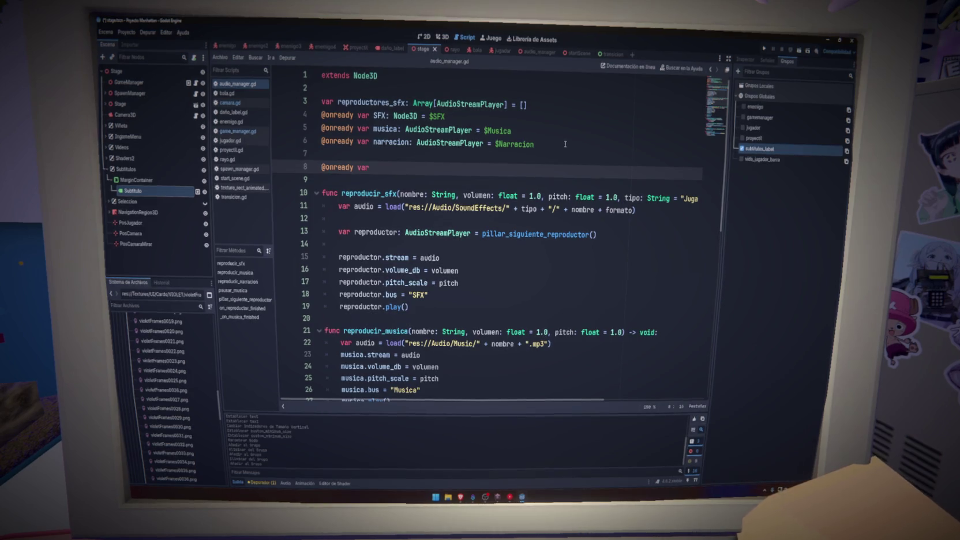
{"action": "type", "text": "los"}
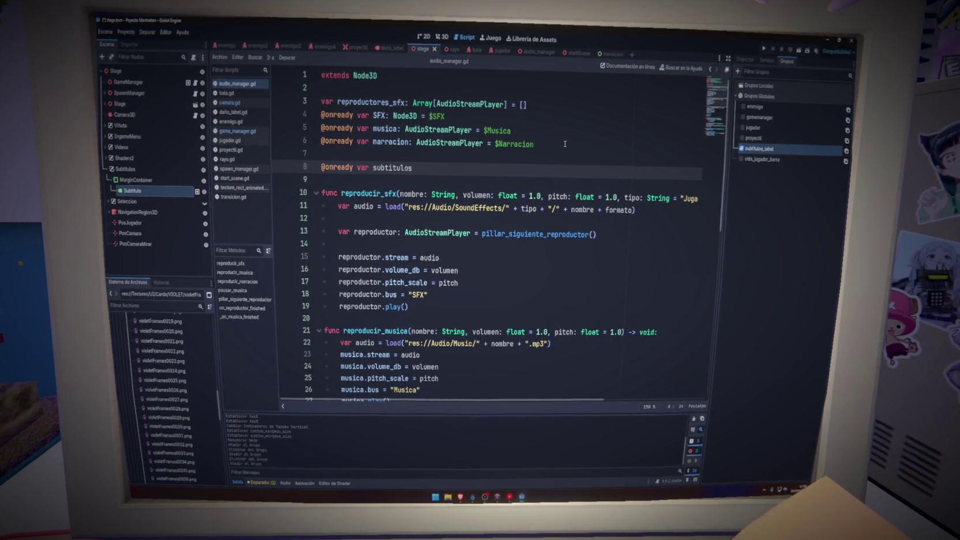
{"action": "type", "text": ": Label"}
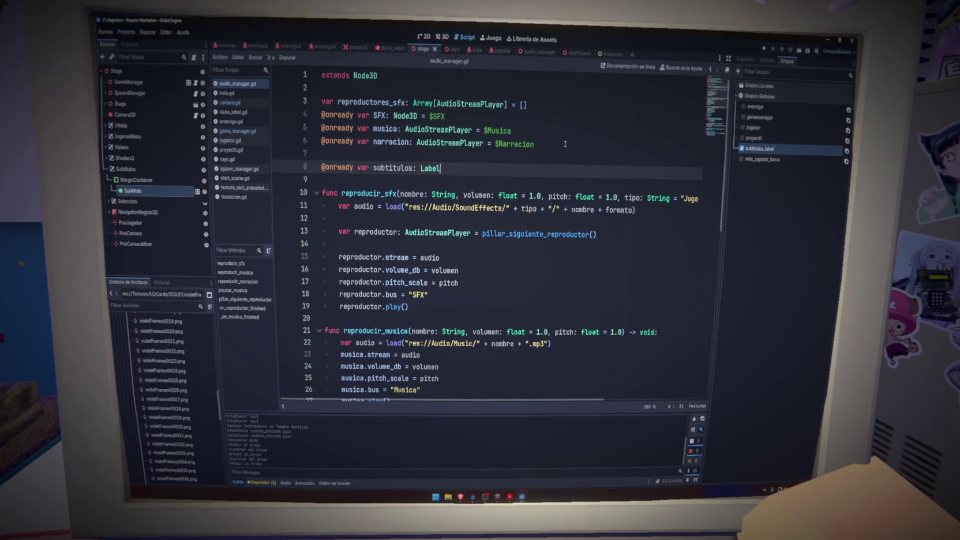
{"action": "type", "text": " = get_"}
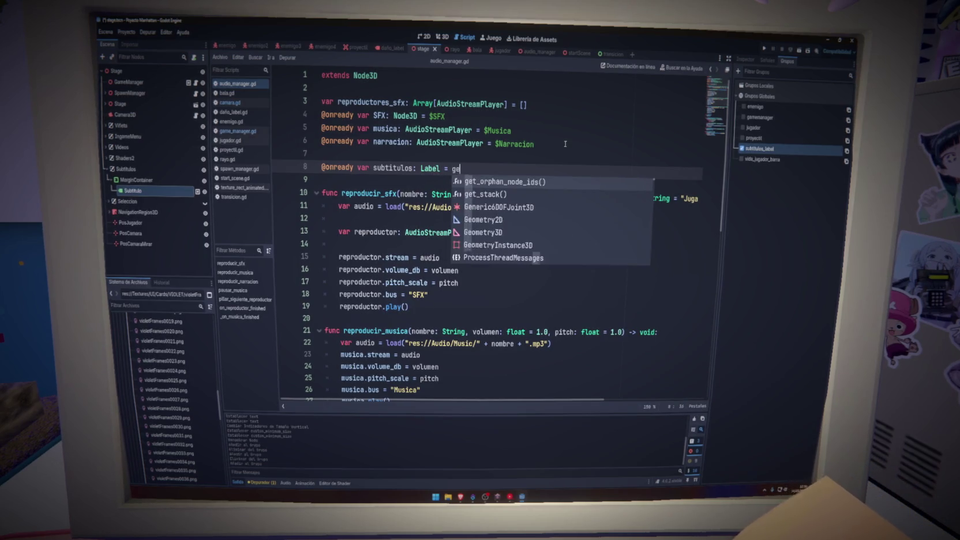
{"action": "type", "text": "tree()."}
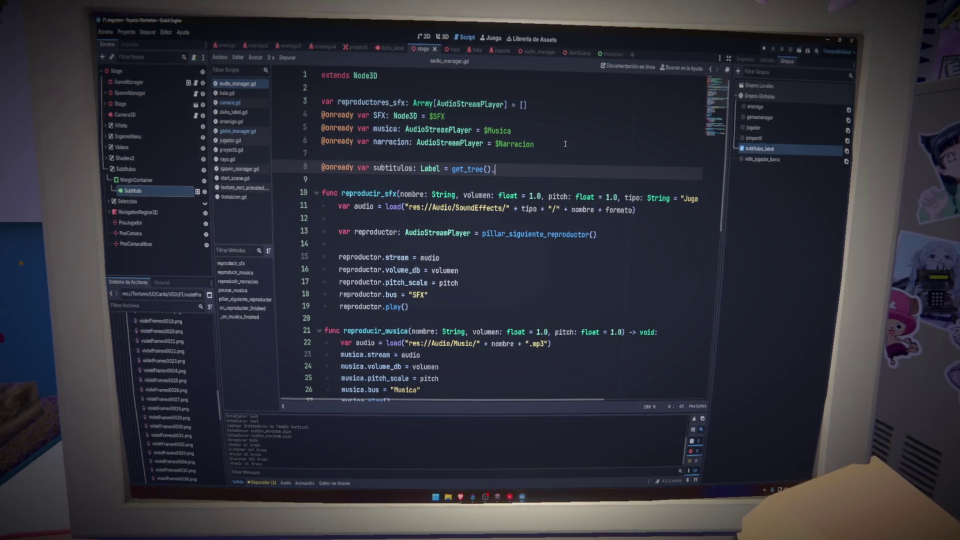
{"action": "type", "text": "get_first_node_in_group("}
{"action": "type", "text": "\"subtitulos_label\""}
{"action": "key", "text": "ctrl+s"}
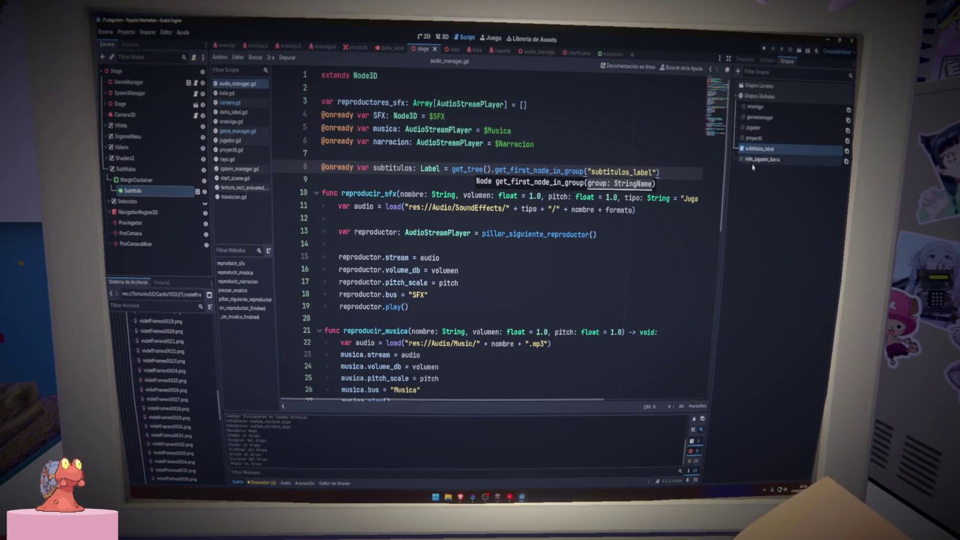
Insert blank lines after line 8 and start typing 'var subtitulos' there.
{"action": "left_click", "coordinate": [386, 168]}
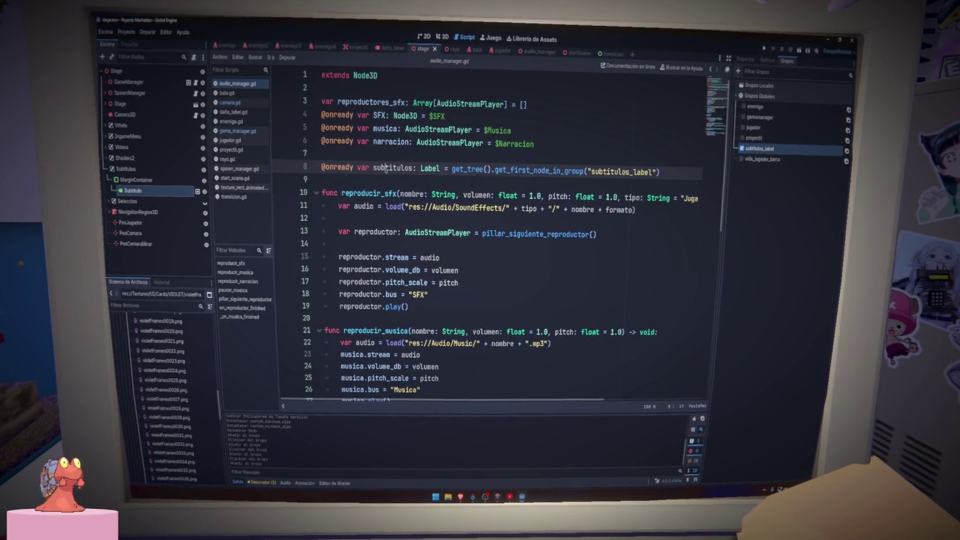
{"action": "left_click", "coordinate": [669, 172]}
{"action": "key", "text": "Return"}
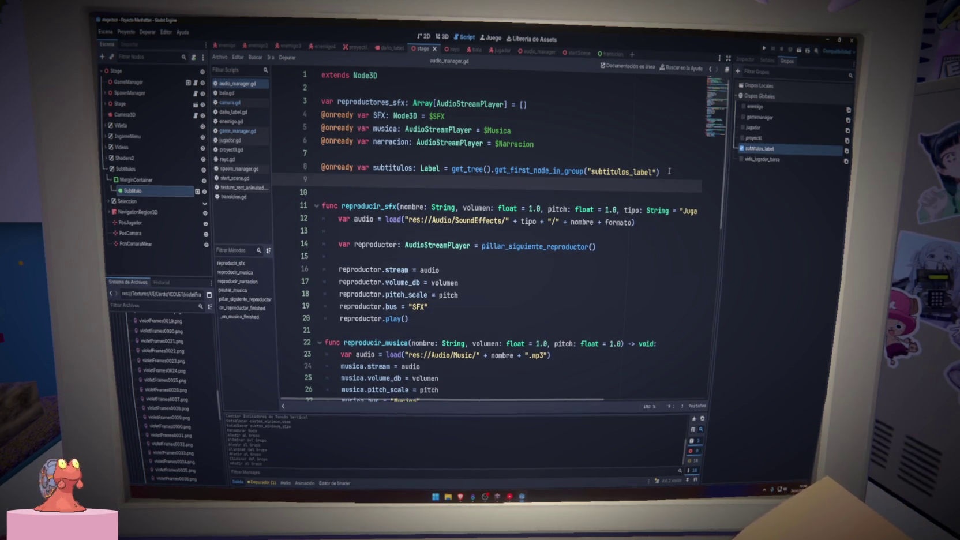
{"action": "key", "text": "Return"}
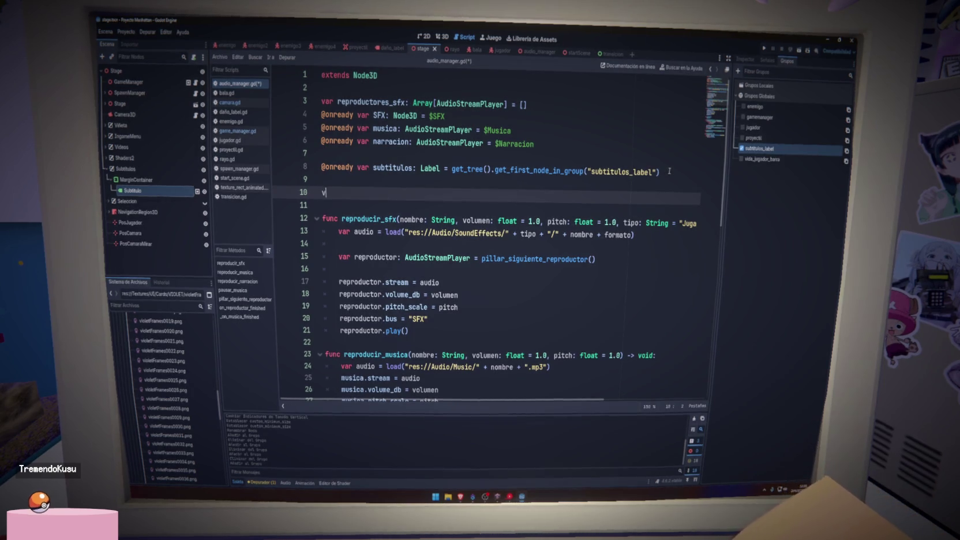
{"action": "type", "text": "var"}
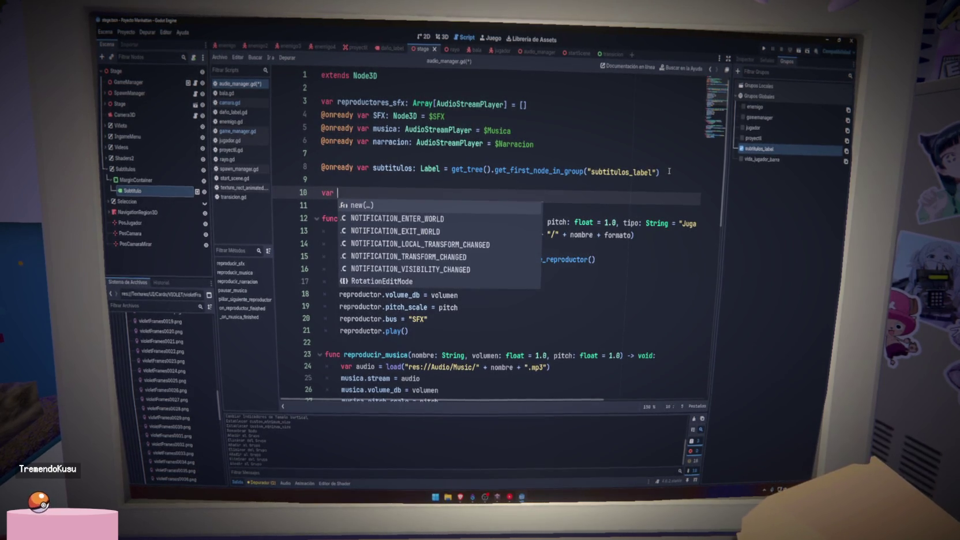
{"action": "type", "text": " subtitulos_diccionario: {"}
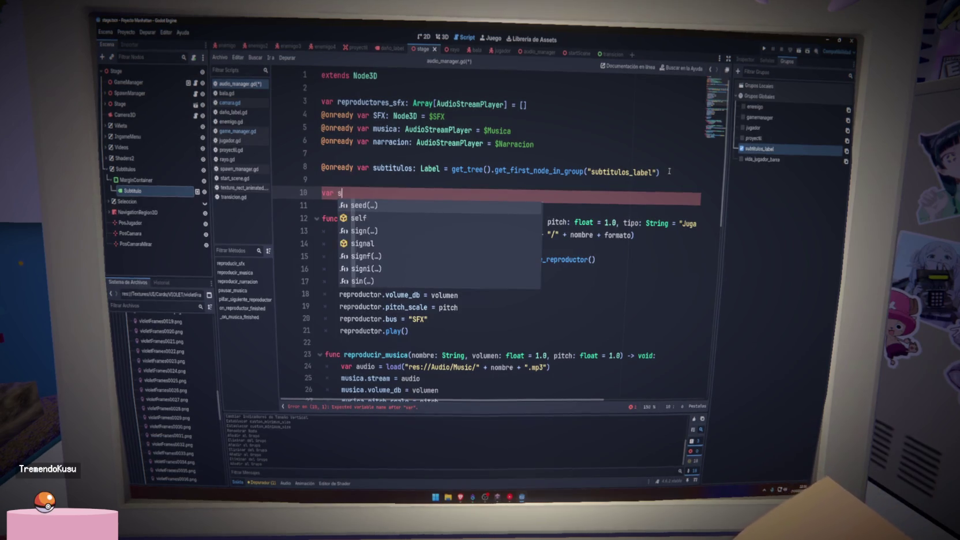
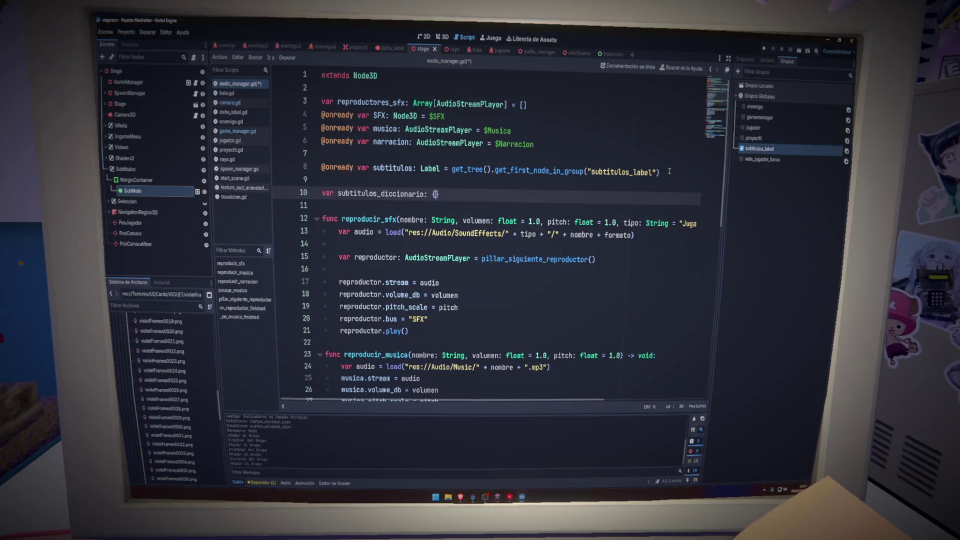
Split the subtitulos_diccionario braces onto separate lines and type the variable as Dictionary.
{"action": "key", "text": "Return"}
{"action": "key", "text": "ctrl+s"}
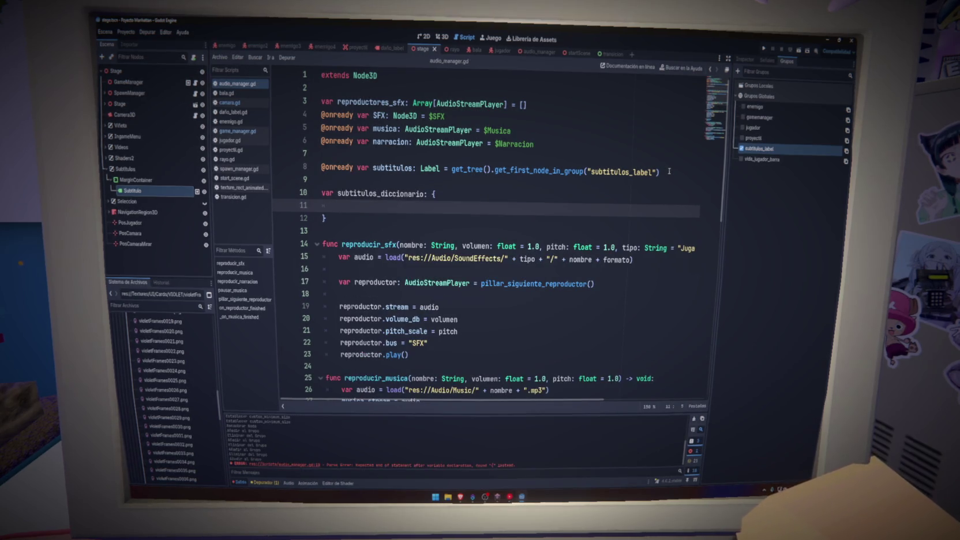
{"action": "left_click", "coordinate": [430, 190]}
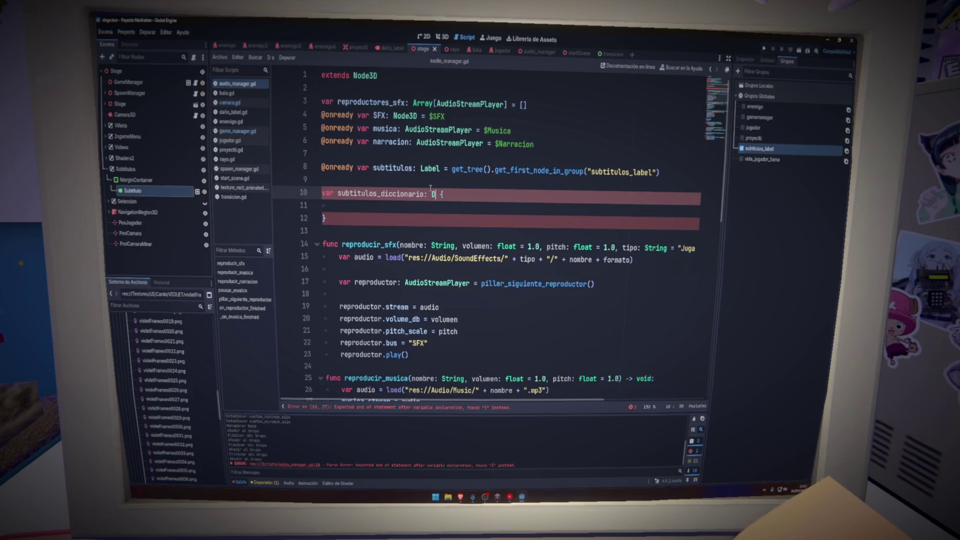
{"action": "type", "text": "ictionary ="}
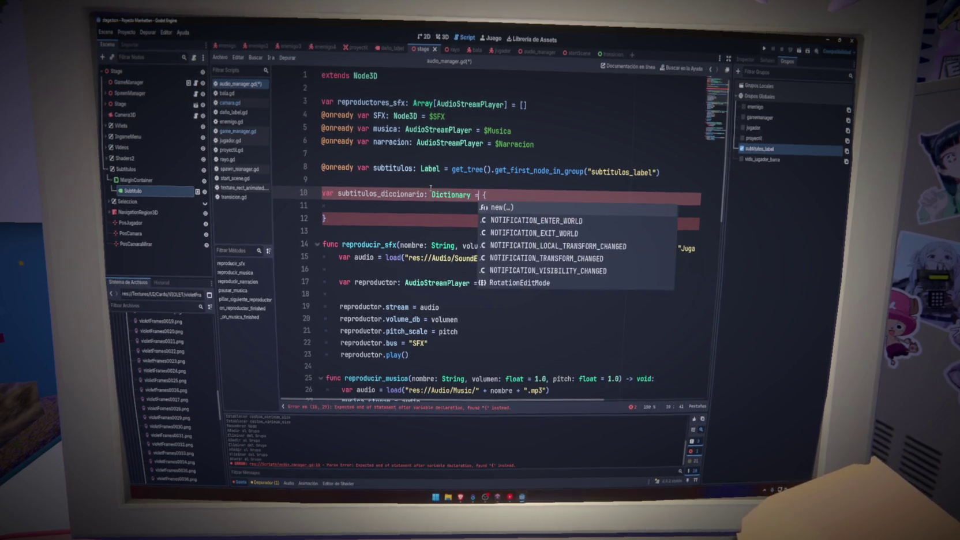
{"action": "left_click", "coordinate": [421, 209]}
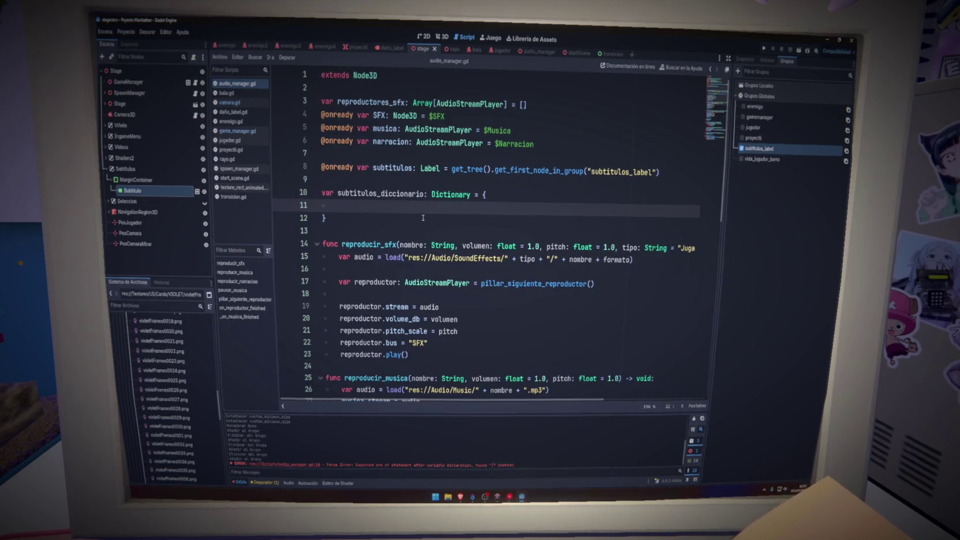
{"action": "scroll", "coordinate": [147, 431], "scroll_direction": "up", "scroll_amount": 10}
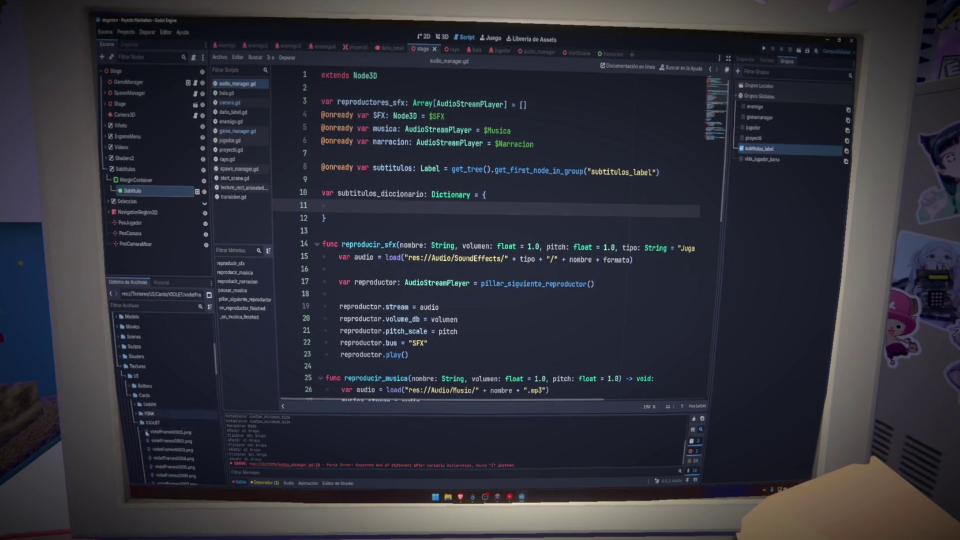
Add a "STORY_TEXT_1" key opening an empty nested dictionary inside the braces.
{"action": "left_click", "coordinate": [127, 376]}
{"action": "left_click", "coordinate": [385, 207]}
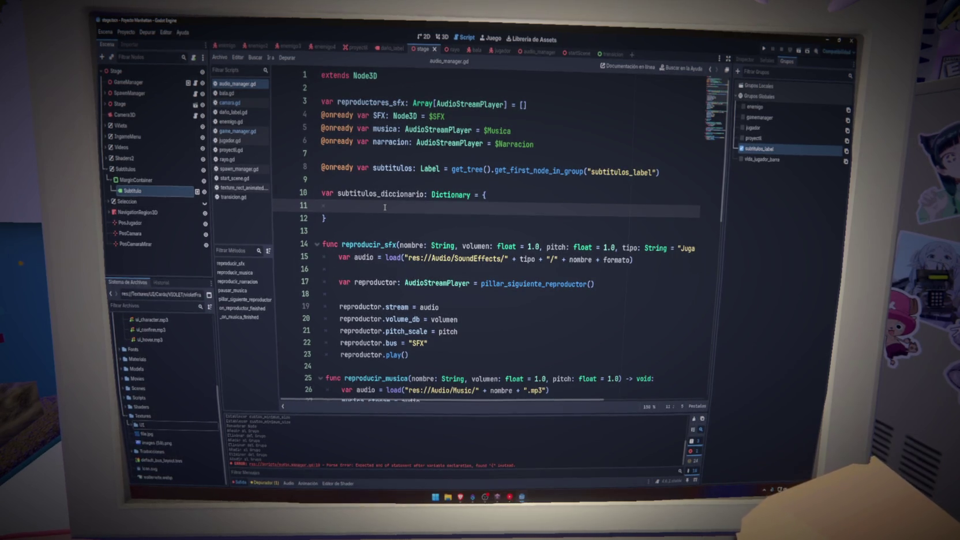
{"action": "type", "text": "\""}
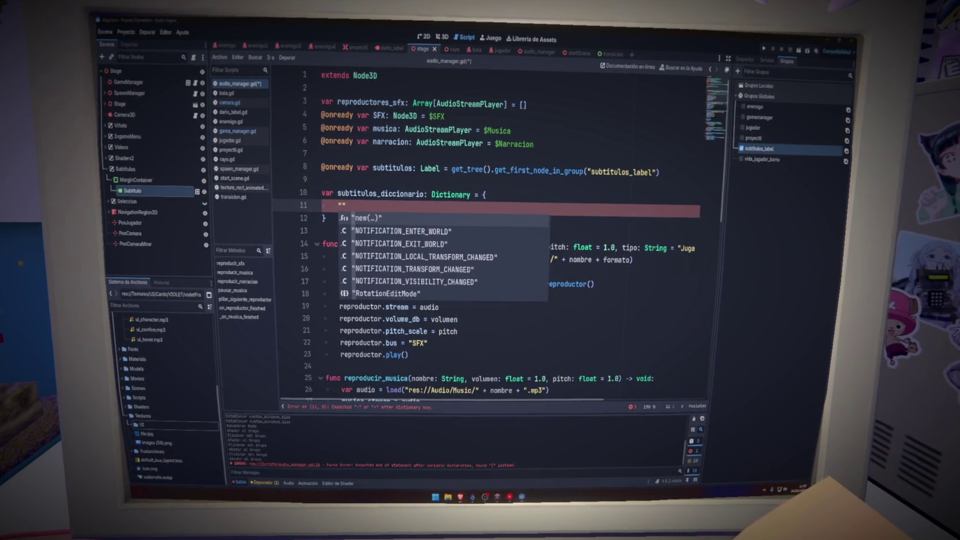
{"action": "type", "text": "STORY_TEXT_1\""}
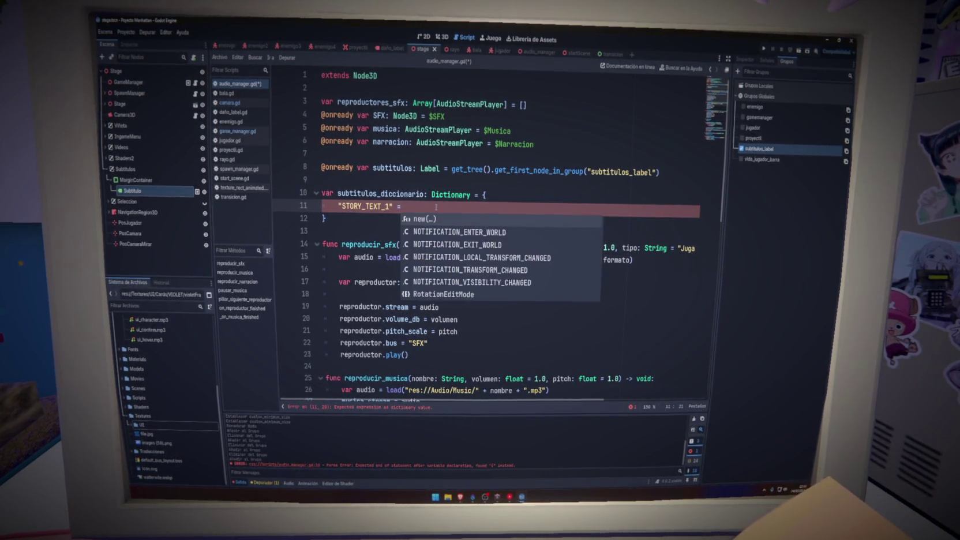
{"action": "type", "text": ","}
{"action": "key", "text": "BackSpace"}
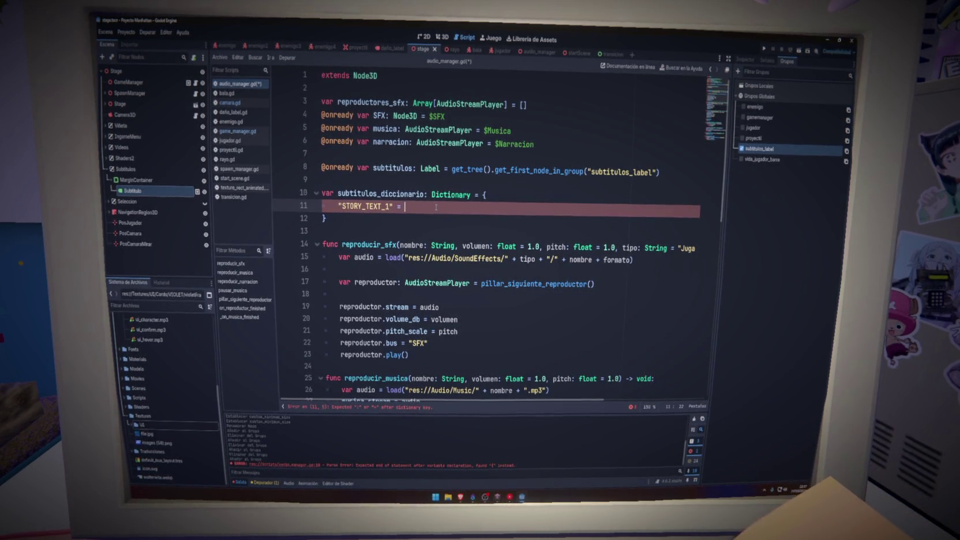
{"action": "type", "text": "{"}
{"action": "key", "text": "Return"}
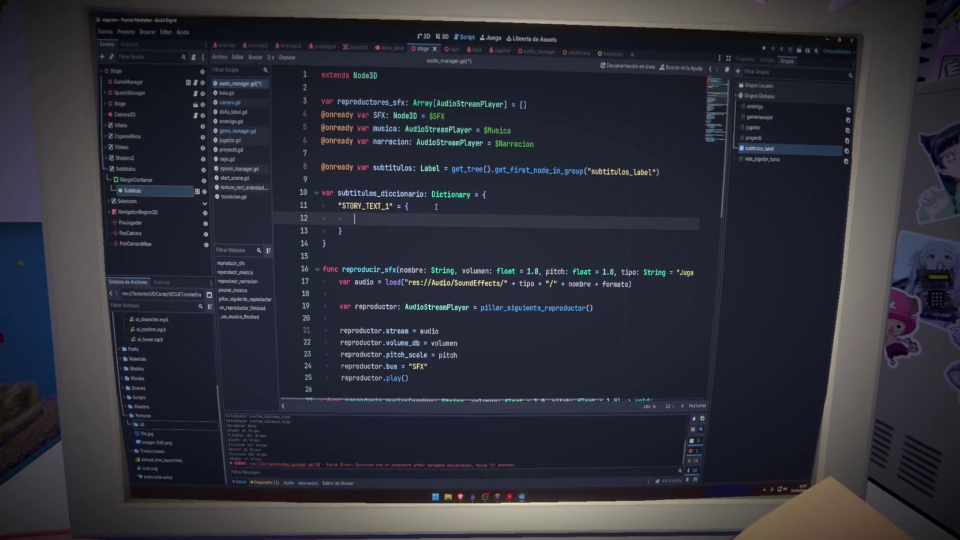
Enter inicio = 345 and final = 456 inside the STORY_TEXT_1 braces.
{"action": "type", "text": "inicio"}
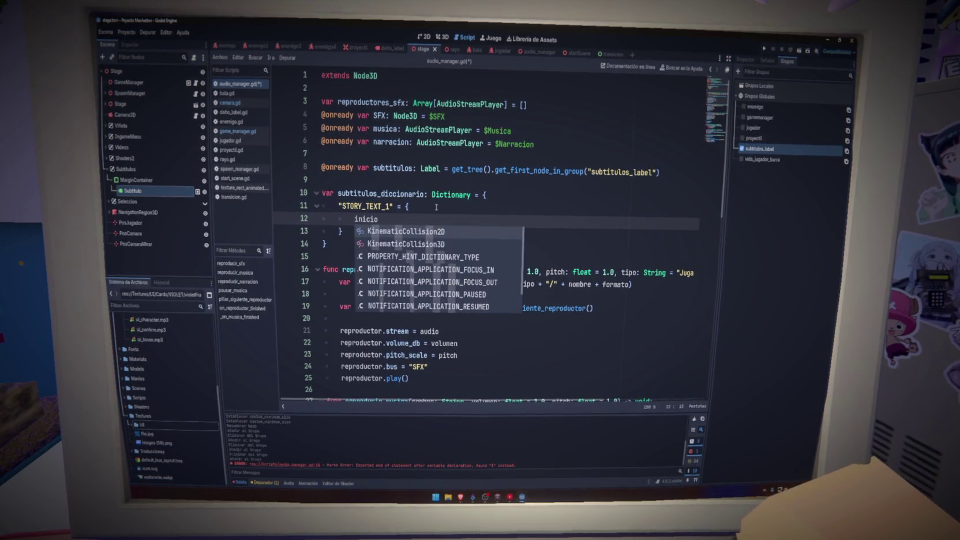
{"action": "type", "text": " = new("}
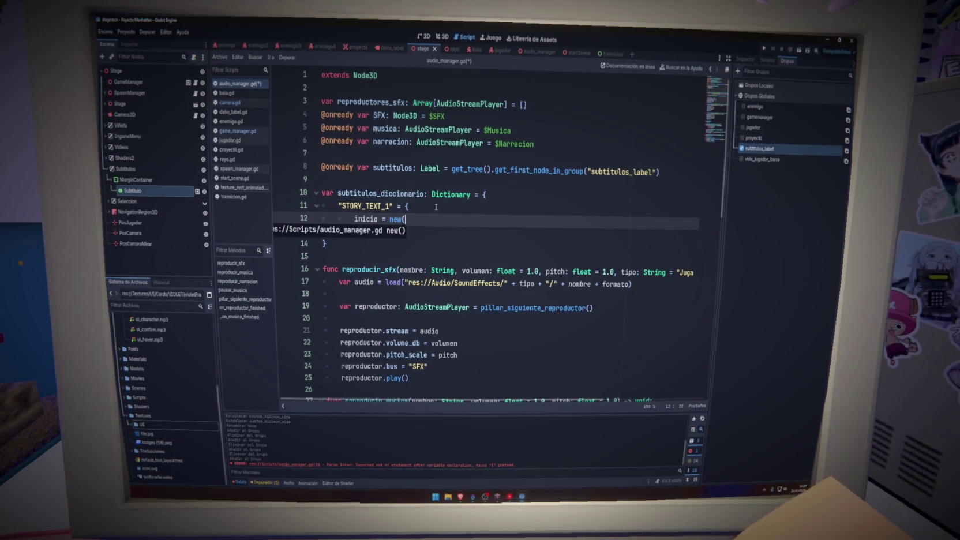
{"action": "type", "text": "\""}
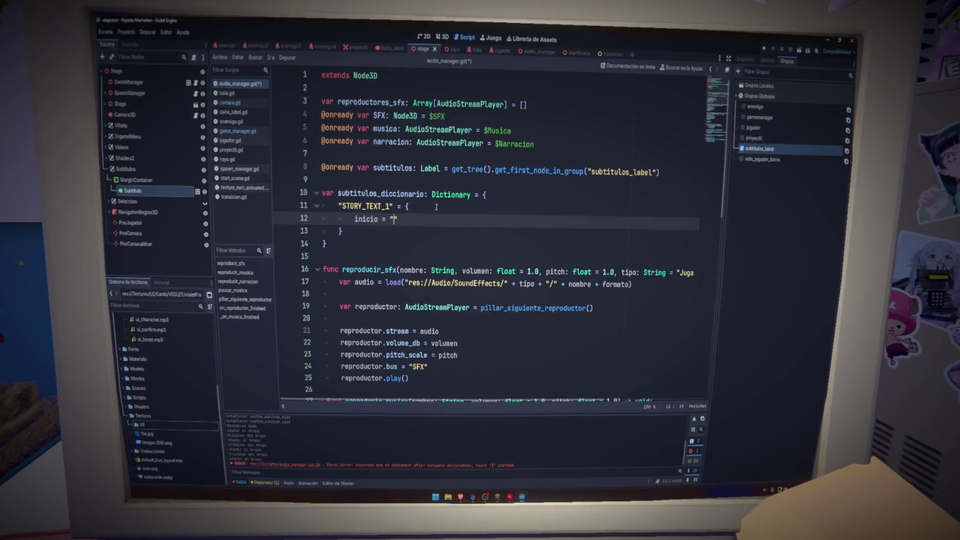
{"action": "key", "text": "BackSpace"}
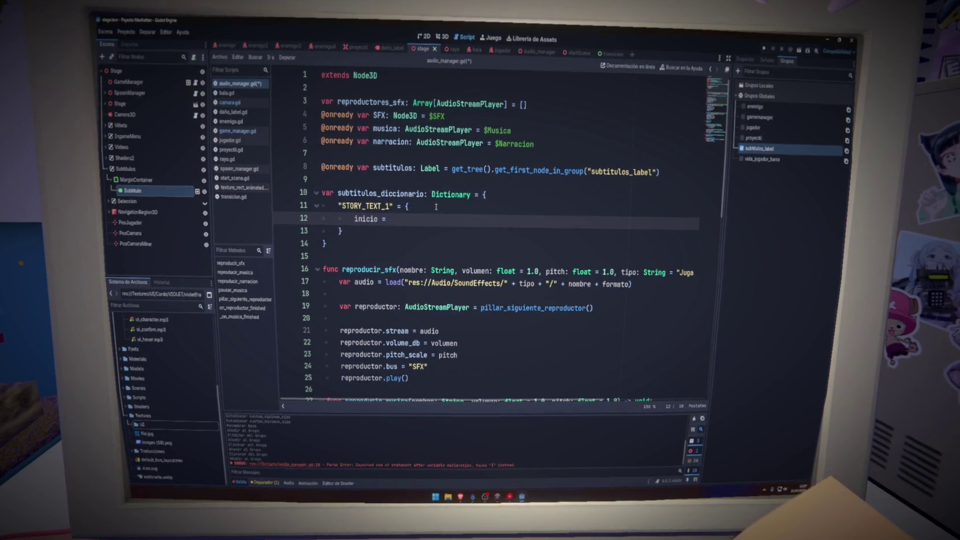
{"action": "type", "text": "345,"}
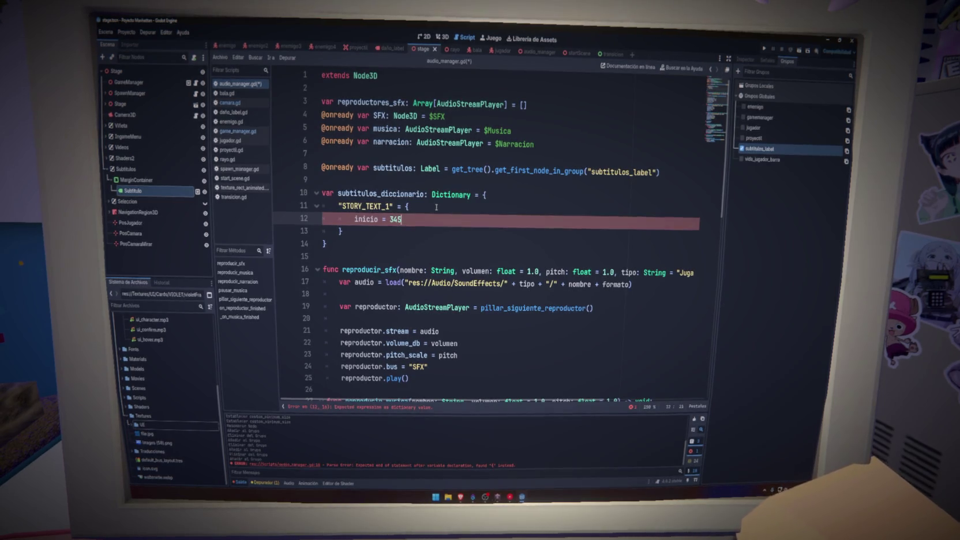
{"action": "key", "text": "Return"}
{"action": "type", "text": "inal = 4"}
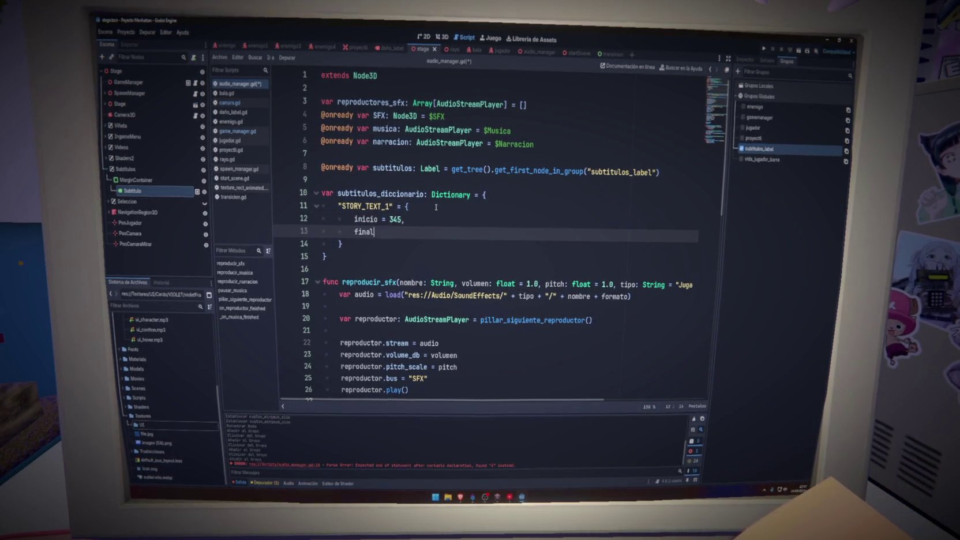
{"action": "type", "text": "56"}
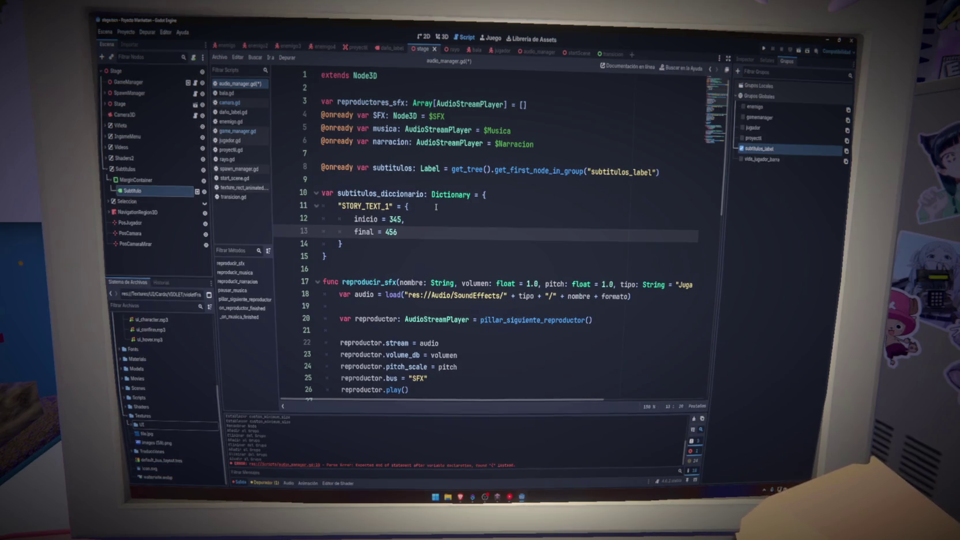
Insert a blank line after the STORY_TEXT_1 opening brace for another field.
{"action": "left_click", "coordinate": [426, 239]}
{"action": "double_click", "coordinate": [364, 206]}
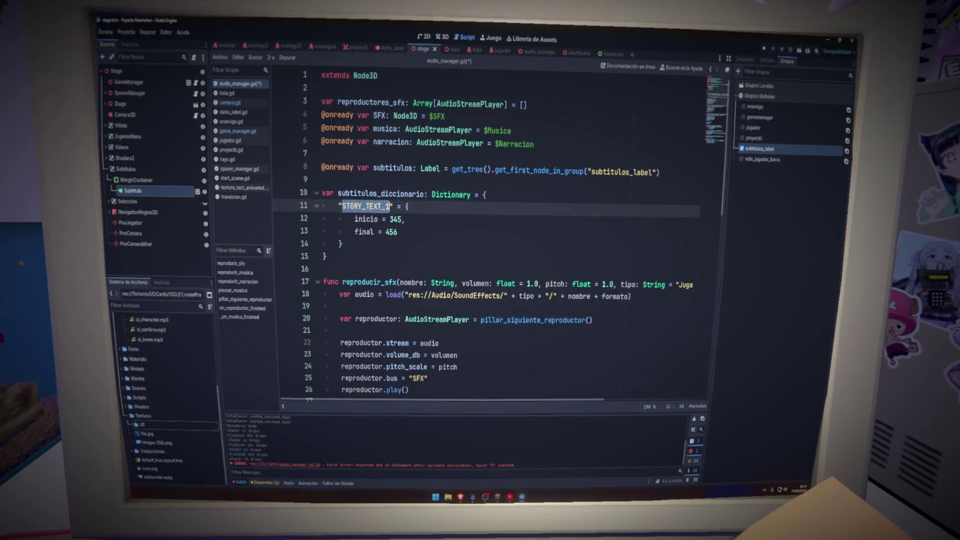
{"action": "double_click", "coordinate": [358, 220]}
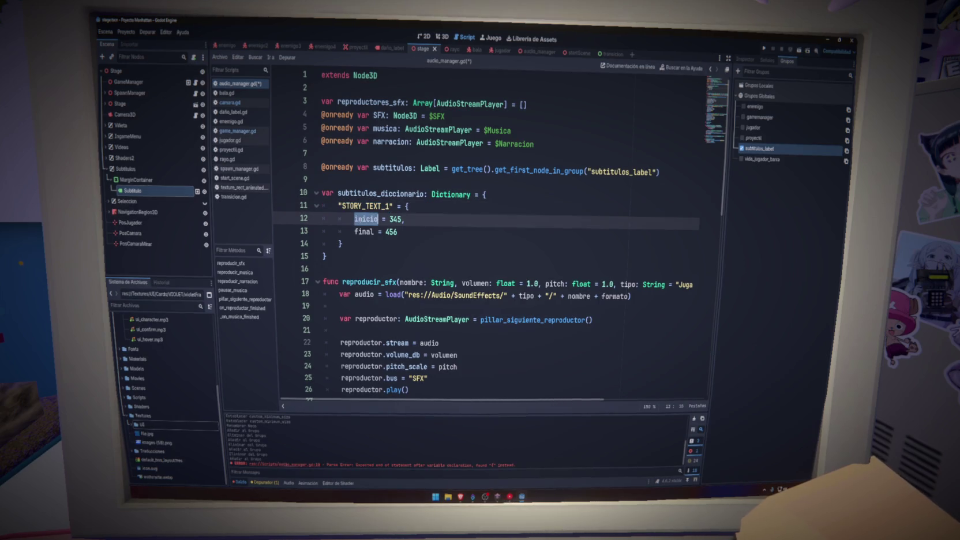
{"action": "left_click", "coordinate": [359, 232]}
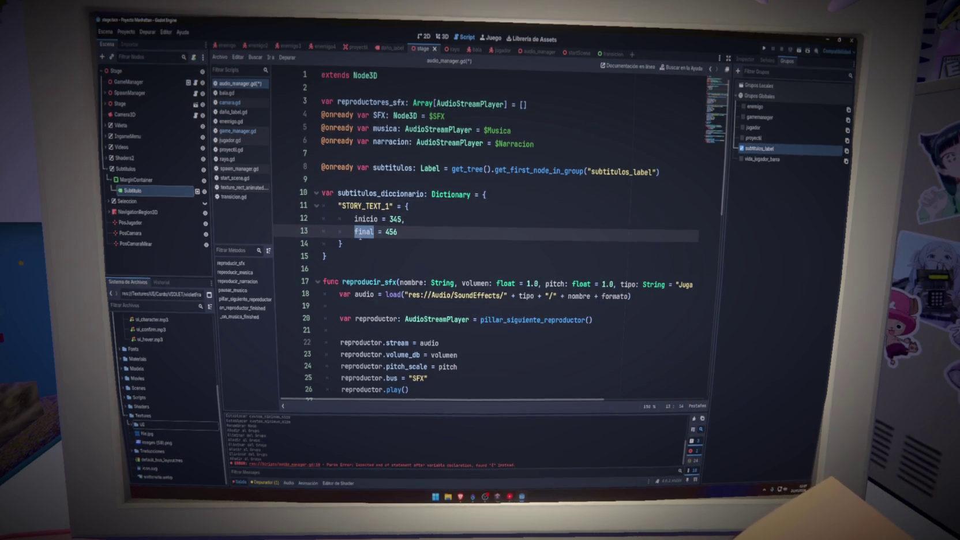
{"action": "left_click", "coordinate": [427, 209]}
{"action": "key", "text": "Return"}
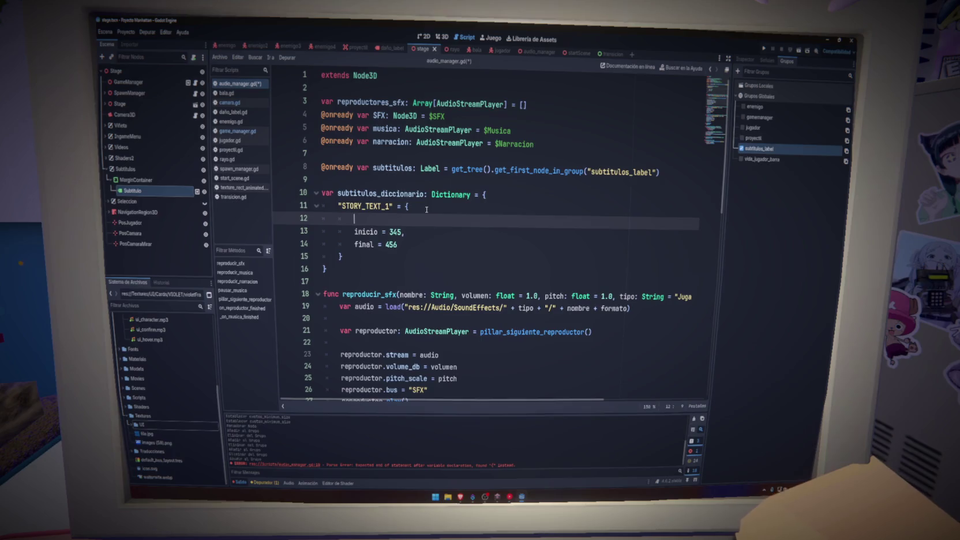
Add narracion = "ACT1" to the STORY_TEXT_1 entry and save the script.
{"action": "type", "text": "narracion = "}
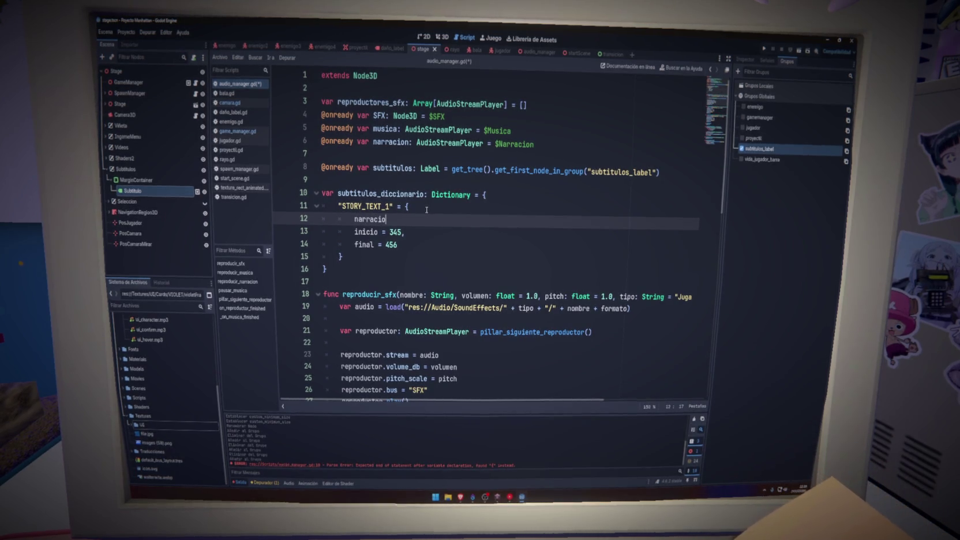
{"action": "type", "text": "\"ACT1"}
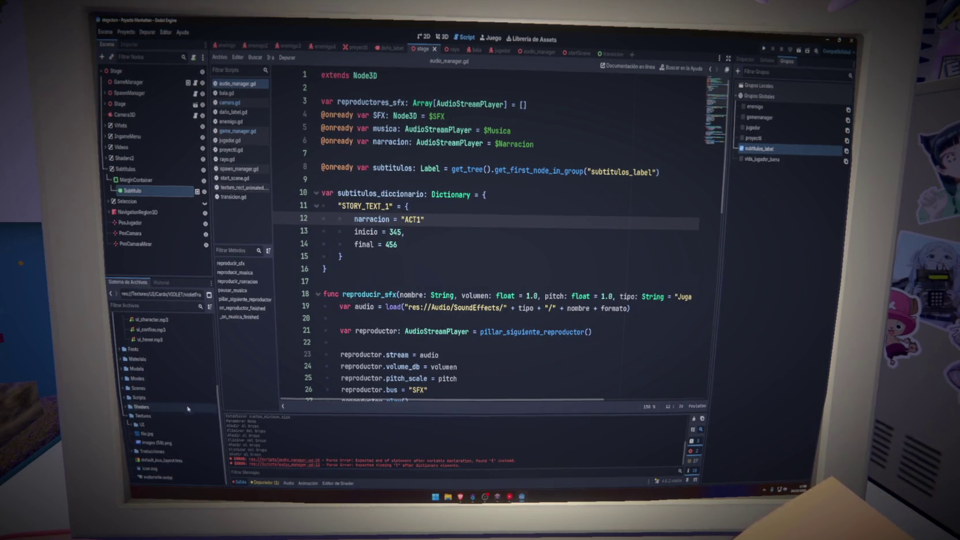
{"action": "key", "text": "ctrl+s"}
{"action": "scroll", "coordinate": [132, 371], "scroll_direction": "up", "scroll_amount": 4}
Locate the ACT1.wav narration file in the Audio/Narraciones folder of the FileSystem dock.
{"action": "left_click", "coordinate": [130, 368]}
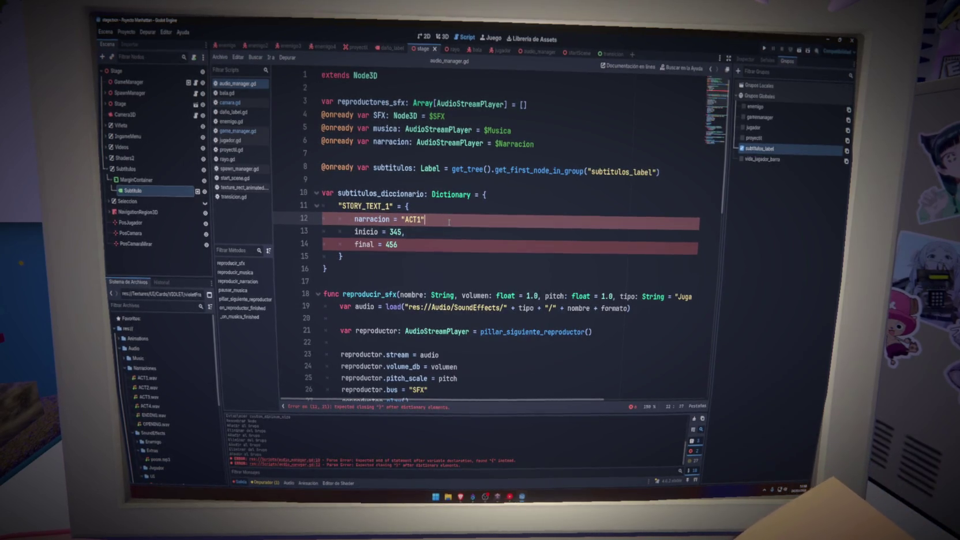
{"action": "type", "text": ","}
{"action": "left_click_drag", "start_coordinate": [405, 231], "coordinate": [355, 231]}
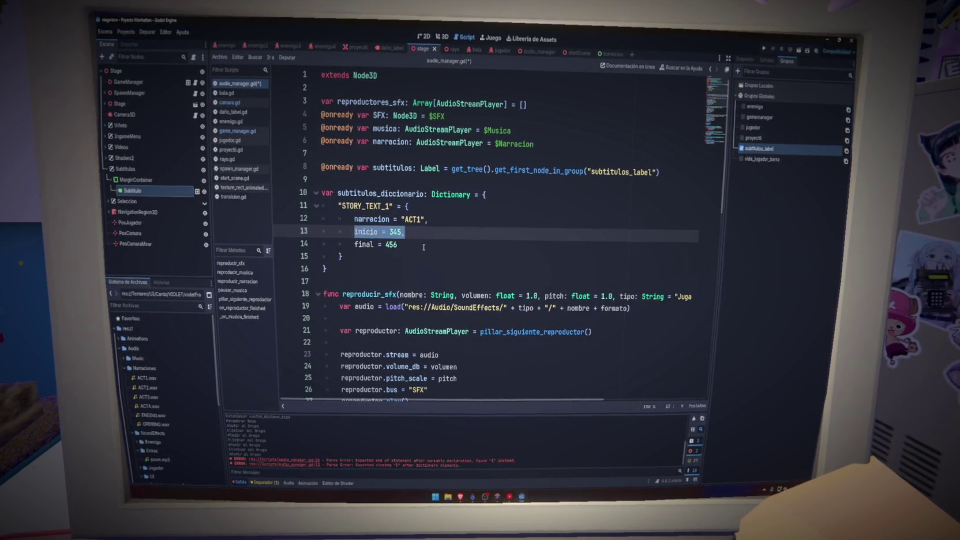
{"action": "left_click_drag", "start_coordinate": [424, 248], "coordinate": [357, 245]}
{"action": "left_click", "coordinate": [423, 253]}
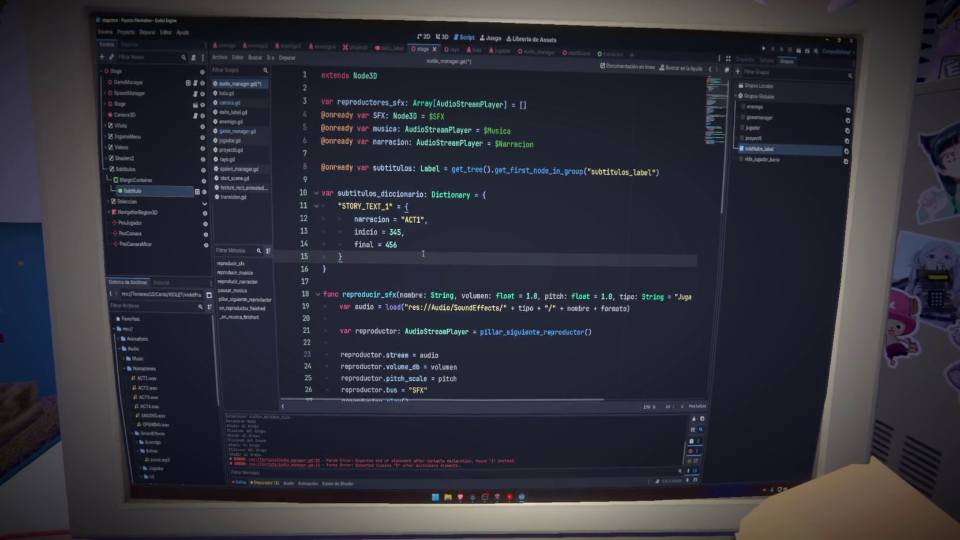
{"action": "left_click", "coordinate": [147, 378]}
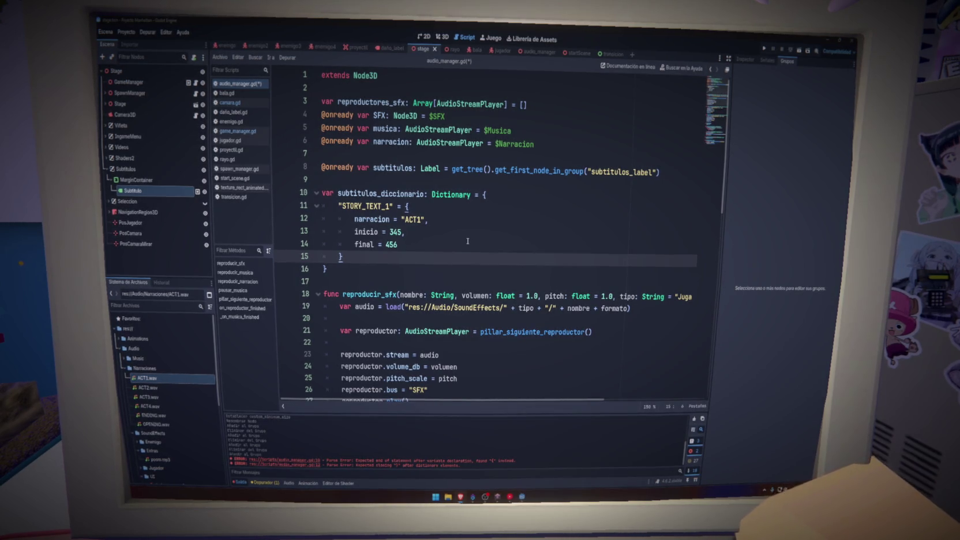
Join the narracion, inicio, final and closing-brace lines onto line 11 and save.
{"action": "left_click", "coordinate": [414, 209]}
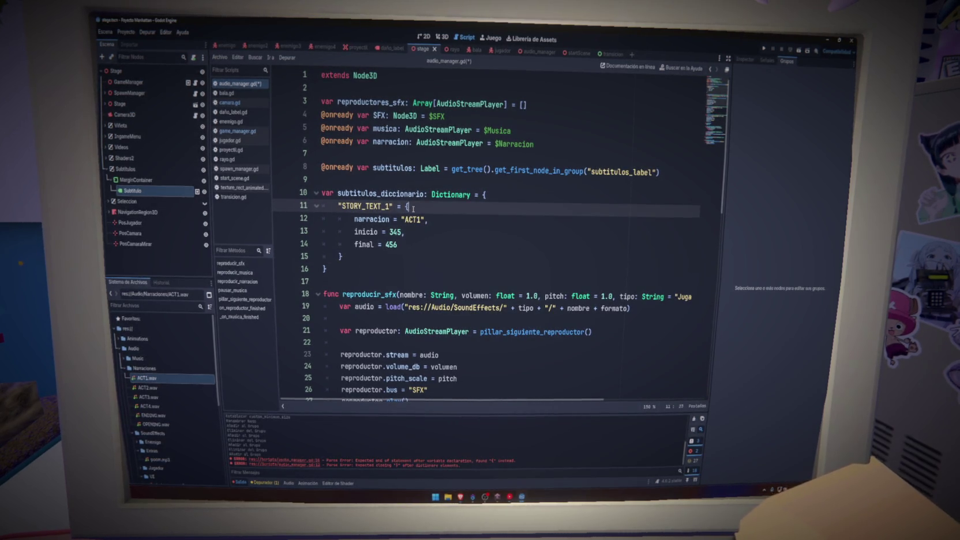
{"action": "key", "text": "Delete"}
{"action": "left_click", "coordinate": [433, 208]}
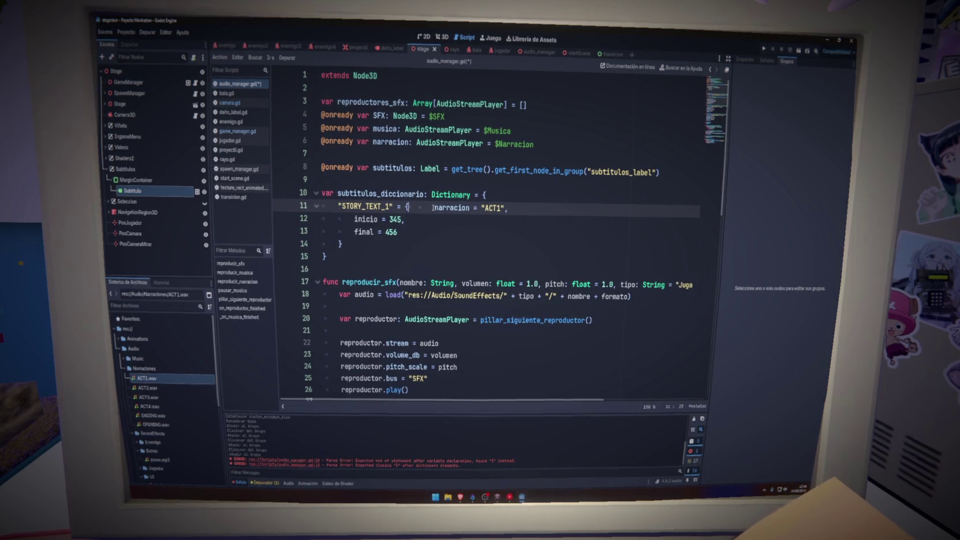
{"action": "left_click", "coordinate": [354, 219]}
{"action": "key", "text": "BackSpace"}
{"action": "key", "text": "BackSpace"}
{"action": "key", "text": "BackSpace"}
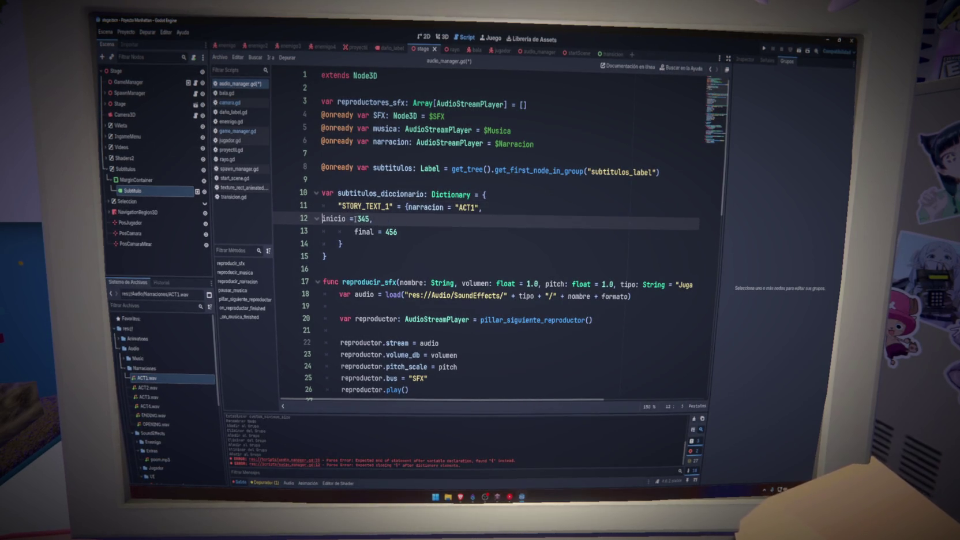
{"action": "left_click", "coordinate": [354, 219]}
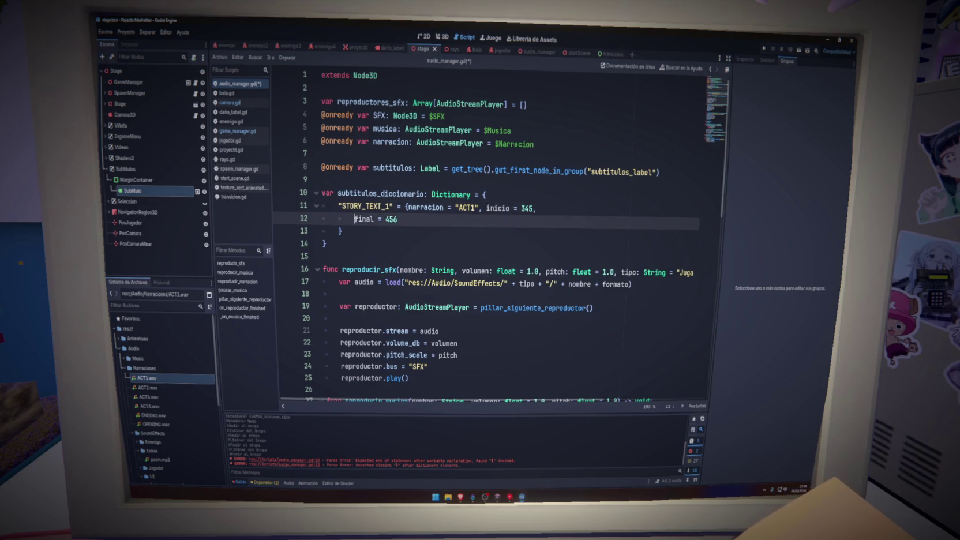
{"action": "key", "text": "BackSpace"}
{"action": "key", "text": "BackSpace"}
{"action": "key", "text": "BackSpace"}
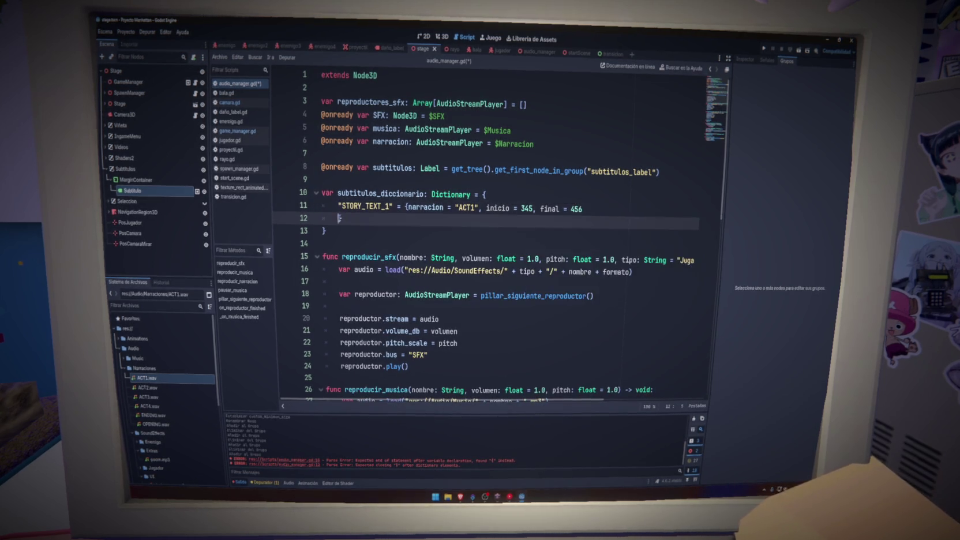
{"action": "left_click", "coordinate": [339, 219]}
{"action": "key", "text": "BackSpace"}
{"action": "key", "text": "BackSpace"}
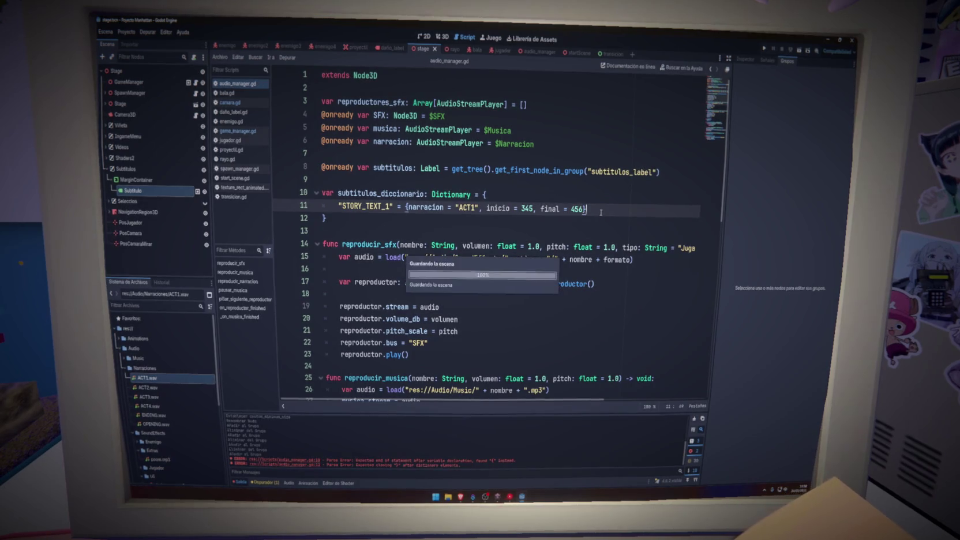
{"action": "key", "text": "ctrl+s"}
End the STORY_TEXT_1 entry with a comma, add a new line, and copy the entry line.
{"action": "type", "text": ","}
{"action": "key", "text": "Return"}
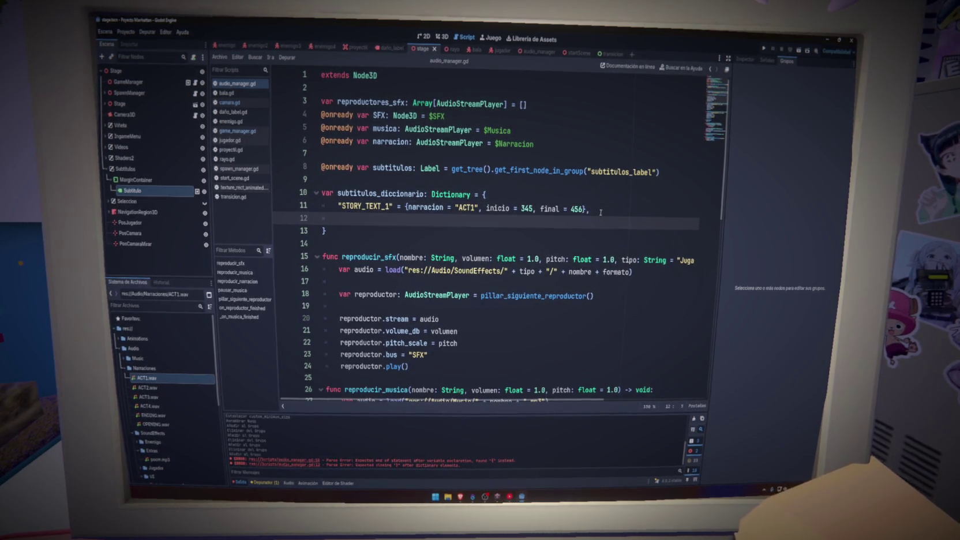
{"action": "left_click_drag", "start_coordinate": [600, 210], "coordinate": [323, 206]}
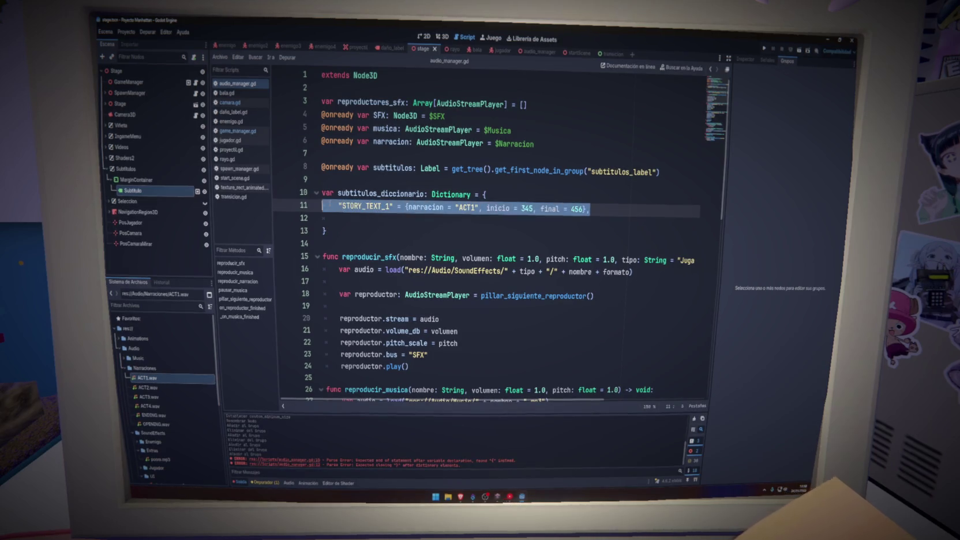
{"action": "left_click", "coordinate": [356, 218]}
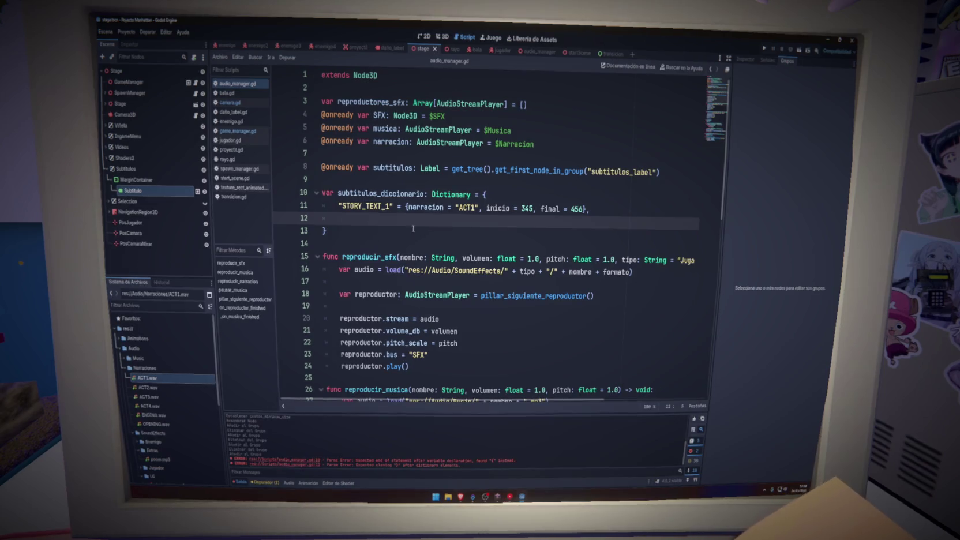
Paste one copy of the STORY_TEXT_1 entry onto line 12.
{"action": "key", "text": "ctrl+v"}
{"action": "key", "text": "ctrl+v"}
{"action": "key", "text": "ctrl+z"}
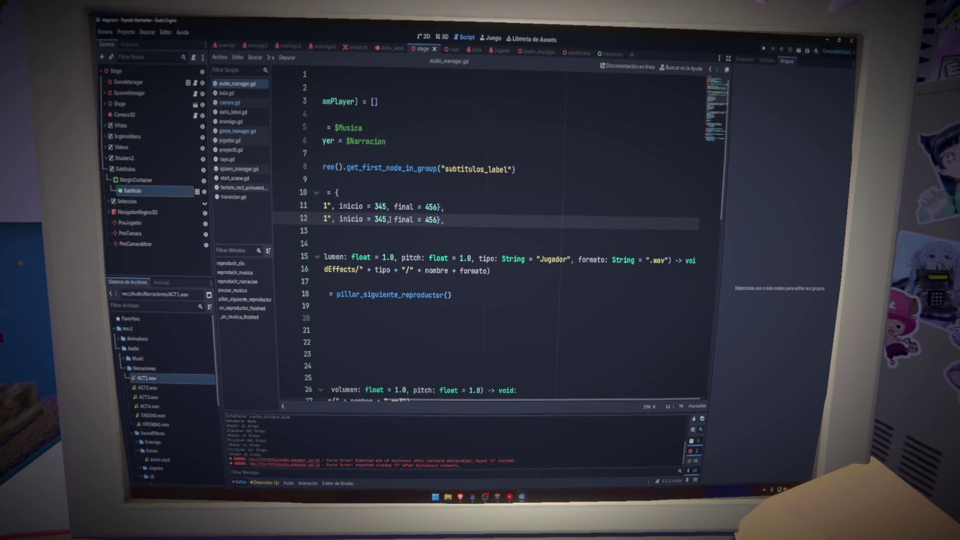
{"action": "key", "text": "shift+Home"}
{"action": "key", "text": "ctrl+c"}
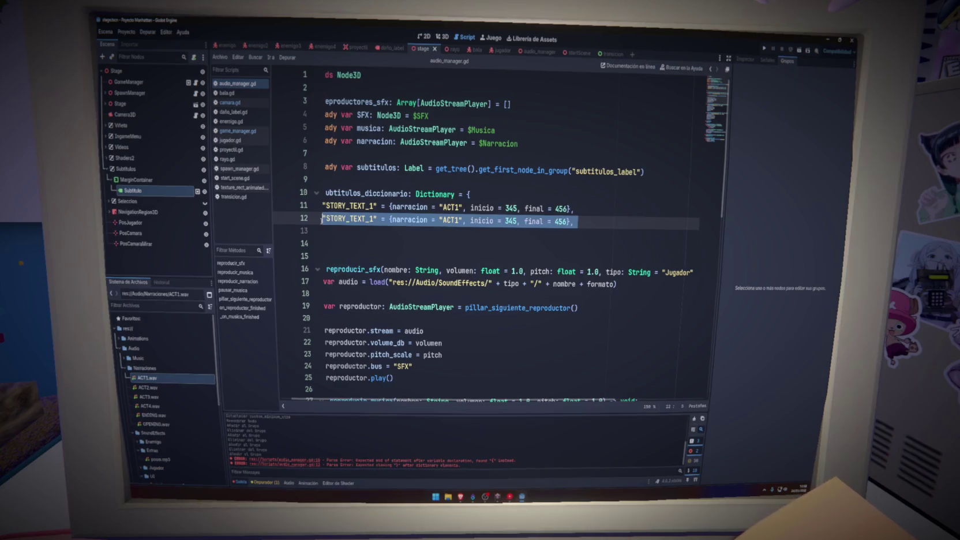
{"action": "left_click", "coordinate": [365, 230]}
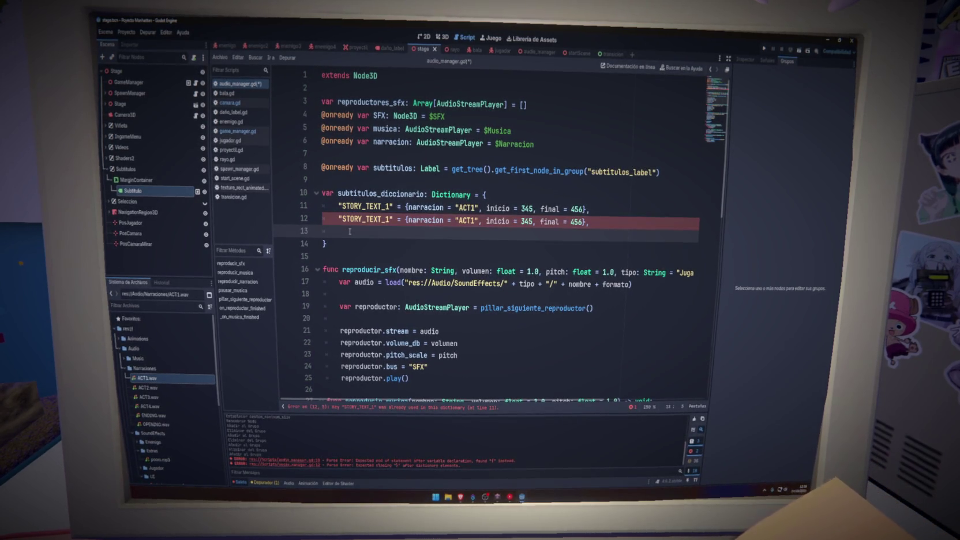
Paste the STORY_TEXT_1 entry repeatedly until the dictionary reaches line 46.
{"action": "key", "text": "ctrl+v"}
{"action": "key", "text": "Return"}
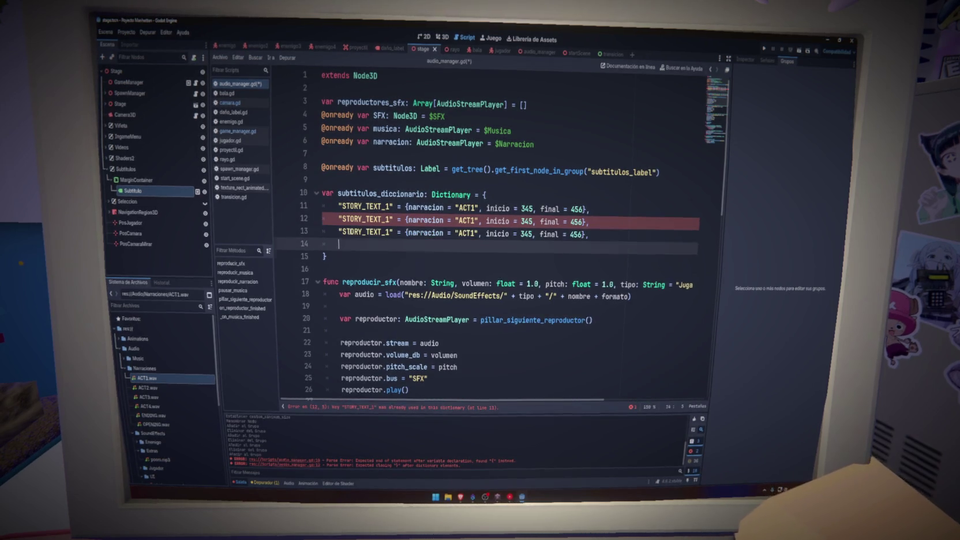
{"action": "key", "text": "ctrl+v"}
{"action": "key", "text": "Return"}
{"action": "key", "text": "ctrl+v"}
{"action": "key", "text": "Return"}
{"action": "key", "text": "ctrl+v"}
{"action": "key", "text": "Return"}
{"action": "key", "text": "ctrl+v"}
{"action": "key", "text": "Return"}
{"action": "key", "text": "ctrl+v"}
{"action": "key", "text": "Return"}
{"action": "key", "text": "ctrl+v"}
{"action": "key", "text": "Return"}
{"action": "key", "text": "ctrl+v"}
{"action": "key", "text": "Return"}
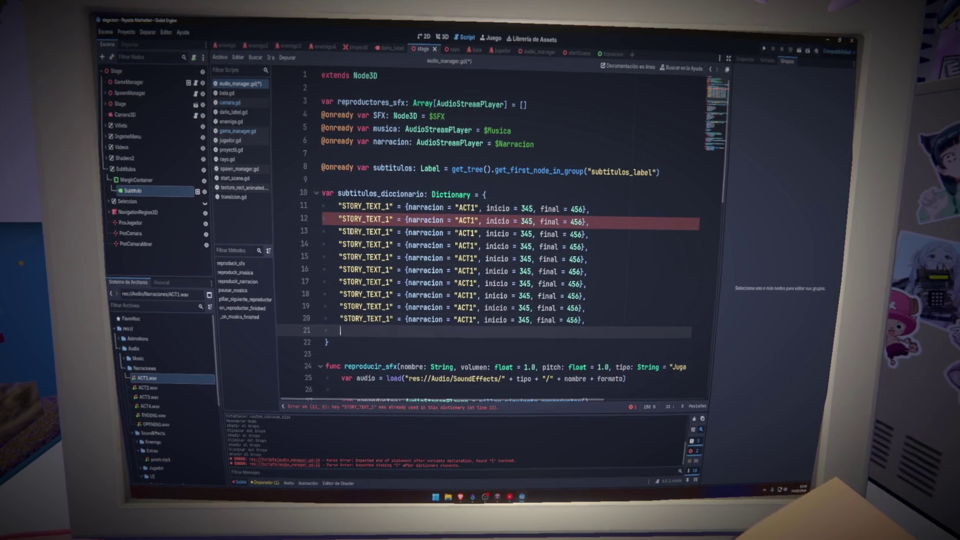
{"action": "key", "text": "ctrl+v"}
{"action": "key", "text": "Return"}
{"action": "key", "text": "ctrl+v"}
{"action": "key", "text": "Return"}
{"action": "key", "text": "ctrl+v"}
{"action": "key", "text": "Return"}
{"action": "key", "text": "ctrl+v"}
{"action": "key", "text": "Return"}
{"action": "key", "text": "ctrl+v"}
{"action": "key", "text": "Return"}
{"action": "key", "text": "ctrl+v"}
{"action": "key", "text": "Return"}
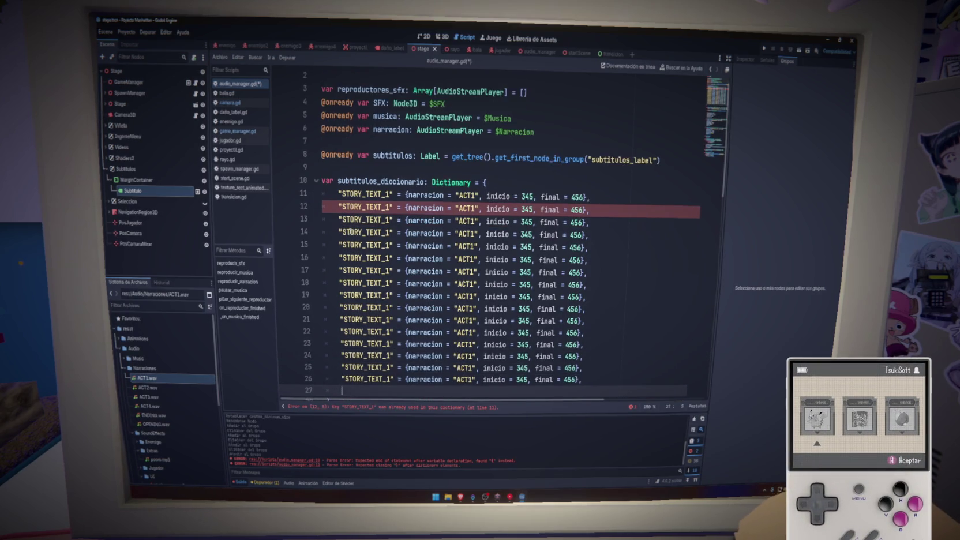
{"action": "key", "text": "ctrl+v"}
{"action": "key", "text": "Return"}
{"action": "key", "text": "ctrl+v"}
{"action": "key", "text": "Return"}
{"action": "key", "text": "ctrl+v"}
{"action": "key", "text": "Return"}
{"action": "key", "text": "ctrl+v"}
{"action": "key", "text": "Return"}
{"action": "key", "text": "ctrl+v"}
{"action": "key", "text": "Return"}
{"action": "key", "text": "ctrl+v"}
{"action": "key", "text": "Return"}
{"action": "key", "text": "ctrl+v"}
{"action": "key", "text": "Return"}
{"action": "key", "text": "ctrl+v"}
{"action": "key", "text": "Return"}
{"action": "key", "text": "ctrl+v"}
{"action": "key", "text": "Return"}
{"action": "key", "text": "ctrl+v"}
{"action": "key", "text": "Return"}
{"action": "key", "text": "ctrl+v"}
{"action": "key", "text": "Return"}
{"action": "key", "text": "ctrl+v"}
{"action": "key", "text": "Return"}
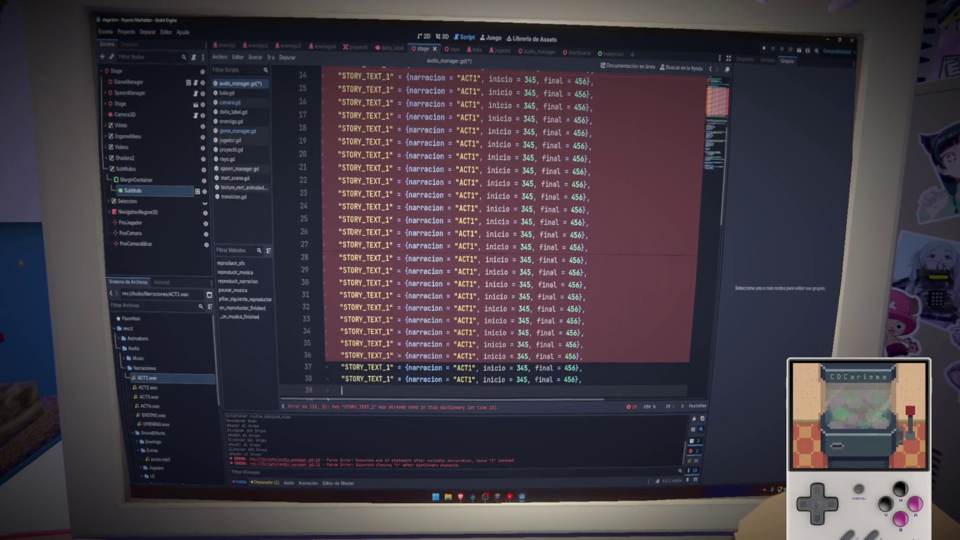
{"action": "key", "text": "ctrl+v"}
{"action": "key", "text": "Return"}
{"action": "key", "text": "ctrl+v"}
{"action": "key", "text": "Return"}
{"action": "key", "text": "ctrl+v"}
{"action": "key", "text": "Return"}
{"action": "key", "text": "ctrl+v"}
{"action": "key", "text": "Return"}
{"action": "key", "text": "ctrl+v"}
{"action": "key", "text": "Return"}
{"action": "key", "text": "ctrl+v"}
{"action": "key", "text": "Return"}
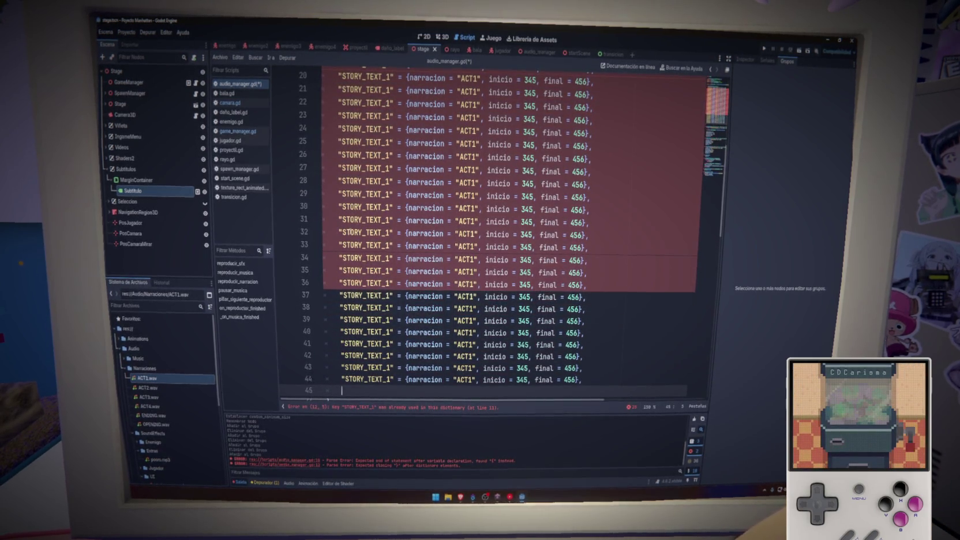
{"action": "key", "text": "ctrl+v"}
{"action": "key", "text": "Return"}
{"action": "key", "text": "ctrl+v"}
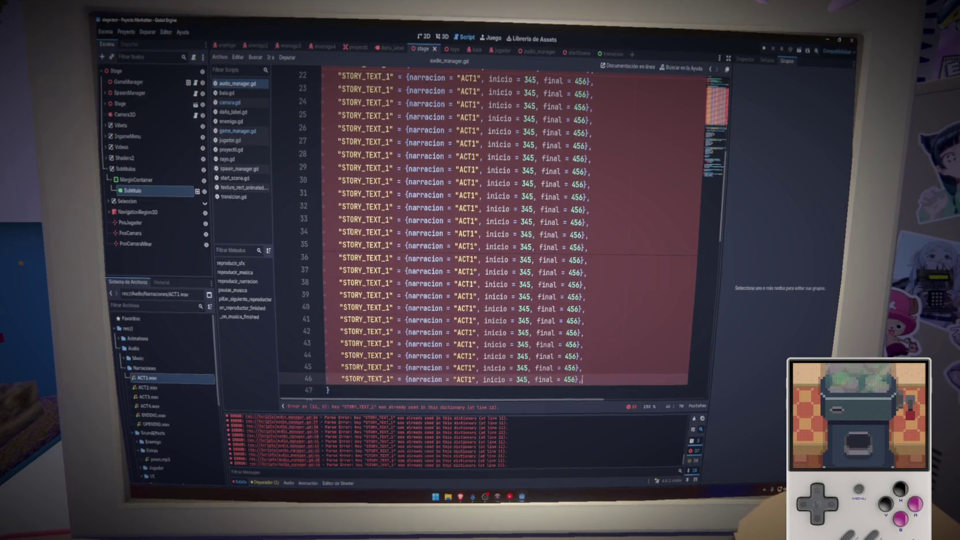
{"action": "scroll", "coordinate": [490, 231], "scroll_direction": "up", "scroll_amount": 7}
{"action": "left_click", "coordinate": [386, 219]}
Renumber the subtitle dictionary keys on lines 14–20 sequentially so they no longer repeat.
{"action": "type", "text": "2"}
{"action": "type", "text": "3"}
{"action": "left_click_drag", "start_coordinate": [385, 232], "coordinate": [387, 244]}
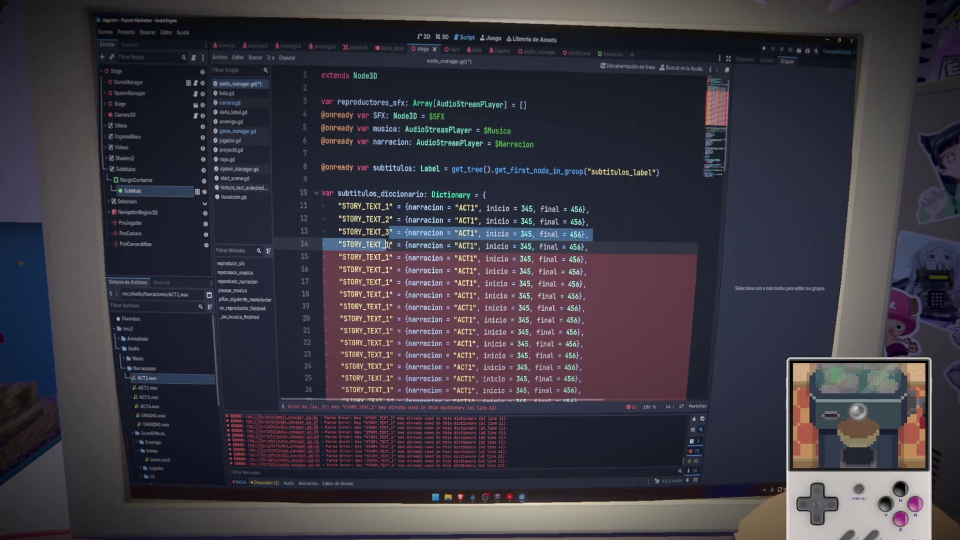
{"action": "left_click", "coordinate": [391, 245]}
{"action": "type", "text": "4"}
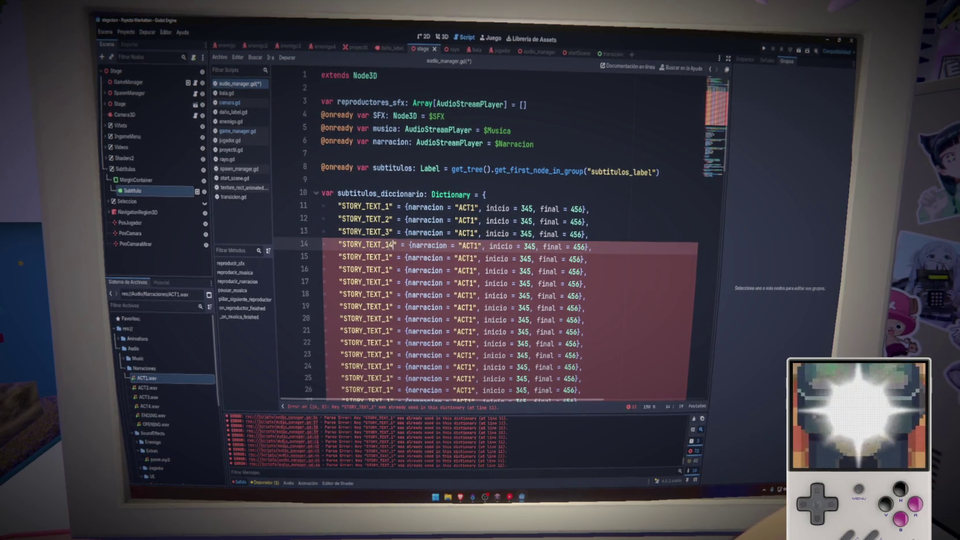
{"action": "key", "text": "Left"}
{"action": "key", "text": "BackSpace"}
{"action": "key", "text": "Down"}
{"action": "key", "text": "Right"}
{"action": "type", "text": "5"}
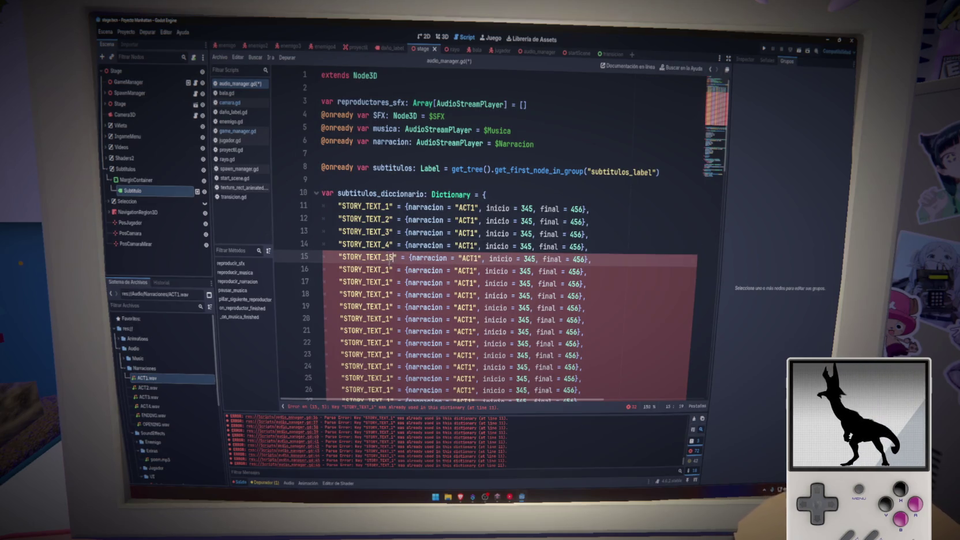
{"action": "key", "text": "Left"}
{"action": "key", "text": "BackSpace"}
{"action": "key", "text": "Down"}
{"action": "key", "text": "Delete"}
{"action": "type", "text": "6"}
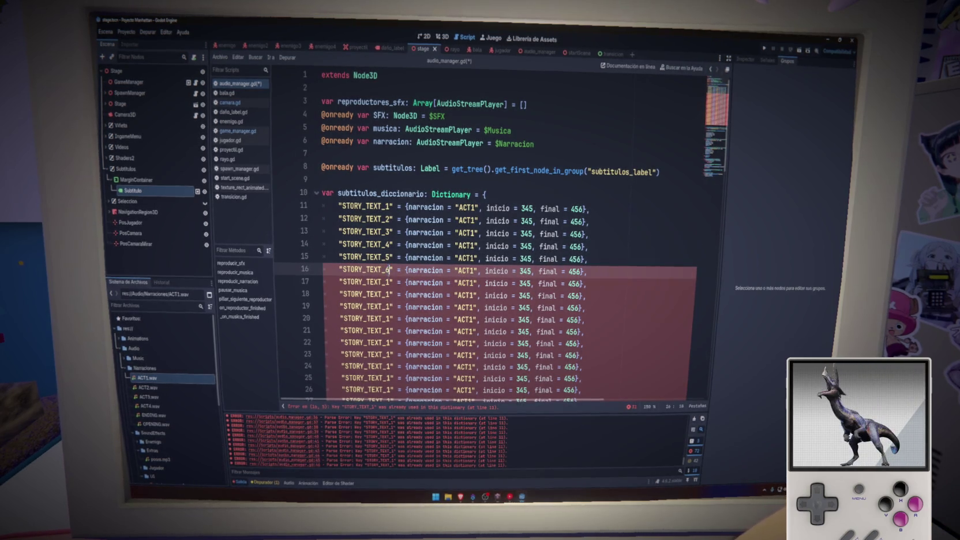
{"action": "key", "text": "Down"}
{"action": "key", "text": "Down"}
{"action": "key", "text": "BackSpace"}
{"action": "type", "text": "8"}
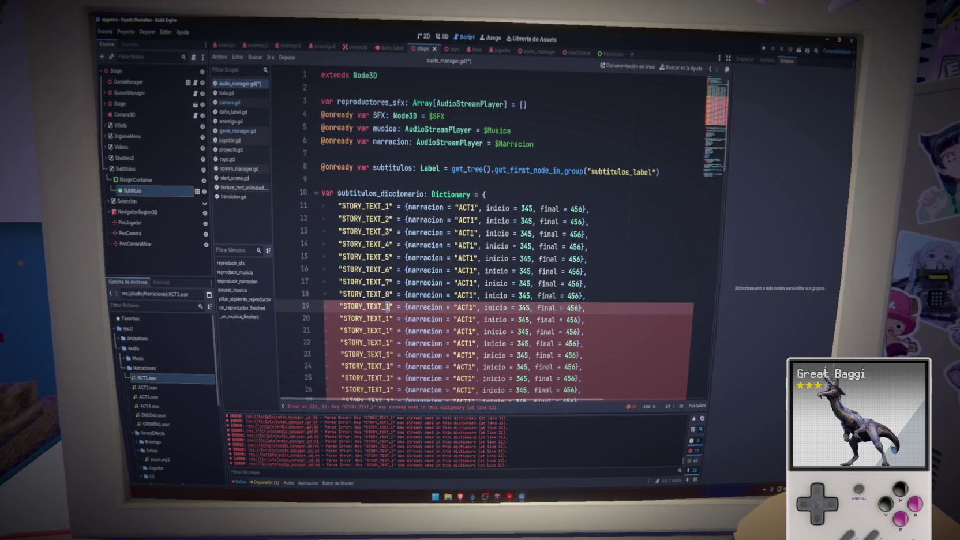
{"action": "key", "text": "Down"}
{"action": "key", "text": "BackSpace"}
{"action": "type", "text": "9"}
{"action": "key", "text": "Down"}
{"action": "type", "text": "0"}
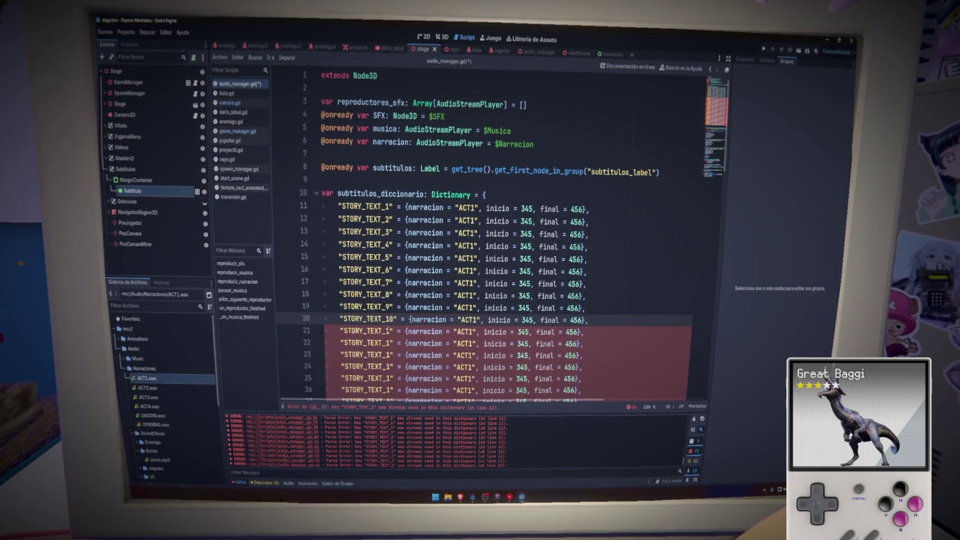
Continue renumbering the keys on lines 21–34, ending at STORY_TEXT_24.
{"action": "key", "text": "Down"}
{"action": "type", "text": "1"}
{"action": "key", "text": "Down"}
{"action": "type", "text": "2"}
{"action": "key", "text": "Down"}
{"action": "type", "text": "3"}
{"action": "key", "text": "Down"}
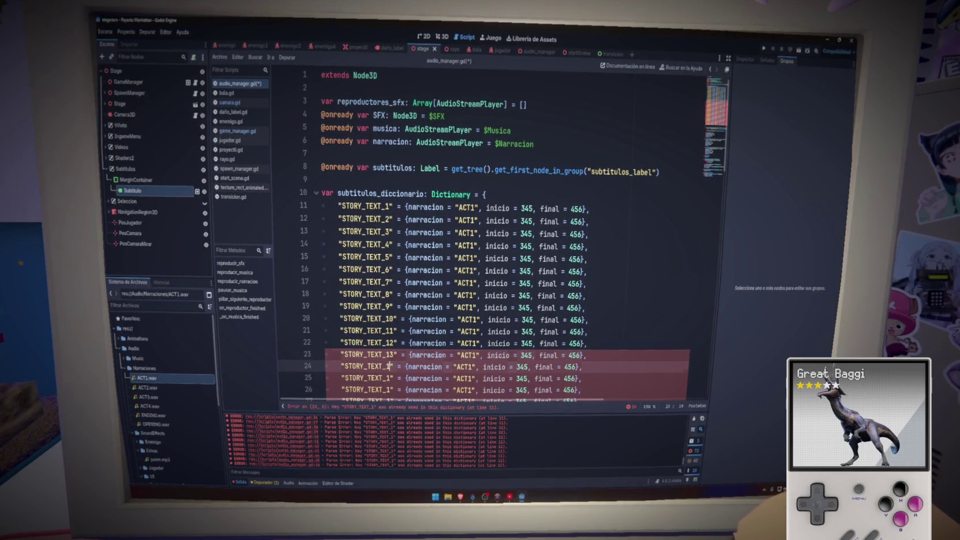
{"action": "type", "text": "4"}
{"action": "key", "text": "Down"}
{"action": "type", "text": "56"}
{"action": "key", "text": "Down"}
{"action": "type", "text": "7"}
{"action": "key", "text": "Down"}
{"action": "type", "text": "8"}
{"action": "key", "text": "Down"}
{"action": "type", "text": "9"}
{"action": "key", "text": "Down"}
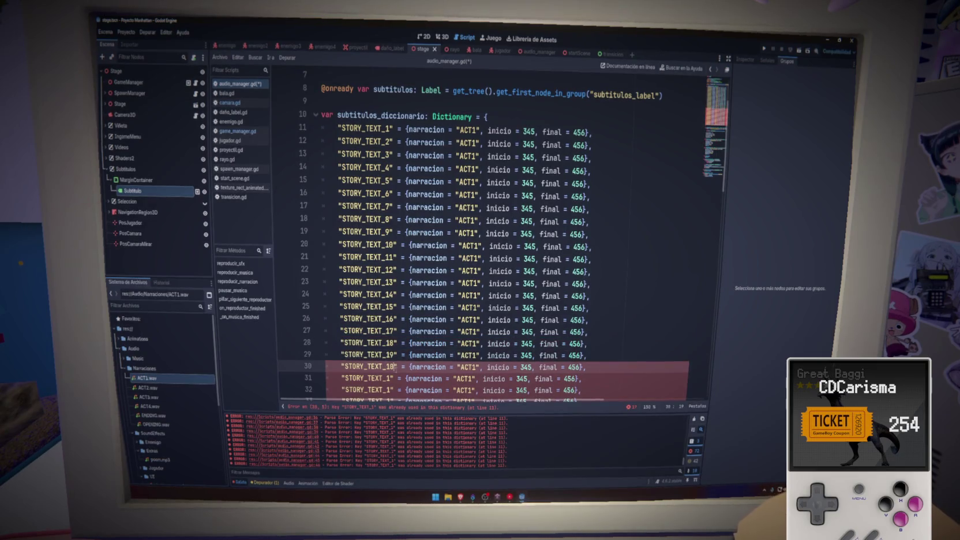
{"action": "type", "text": "0"}
{"action": "key", "text": "Left"}
{"action": "key", "text": "BackSpace"}
{"action": "type", "text": "2"}
{"action": "key", "text": "Down"}
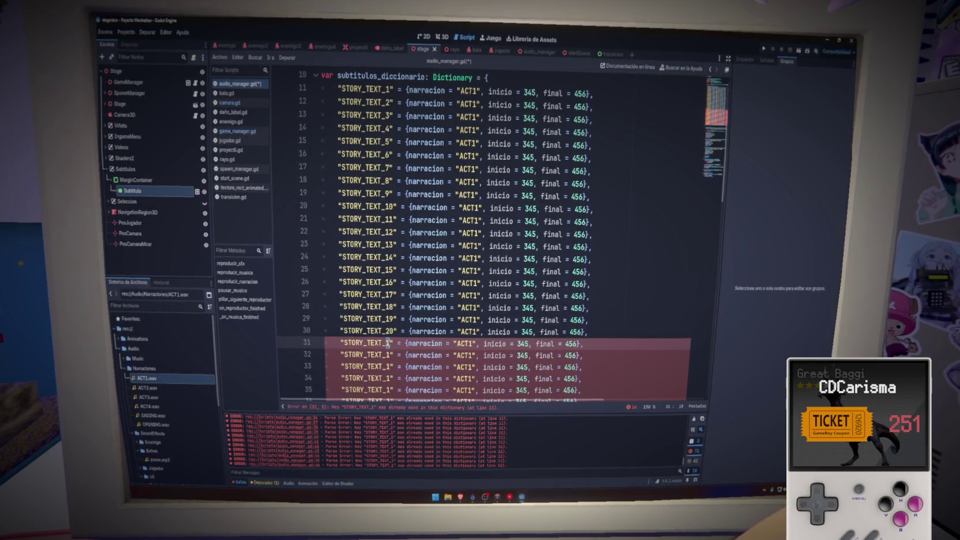
{"action": "type", "text": "1"}
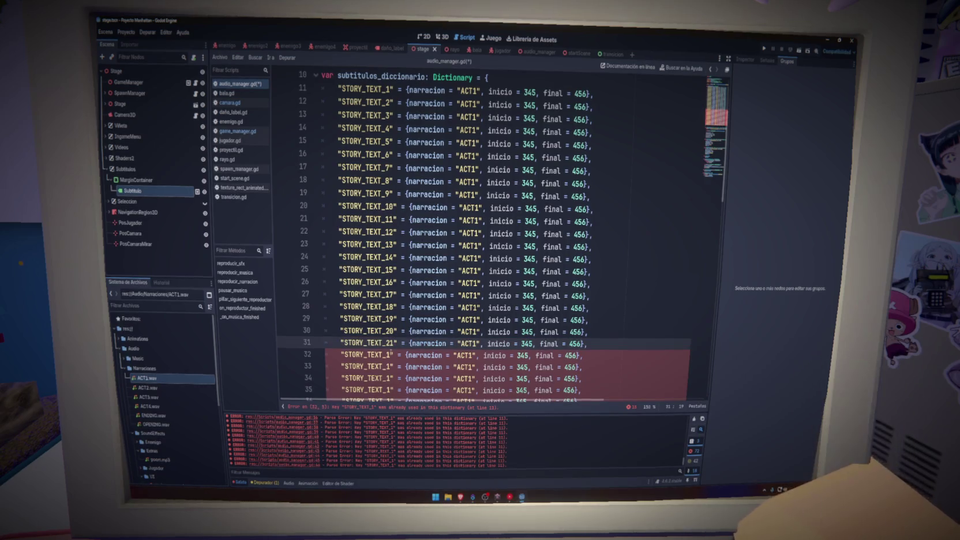
{"action": "key", "text": "Down"}
{"action": "type", "text": "2"}
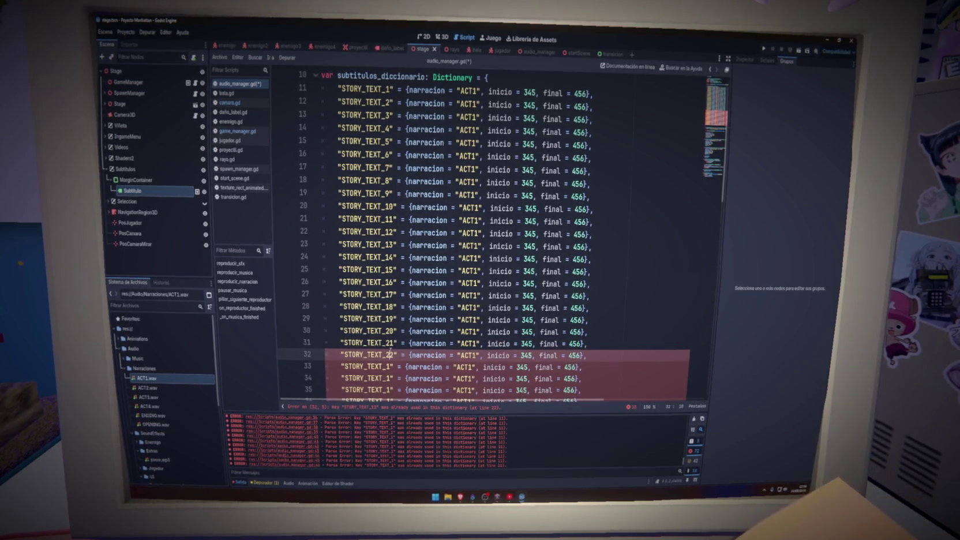
{"action": "key", "text": "Left"}
{"action": "key", "text": "BackSpace"}
{"action": "type", "text": "2"}
{"action": "key", "text": "Down"}
{"action": "key", "text": "BackSpace"}
{"action": "type", "text": "23"}
{"action": "key", "text": "Down"}
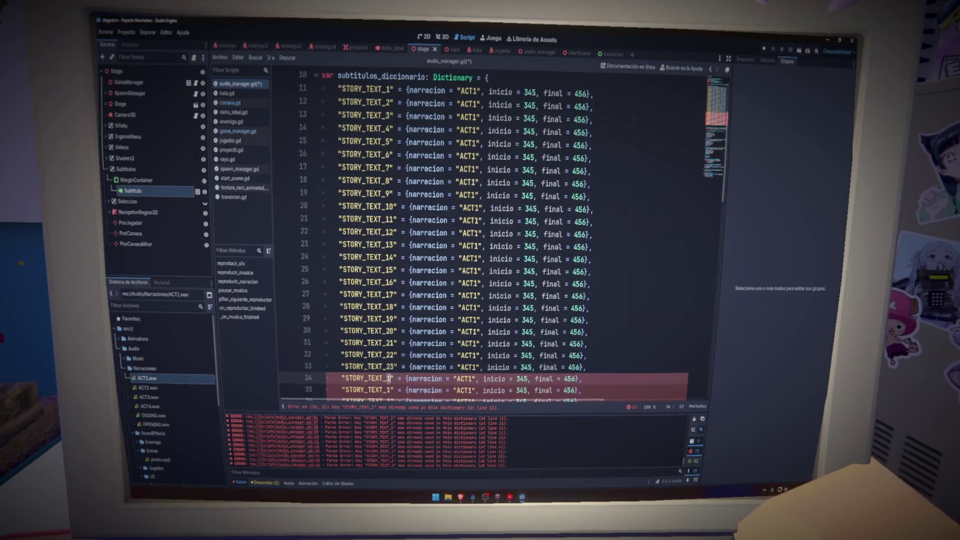
{"action": "key", "text": "BackSpace"}
{"action": "type", "text": "24"}
Change the duplicate STORY_TEXT_1 keys on lines 35–46 to STORY_TEXT_25 through STORY_TEXT_36, then save audio_manager.gd.
{"action": "scroll", "coordinate": [387, 269], "scroll_direction": "down", "scroll_amount": 4}
{"action": "key", "text": "Down"}
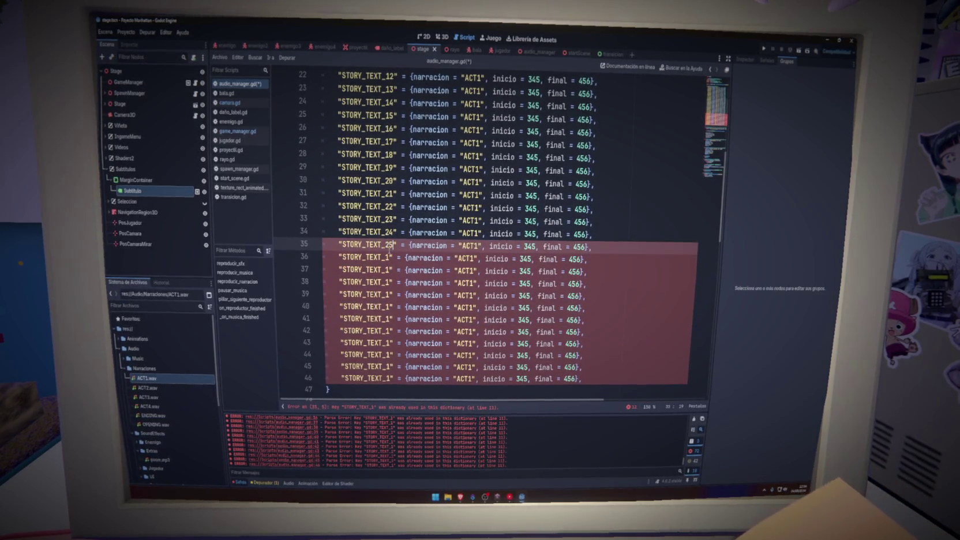
{"action": "key", "text": "BackSpace"}
{"action": "type", "text": "25"}
{"action": "key", "text": "Down"}
{"action": "key", "text": "Left"}
{"action": "key", "text": "BackSpace"}
{"action": "type", "text": "26"}
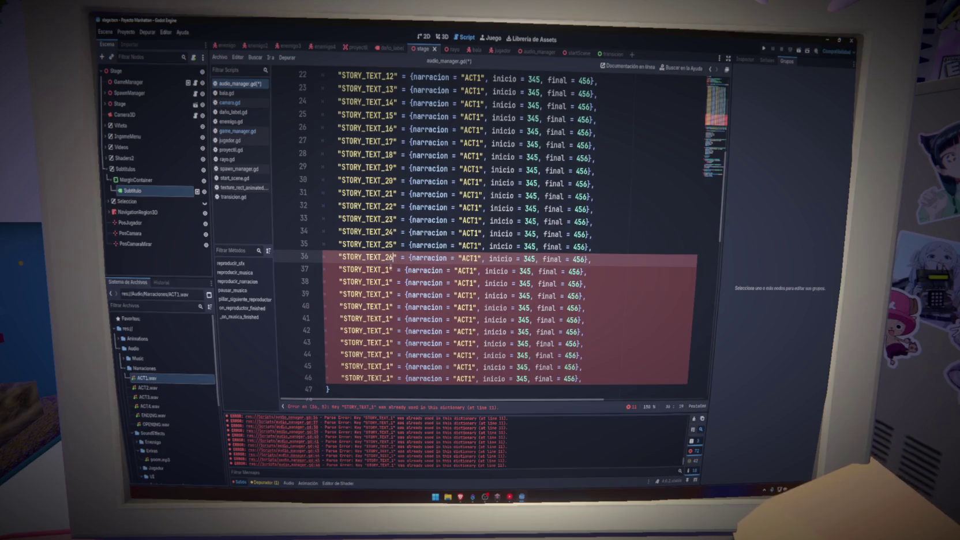
{"action": "key", "text": "Down"}
{"action": "key", "text": "Left"}
{"action": "key", "text": "Left"}
{"action": "key", "text": "Down"}
{"action": "key", "text": "Left"}
{"action": "key", "text": "BackSpace"}
{"action": "type", "text": "28"}
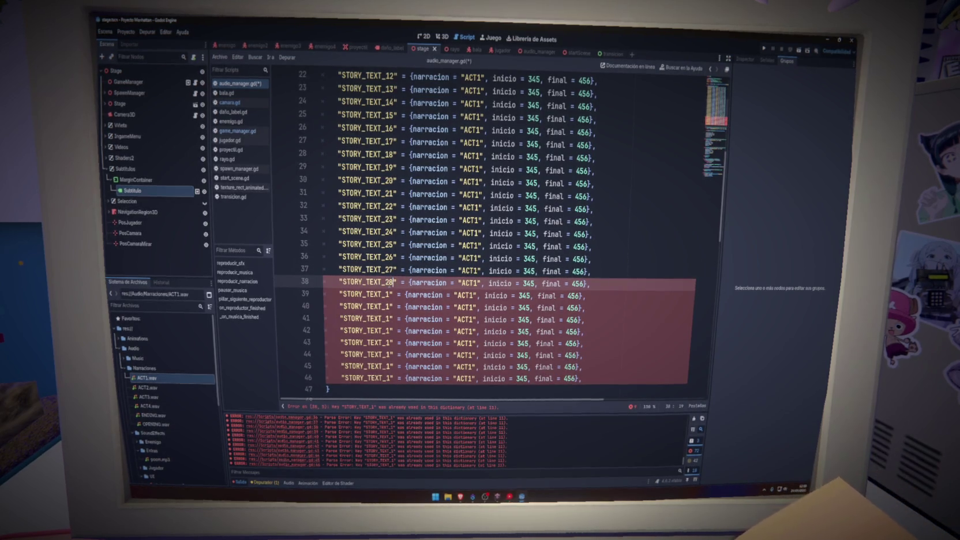
{"action": "key", "text": "Down"}
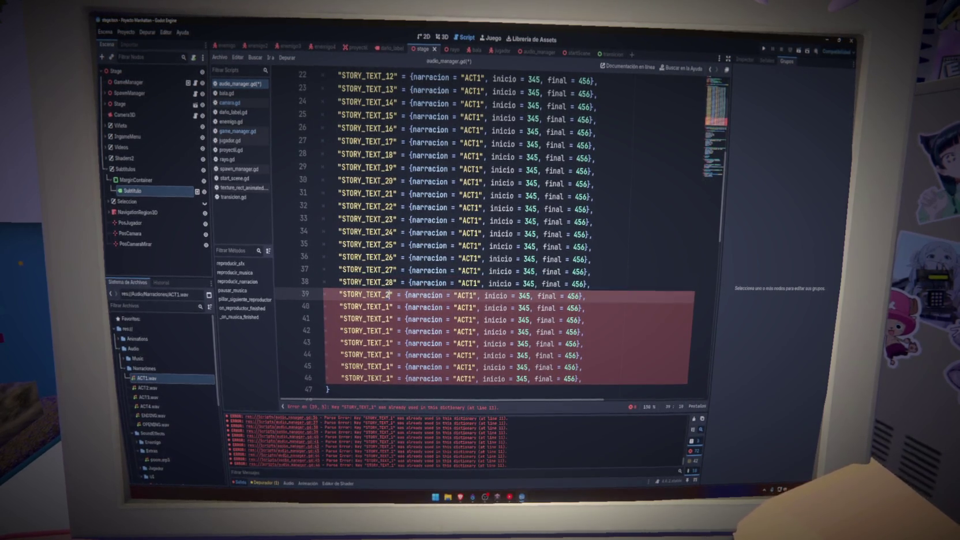
{"action": "key", "text": "Left"}
{"action": "key", "text": "BackSpace"}
{"action": "type", "text": "29"}
{"action": "key", "text": "Down"}
{"action": "key", "text": "Left"}
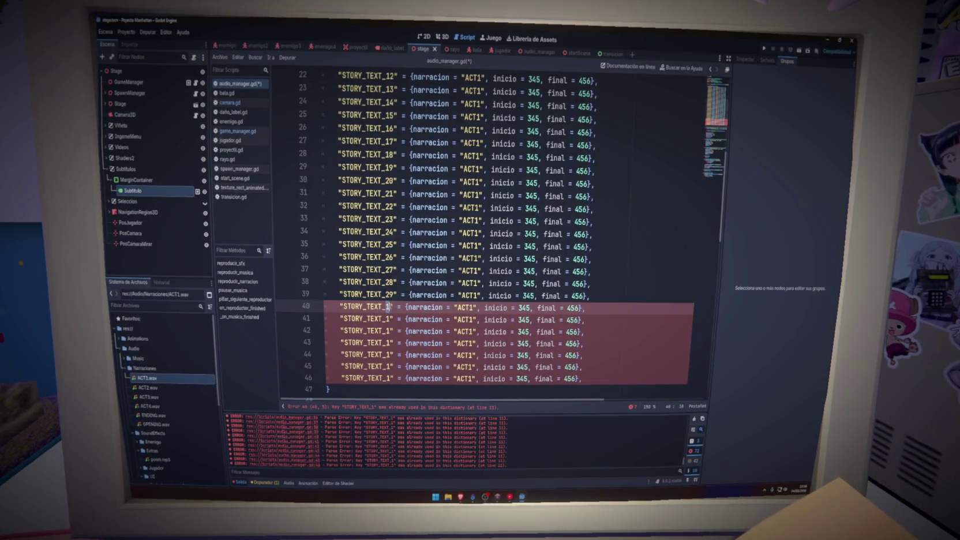
{"action": "key", "text": "Down"}
{"action": "key", "text": "Left"}
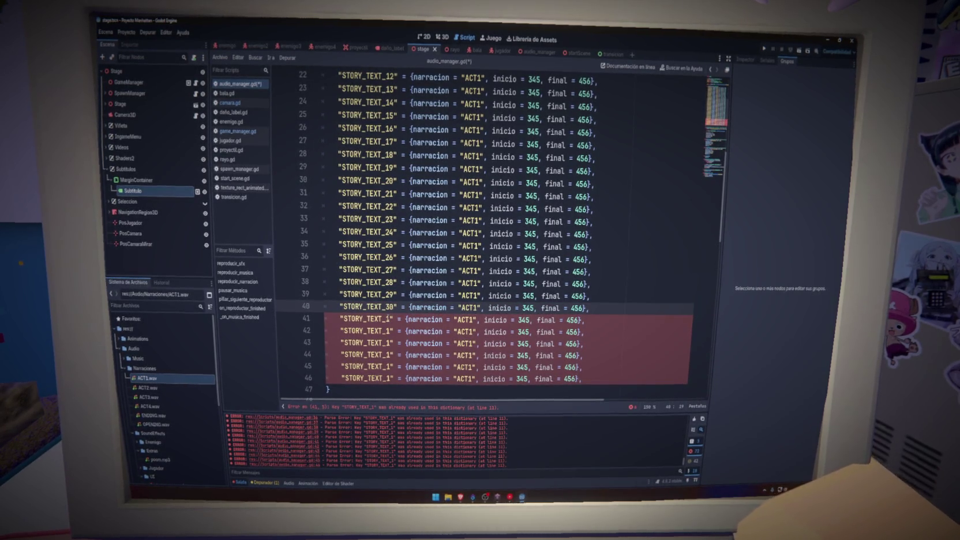
{"action": "key", "text": "Down"}
{"action": "key", "text": "Left"}
{"action": "key", "text": "Left"}
{"action": "key", "text": "Down"}
{"action": "key", "text": "BackSpace"}
{"action": "type", "text": "32"}
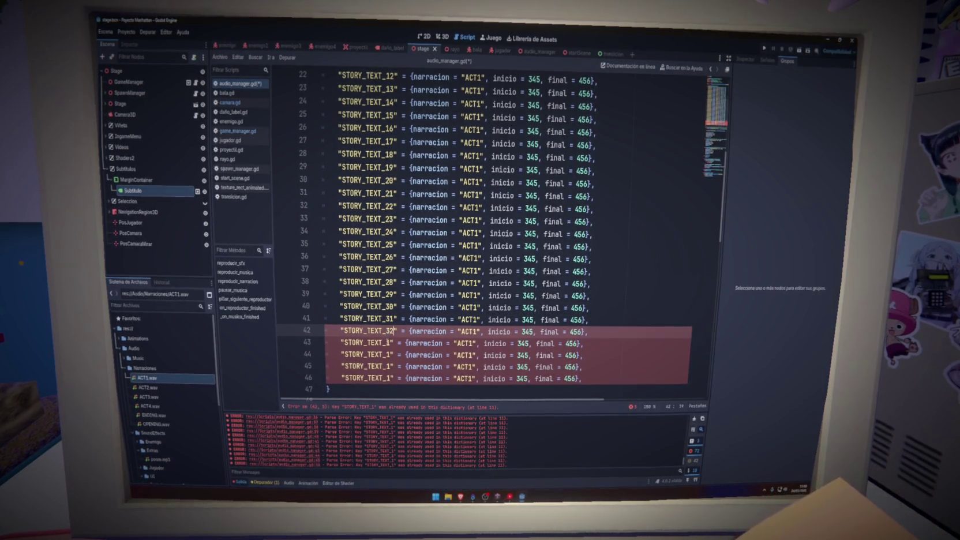
{"action": "key", "text": "Down"}
{"action": "key", "text": "Left"}
{"action": "left_click", "coordinate": [387, 352]}
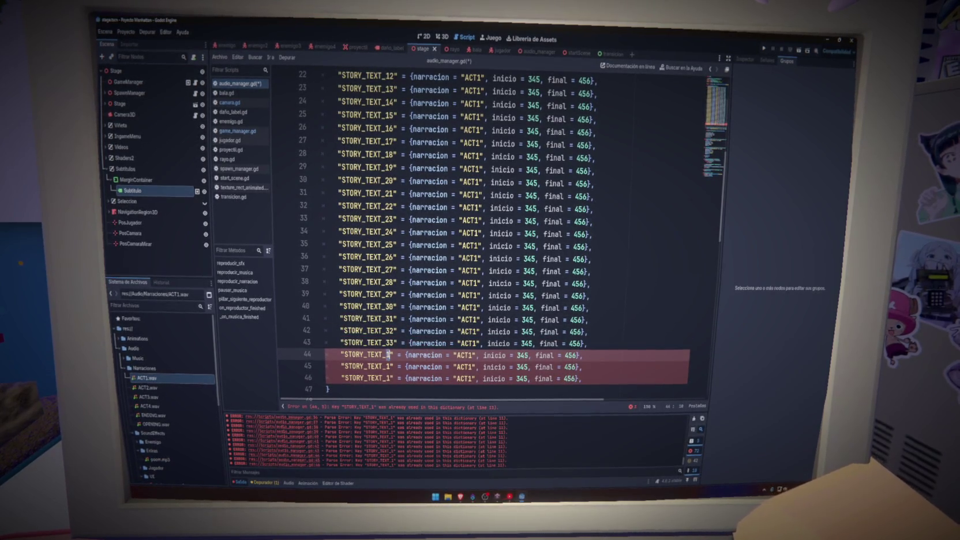
{"action": "key", "text": "Down"}
{"action": "key", "text": "BackSpace"}
{"action": "type", "text": "35"}
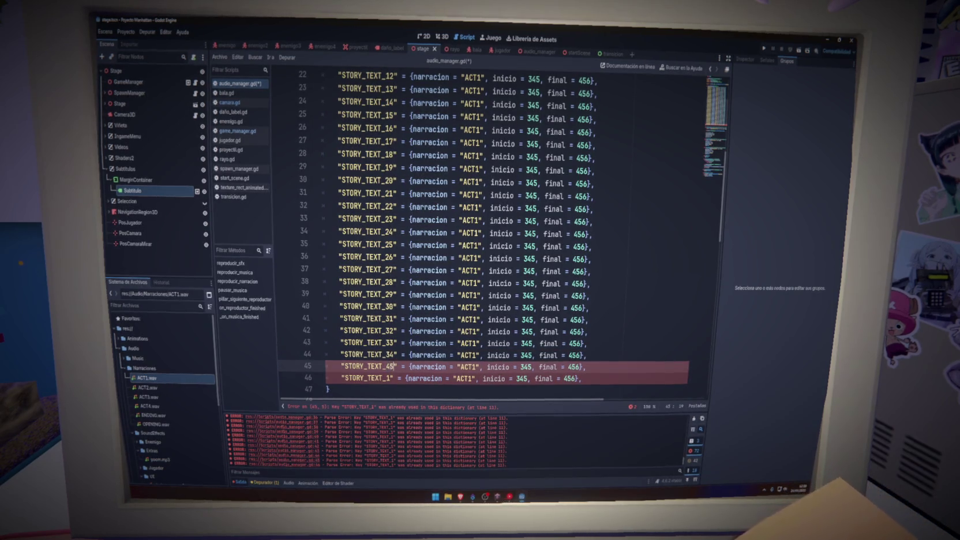
{"action": "key", "text": "Left"}
{"action": "key", "text": "Left"}
{"action": "key", "text": "Down"}
{"action": "key", "text": "BackSpace"}
{"action": "type", "text": "3"}
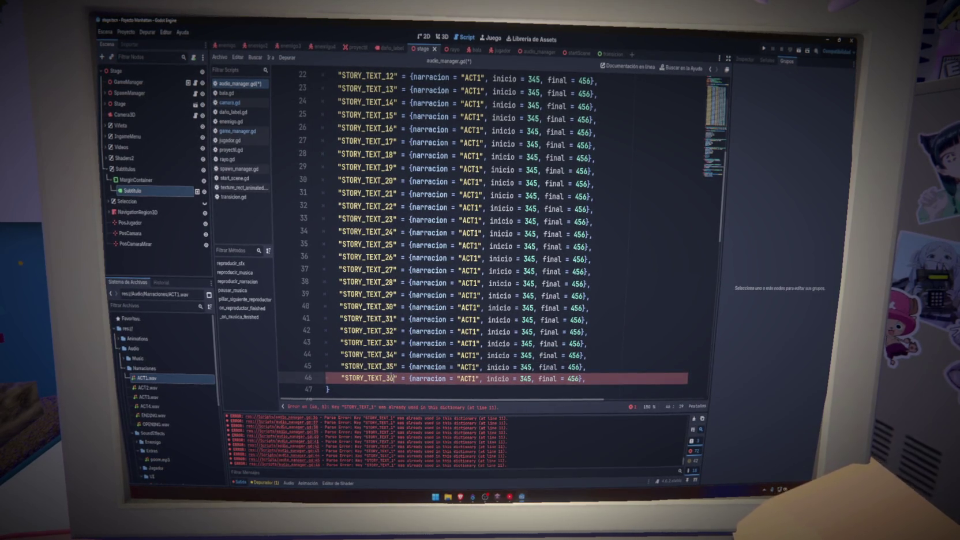
{"action": "key", "text": "ctrl+s"}
{"action": "left_click", "coordinate": [444, 366]}
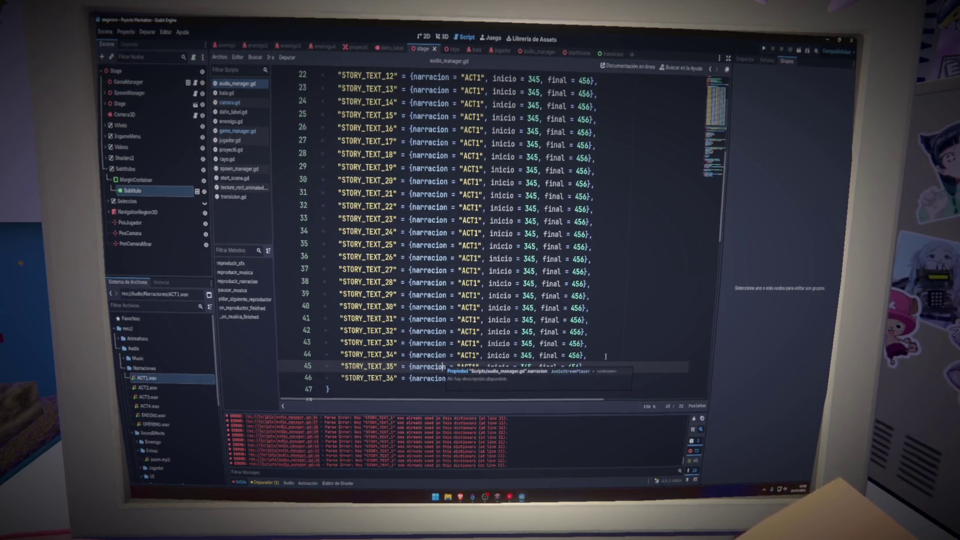
Select ACT1.wav and play its preview in the Inspector.
{"action": "scroll", "coordinate": [605, 355], "scroll_direction": "up", "scroll_amount": 7}
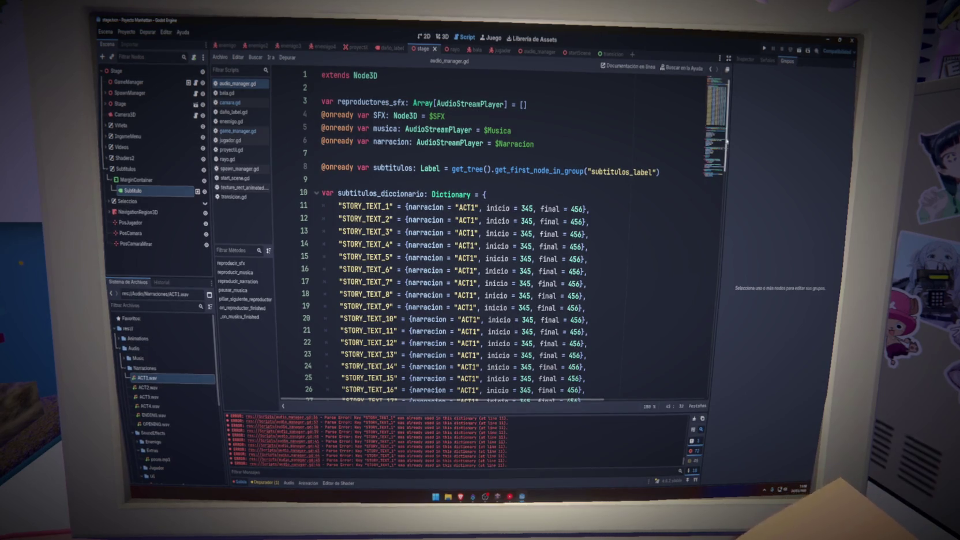
{"action": "left_click", "coordinate": [744, 59]}
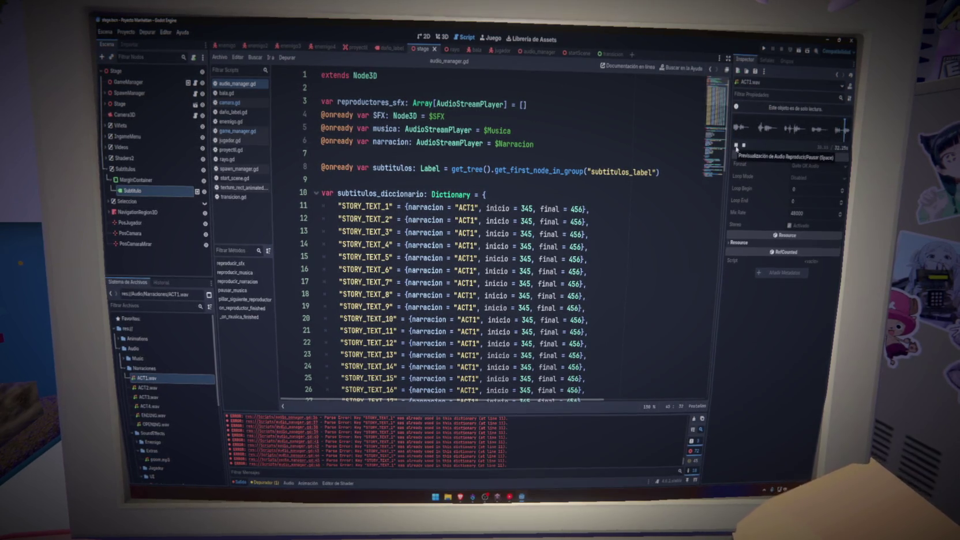
{"action": "left_click", "coordinate": [736, 146]}
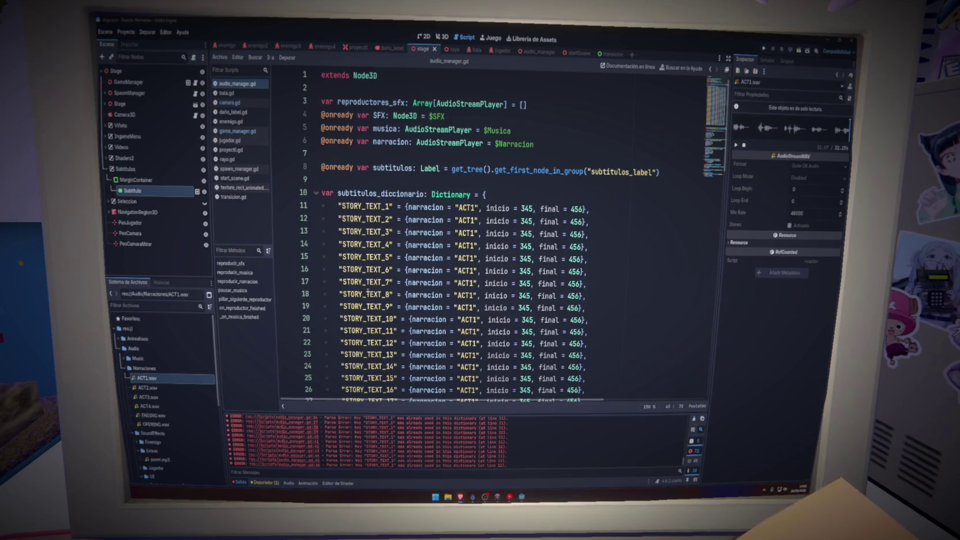
Change STORY_TEXT_9's narration on line 19 from ACT1 to ACT2.
{"action": "left_click", "coordinate": [470, 306]}
{"action": "scroll", "coordinate": [470, 307], "scroll_direction": "down", "scroll_amount": 2}
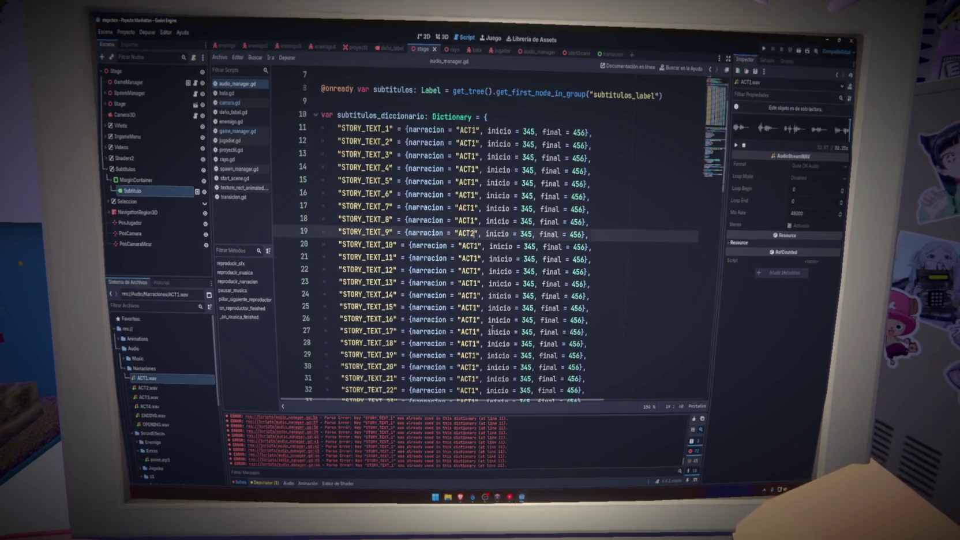
{"action": "key", "text": "BackSpace"}
{"action": "type", "text": "2"}
{"action": "scroll", "coordinate": [467, 245], "scroll_direction": "down", "scroll_amount": 1}
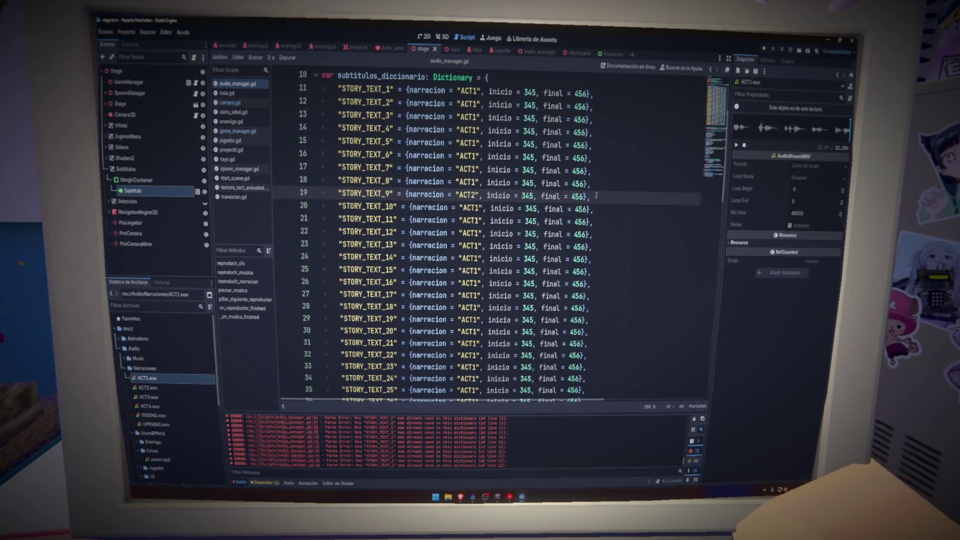
{"action": "left_click", "coordinate": [612, 197]}
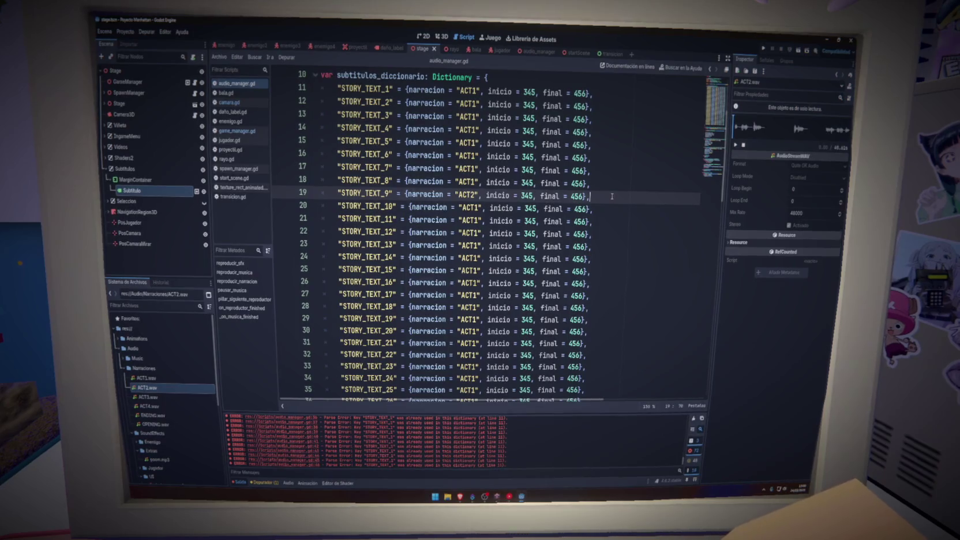
Play and then stop the ACT2 narration preview in the Inspector.
{"action": "double_click", "coordinate": [468, 196]}
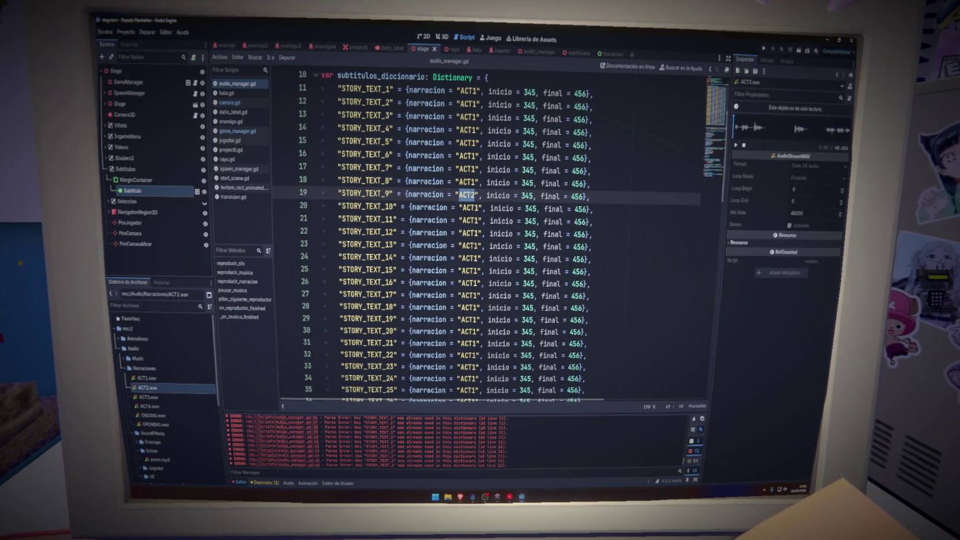
{"action": "key", "text": "End"}
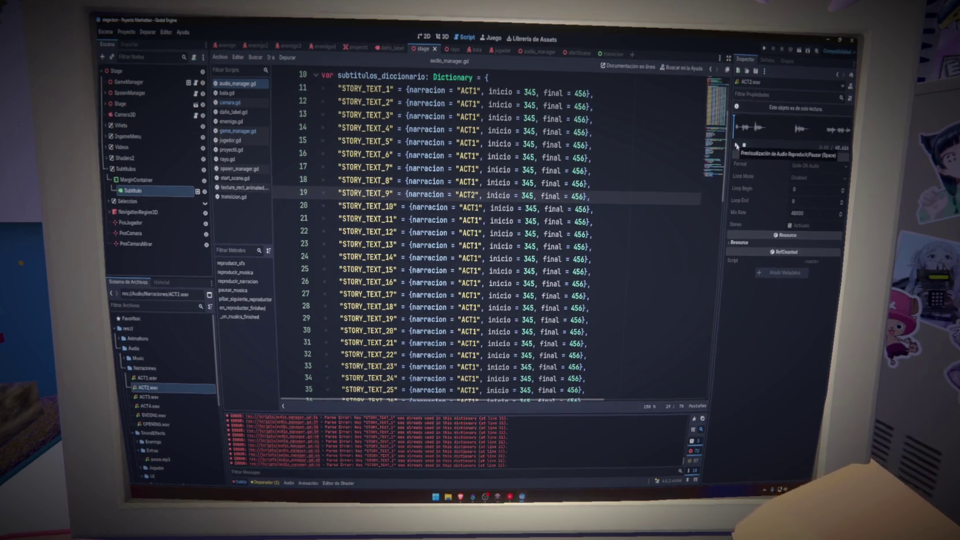
{"action": "left_click", "coordinate": [736, 144]}
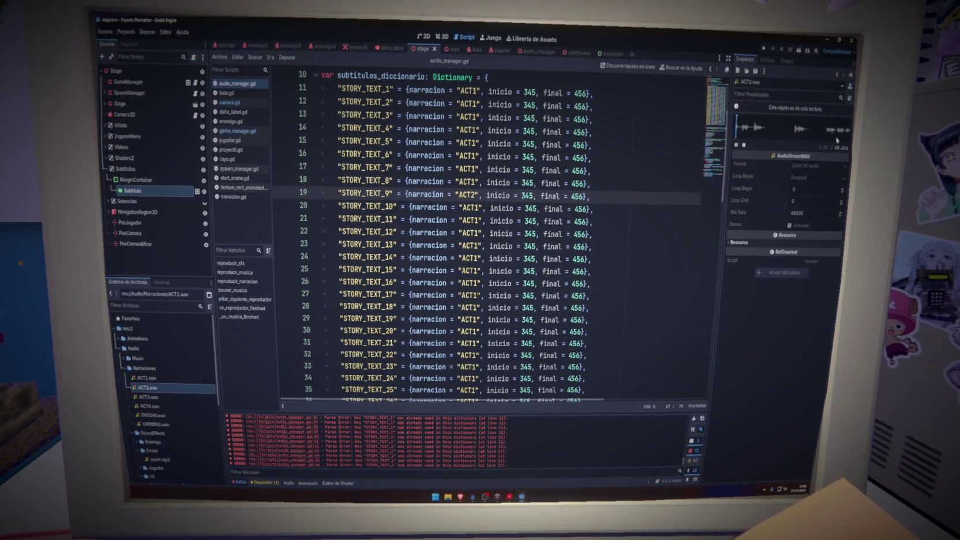
{"action": "left_click", "coordinate": [745, 145]}
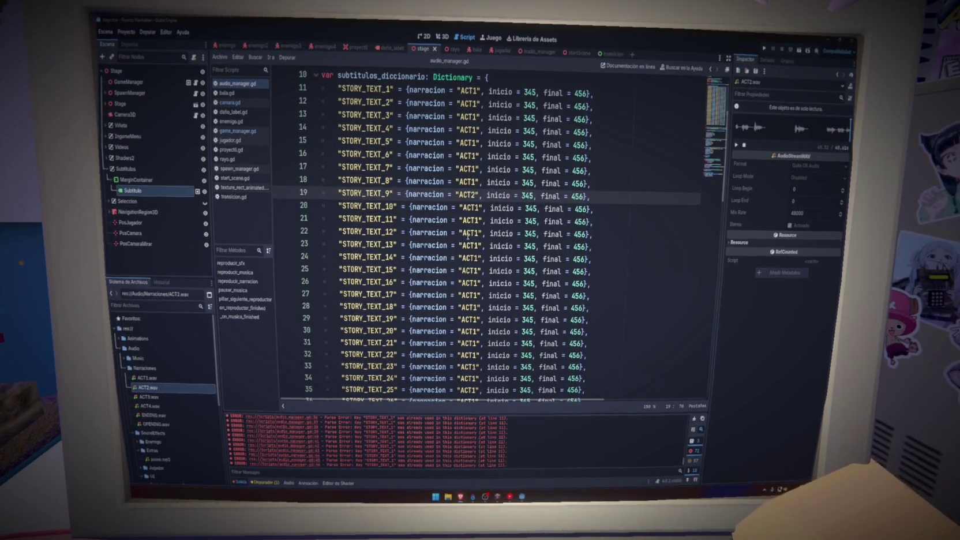
Replace ACT1 with ACT2 as the narration value on lines 20, 21 and 22.
{"action": "left_click", "coordinate": [470, 209]}
{"action": "double_click", "coordinate": [470, 208]}
{"action": "type", "text": "ACT2"}
{"action": "double_click", "coordinate": [471, 221]}
{"action": "type", "text": "ACT2"}
{"action": "double_click", "coordinate": [472, 233]}
{"action": "type", "text": "ACT2"}
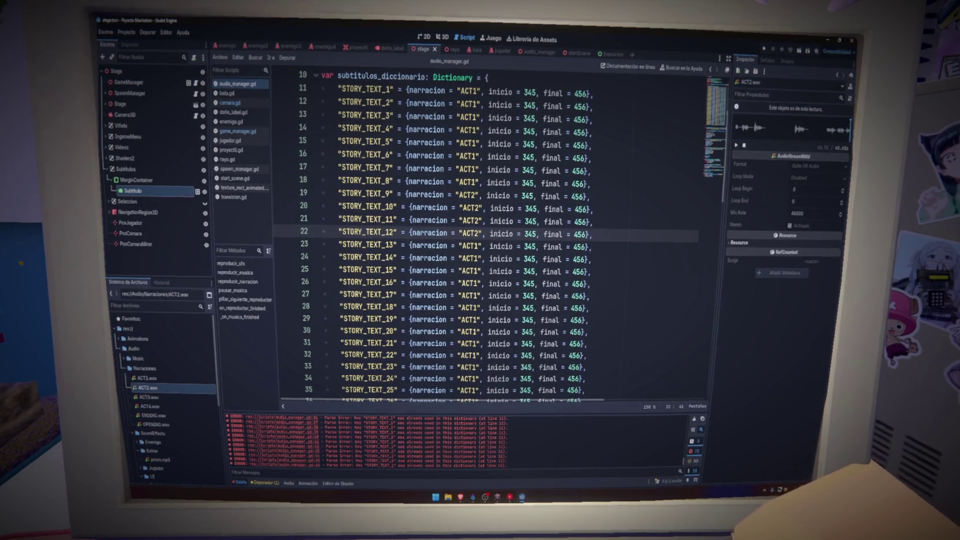
{"action": "left_click", "coordinate": [605, 240]}
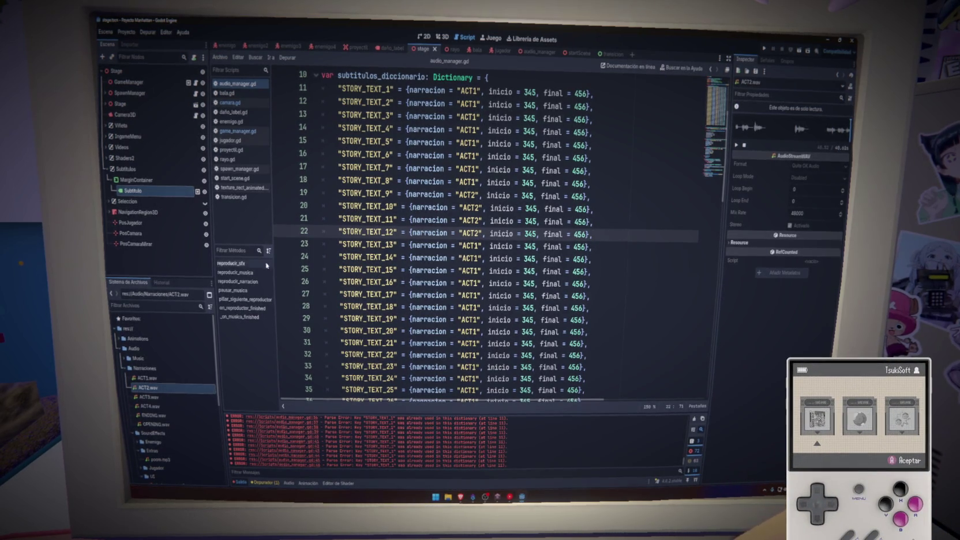
{"action": "left_click", "coordinate": [474, 244]}
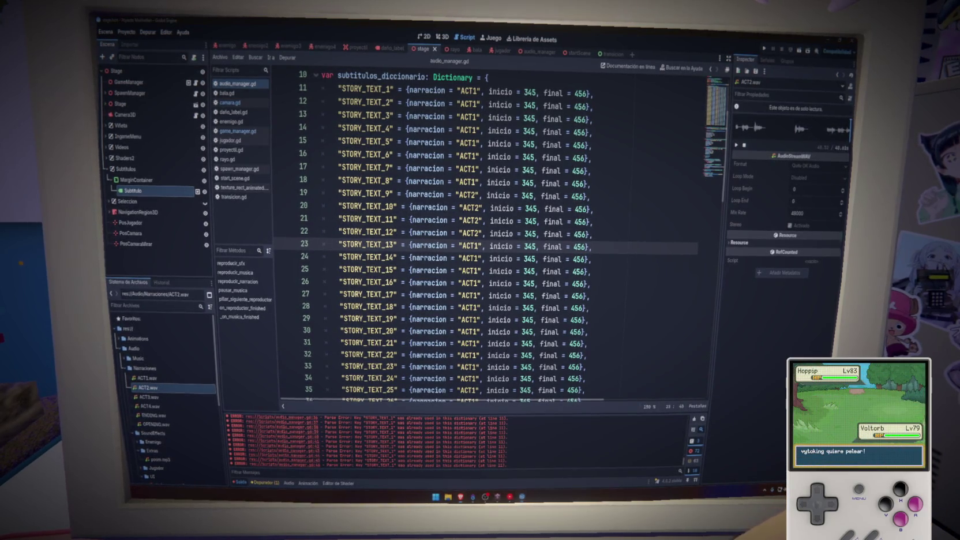
Preview the ACT3.wav narration clip in the Inspector, skipping toward its end.
{"action": "left_click", "coordinate": [149, 397]}
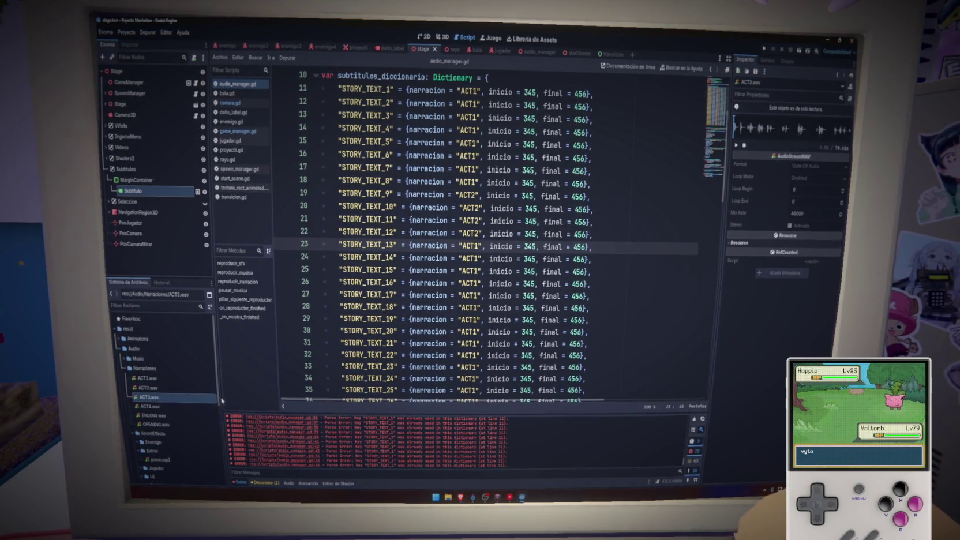
{"action": "left_click", "coordinate": [737, 145]}
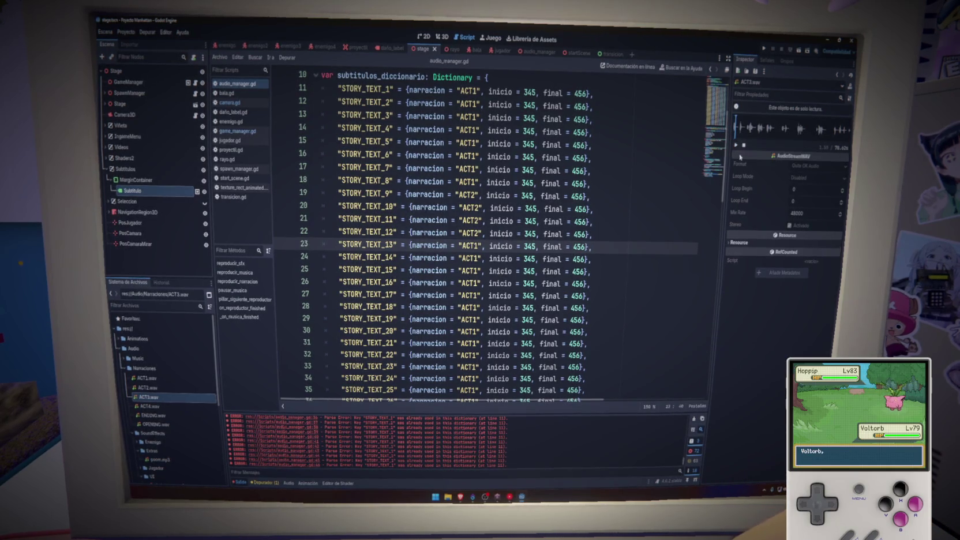
{"action": "left_click", "coordinate": [737, 144]}
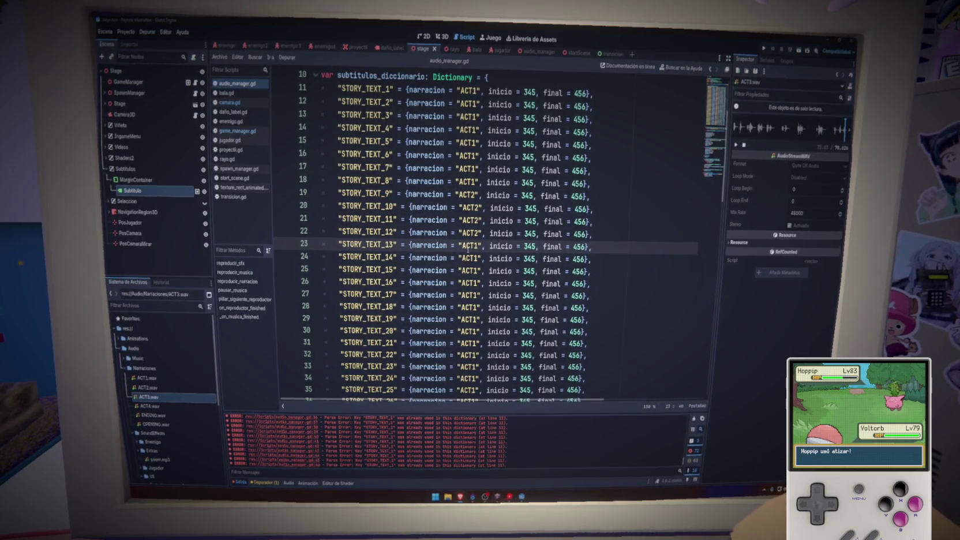
Change each remaining ACT1 narration value on lines 23–31 to ACT3.
{"action": "double_click", "coordinate": [470, 245]}
{"action": "left_click", "coordinate": [474, 245]}
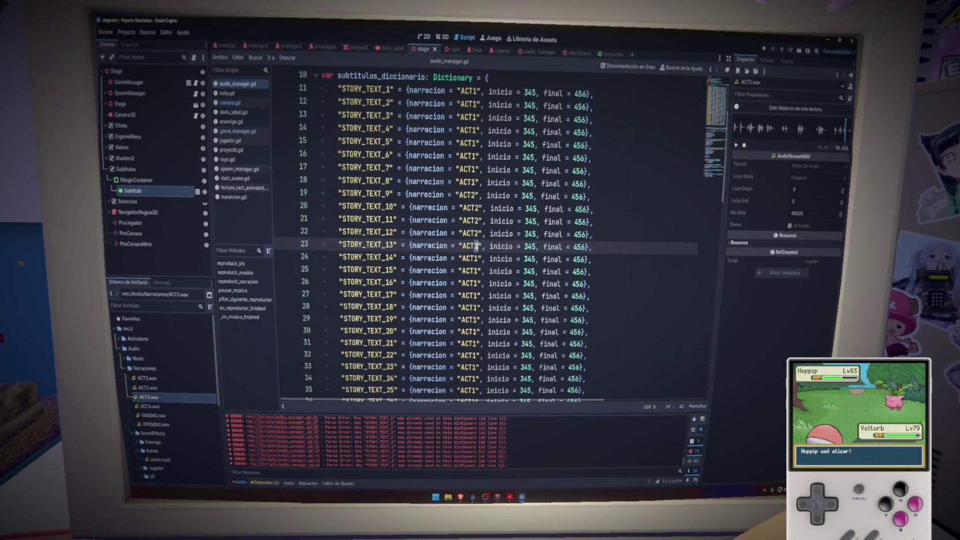
{"action": "key", "text": "Down"}
{"action": "key", "text": "BackSpace"}
{"action": "type", "text": "3"}
{"action": "key", "text": "Down"}
{"action": "key", "text": "BackSpace"}
{"action": "type", "text": "3"}
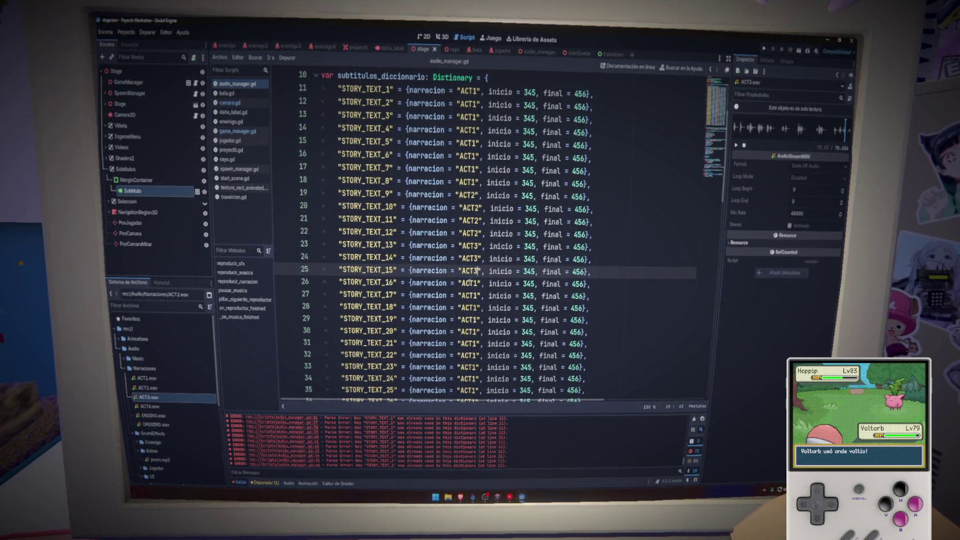
{"action": "key", "text": "Down"}
{"action": "key", "text": "BackSpace"}
{"action": "type", "text": "3"}
{"action": "key", "text": "Down"}
{"action": "key", "text": "BackSpace"}
{"action": "type", "text": "3"}
{"action": "key", "text": "Down"}
{"action": "key", "text": "BackSpace"}
{"action": "type", "text": "3"}
{"action": "key", "text": "Down"}
{"action": "key", "text": "BackSpace"}
{"action": "type", "text": "3"}
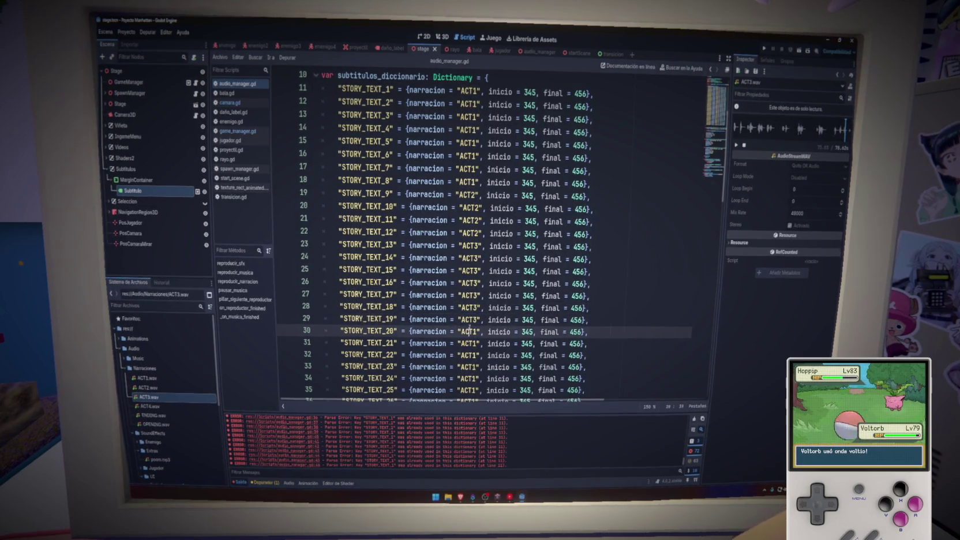
{"action": "key", "text": "Down"}
{"action": "key", "text": "BackSpace"}
{"action": "type", "text": "3"}
{"action": "key", "text": "BackSpace"}
{"action": "type", "text": "3"}
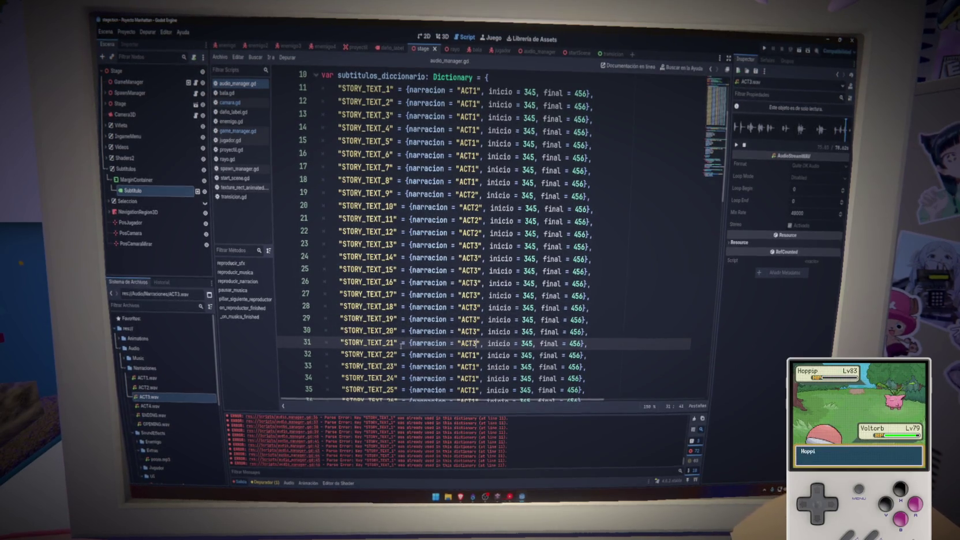
Change line 32's narration value to ACT4.
{"action": "key", "text": "Down"}
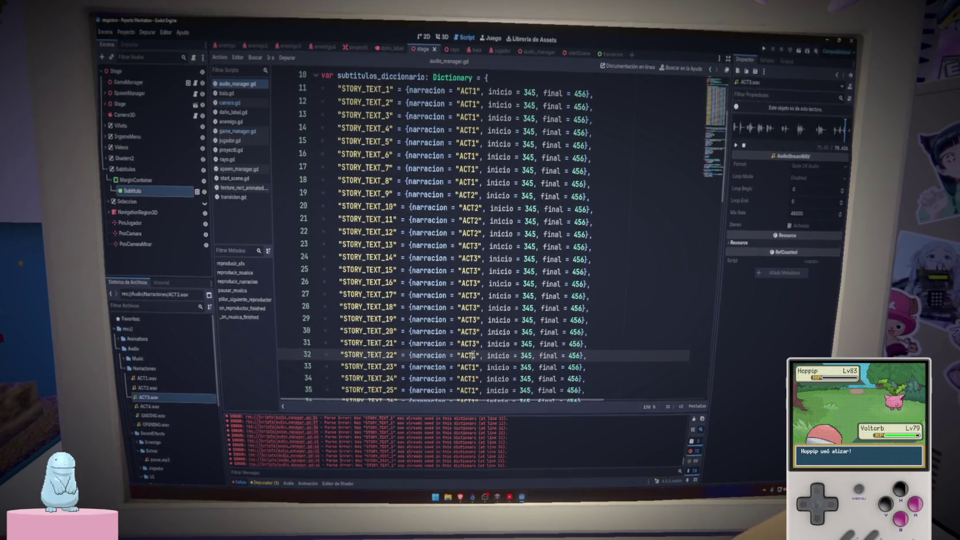
{"action": "scroll", "coordinate": [402, 345], "scroll_direction": "down", "scroll_amount": 2}
{"action": "double_click", "coordinate": [469, 295]}
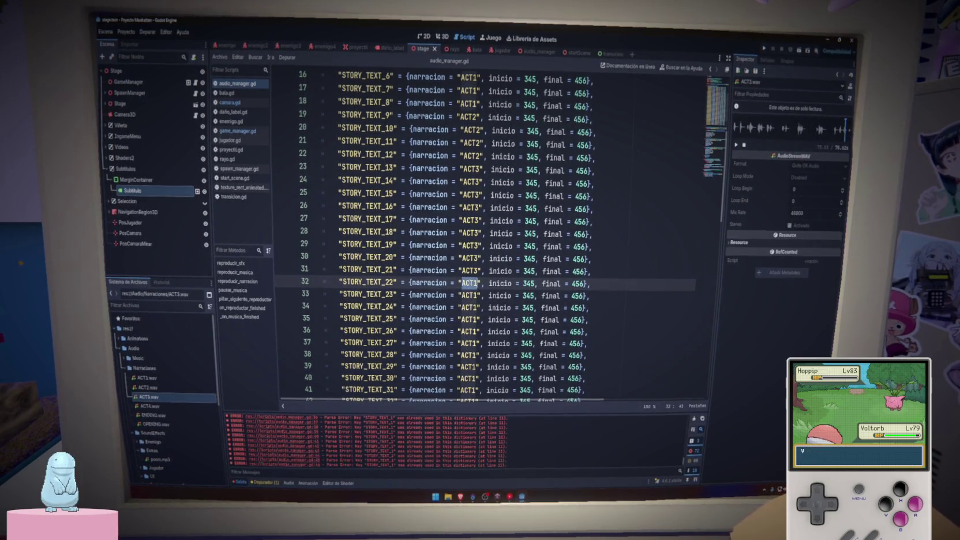
{"action": "double_click", "coordinate": [469, 284]}
{"action": "type", "text": "aC"}
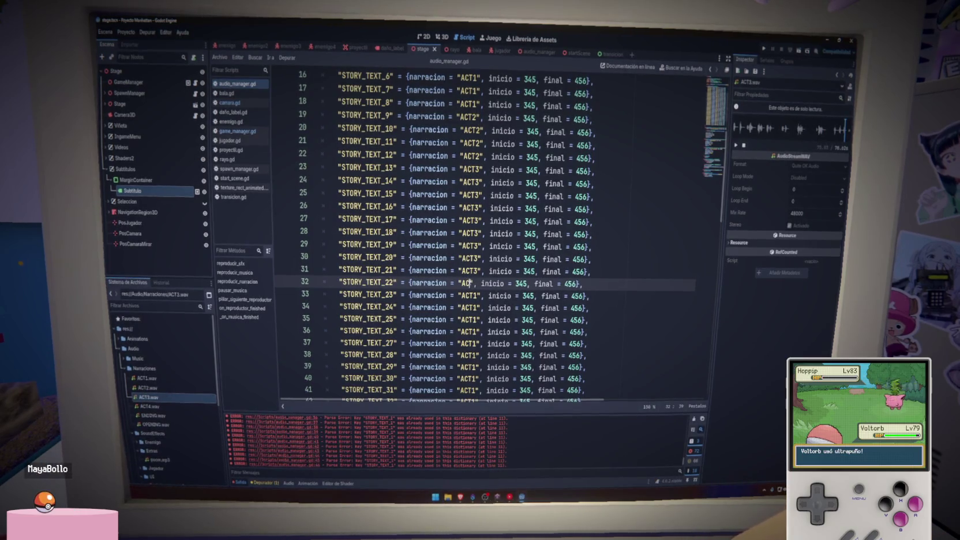
{"action": "type", "text": "4"}
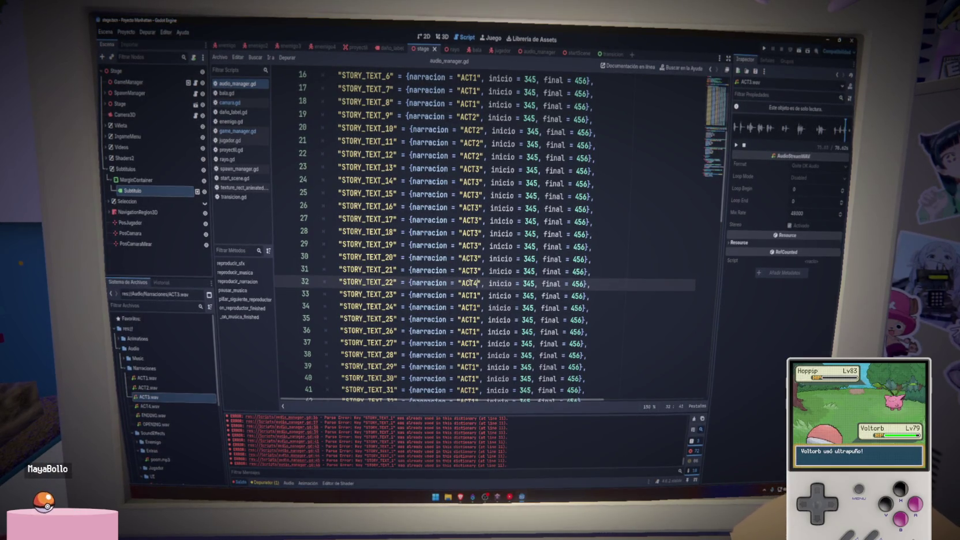
{"action": "left_click", "coordinate": [470, 270]}
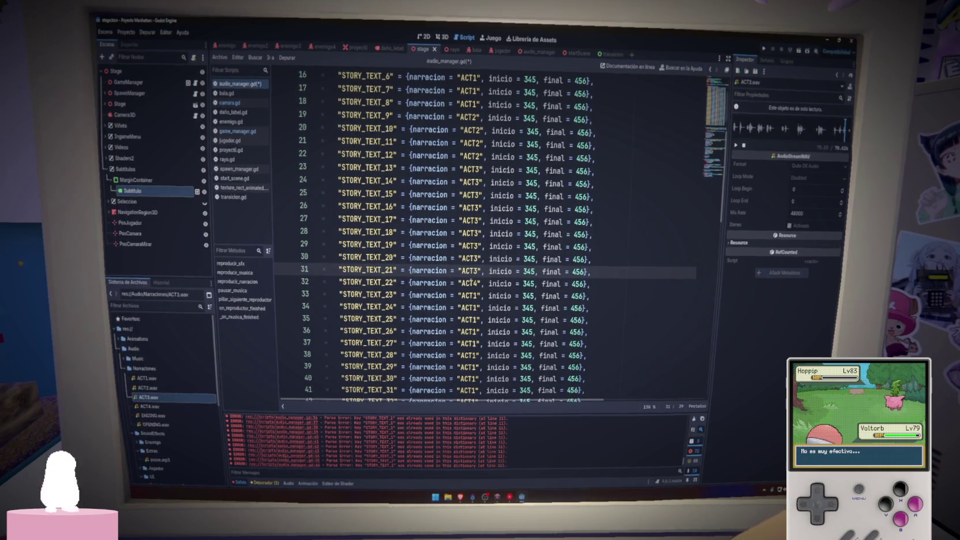
{"action": "double_click", "coordinate": [470, 282]}
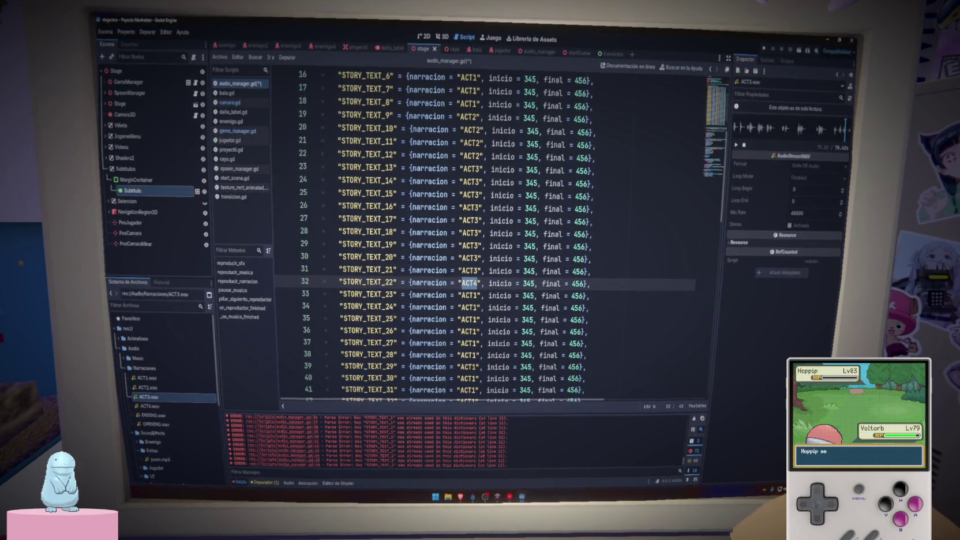
{"action": "left_click", "coordinate": [469, 282]}
Paste ACT4 over every ACT1 value on lines 33–46 and save audio_manager.gd.
{"action": "scroll", "coordinate": [468, 277], "scroll_direction": "up", "scroll_amount": 4}
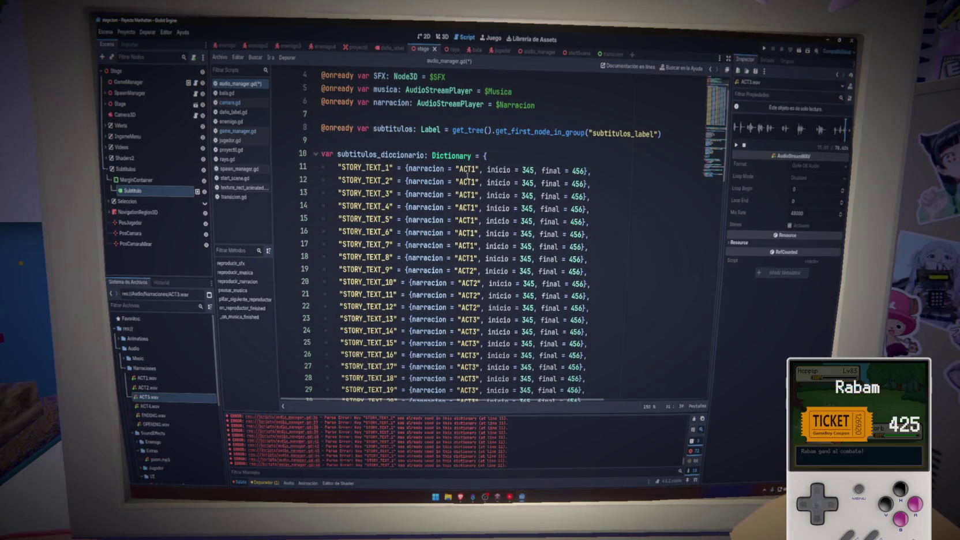
{"action": "scroll", "coordinate": [469, 268], "scroll_direction": "down", "scroll_amount": 7}
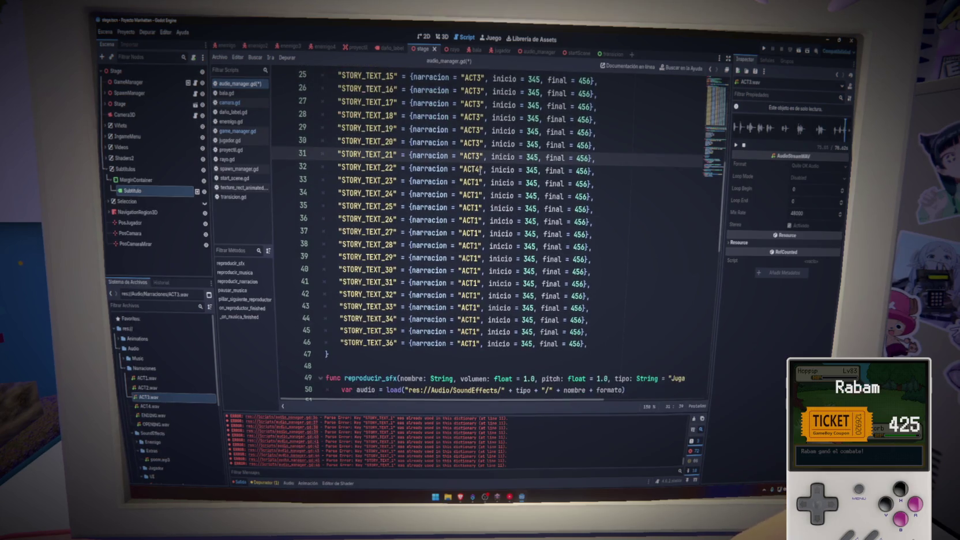
{"action": "double_click", "coordinate": [470, 169]}
{"action": "key", "text": "ctrl+c"}
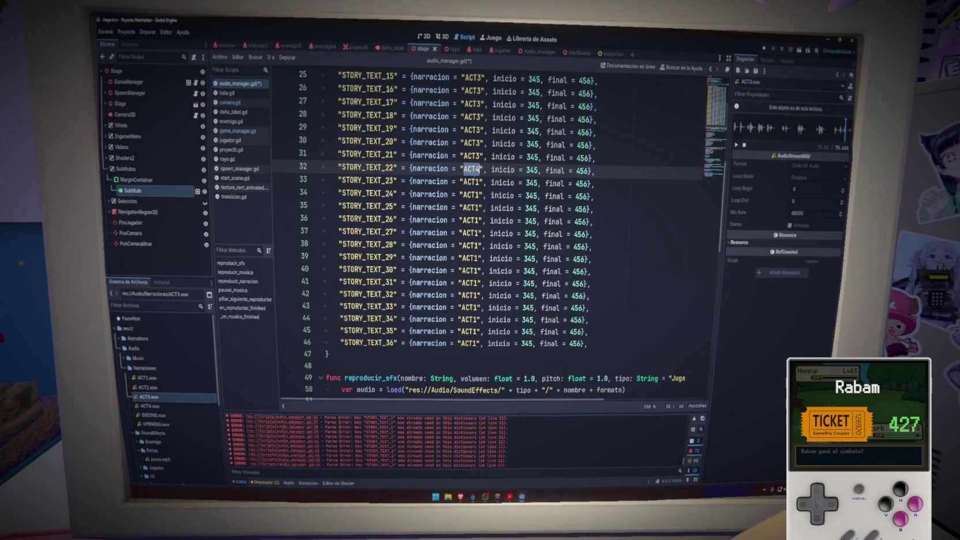
{"action": "double_click", "coordinate": [470, 182]}
{"action": "key", "text": "ctrl+v"}
{"action": "double_click", "coordinate": [471, 195]}
{"action": "key", "text": "ctrl+v"}
{"action": "double_click", "coordinate": [471, 208]}
{"action": "key", "text": "ctrl+v"}
{"action": "double_click", "coordinate": [471, 220]}
{"action": "key", "text": "ctrl+v"}
{"action": "double_click", "coordinate": [471, 233]}
{"action": "key", "text": "ctrl+v"}
{"action": "double_click", "coordinate": [471, 258]}
{"action": "key", "text": "ctrl+v"}
{"action": "double_click", "coordinate": [471, 271]}
{"action": "key", "text": "ctrl+v"}
{"action": "double_click", "coordinate": [470, 283]}
{"action": "key", "text": "ctrl+v"}
{"action": "double_click", "coordinate": [471, 295]}
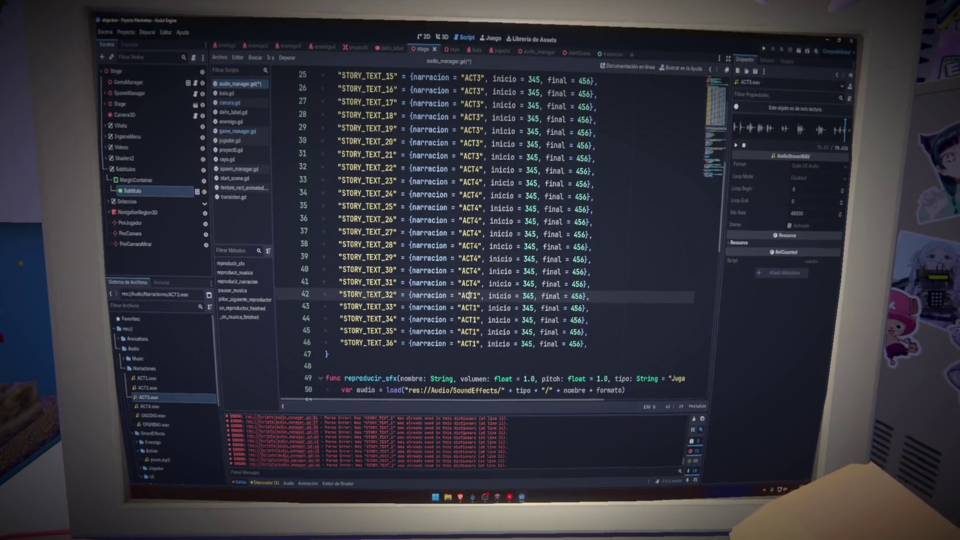
{"action": "key", "text": "ctrl+v"}
{"action": "double_click", "coordinate": [470, 307]}
{"action": "key", "text": "ctrl+v"}
{"action": "double_click", "coordinate": [471, 319]}
{"action": "key", "text": "ctrl+v"}
{"action": "double_click", "coordinate": [471, 343]}
{"action": "key", "text": "ctrl+v"}
{"action": "key", "text": "ctrl+s"}
{"action": "left_click", "coordinate": [167, 416]}
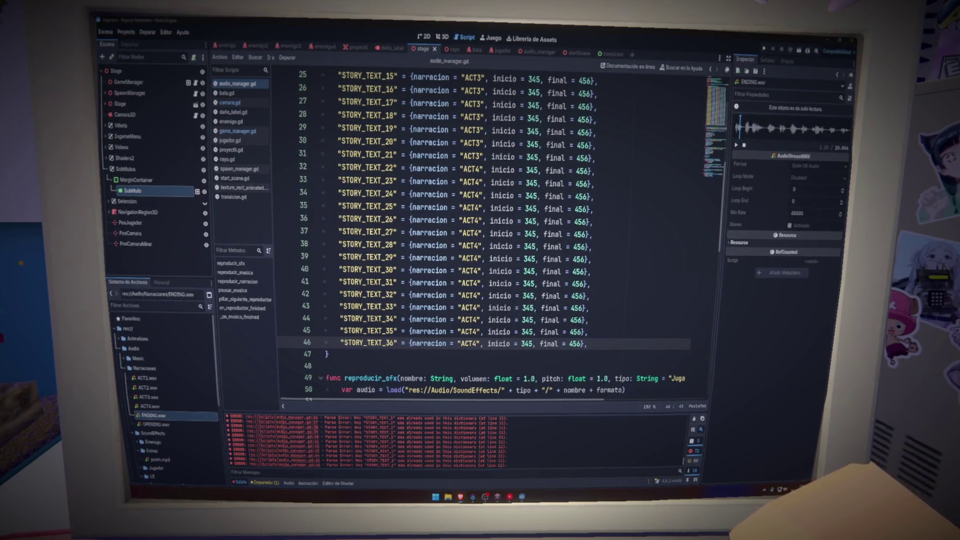
Replace the ACT4 narration values on lines 40–45 with ENDING.
{"action": "double_click", "coordinate": [471, 271]}
{"action": "type", "text": "E"}
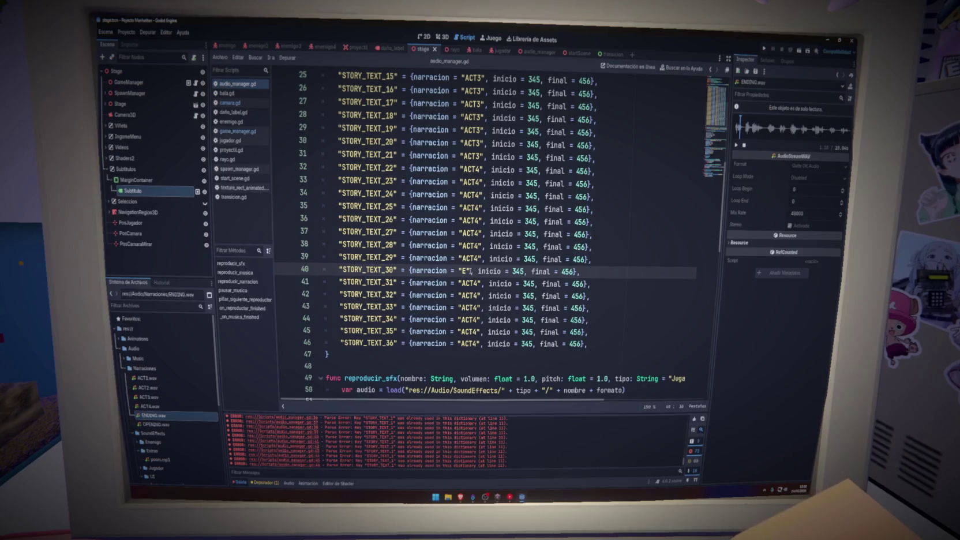
{"action": "double_click", "coordinate": [470, 282]}
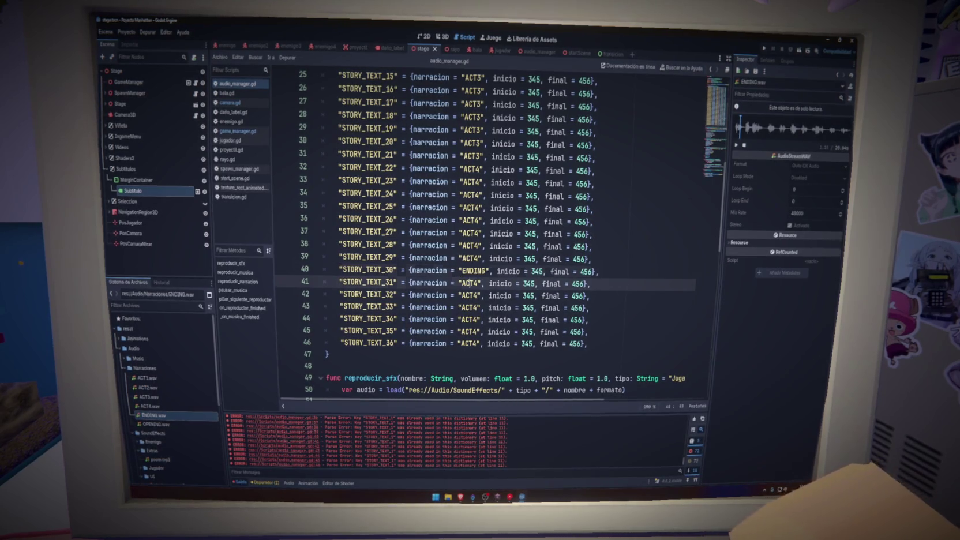
{"action": "type", "text": "ENDING"}
{"action": "double_click", "coordinate": [471, 295]}
{"action": "type", "text": "ENDING"}
{"action": "double_click", "coordinate": [470, 307]}
{"action": "type", "text": "ENDING"}
{"action": "double_click", "coordinate": [470, 319]}
{"action": "key", "text": "ctrl+v"}
{"action": "double_click", "coordinate": [470, 331]}
{"action": "type", "text": "ENDING"}
{"action": "left_click", "coordinate": [470, 343]}
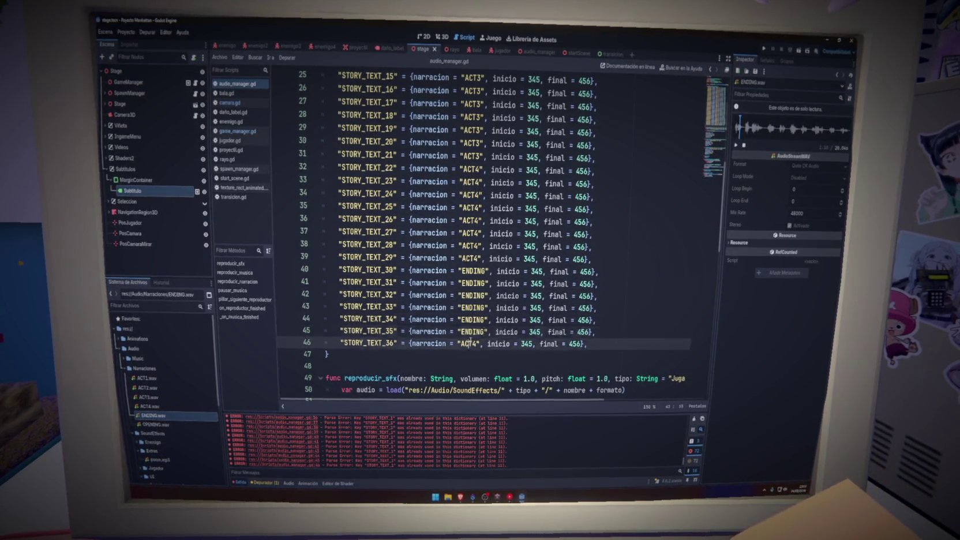
Select OPENING.wav in FileSystem and play its preview in the Inspector.
{"action": "scroll", "coordinate": [620, 256], "scroll_direction": "up", "scroll_amount": 8}
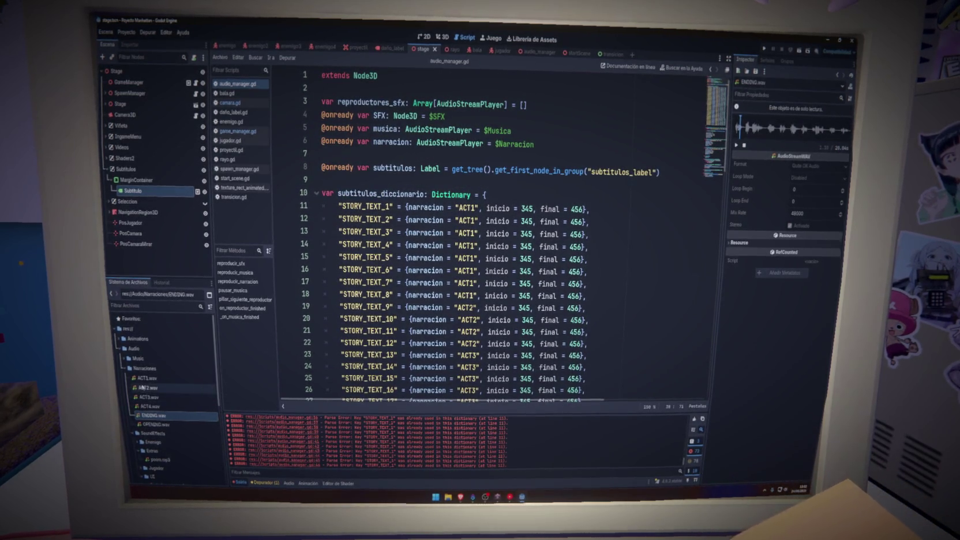
{"action": "mouse_move", "coordinate": [158, 409]}
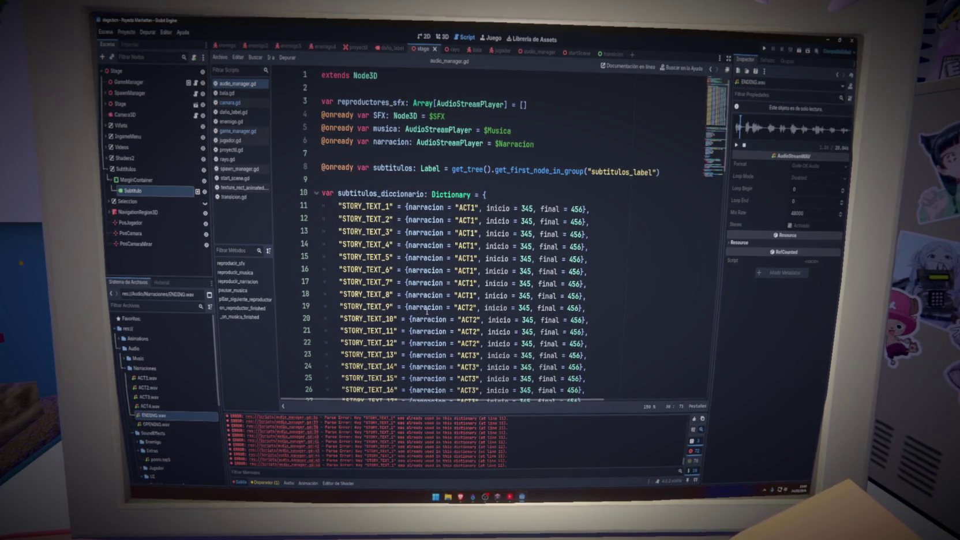
{"action": "scroll", "coordinate": [427, 312], "scroll_direction": "down", "scroll_amount": 1}
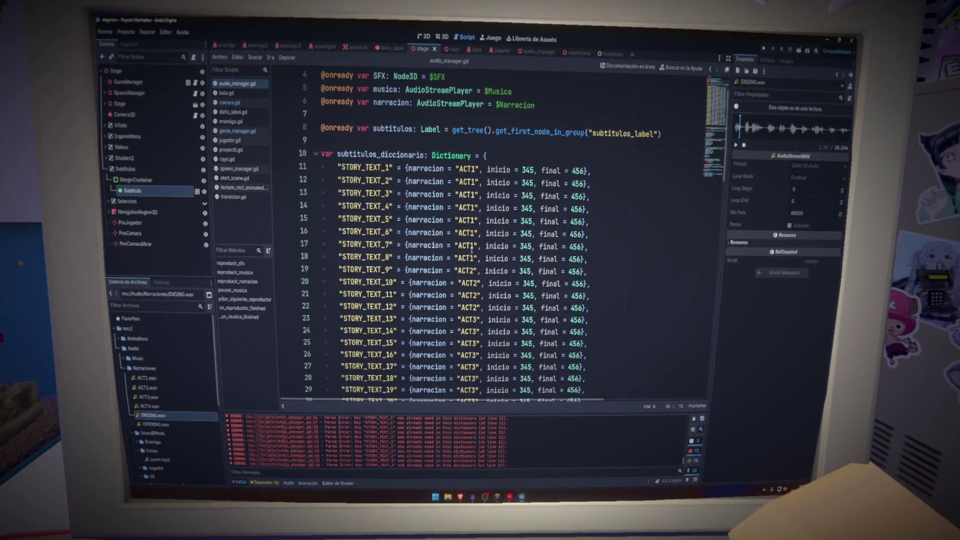
{"action": "left_click", "coordinate": [169, 426]}
{"action": "left_click", "coordinate": [736, 145]}
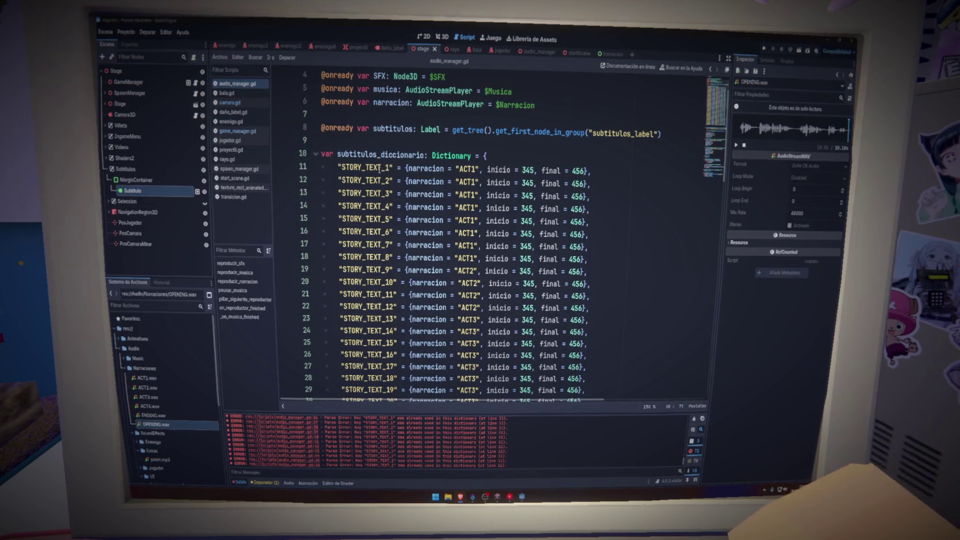
Change the narration on lines 11 and 12 to OPENING.
{"action": "double_click", "coordinate": [467, 169]}
{"action": "type", "text": "open"}
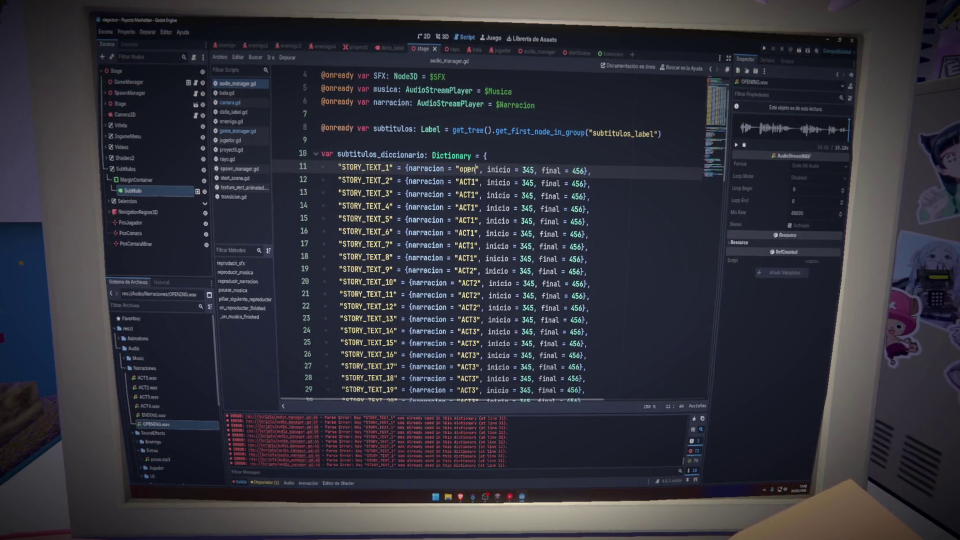
{"action": "type", "text": "OPE"}
{"action": "type", "text": "\""}
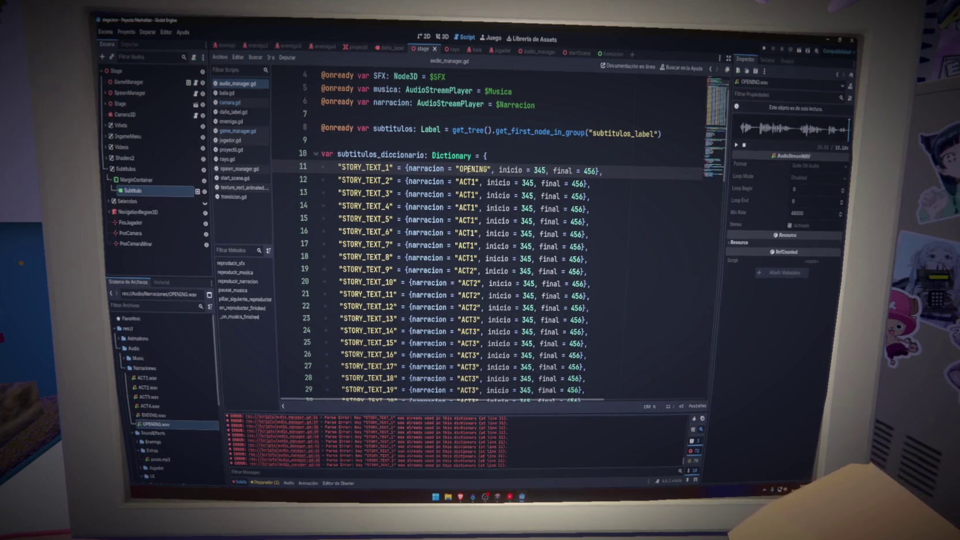
{"action": "double_click", "coordinate": [472, 182]}
{"action": "type", "text": "OPENING"}
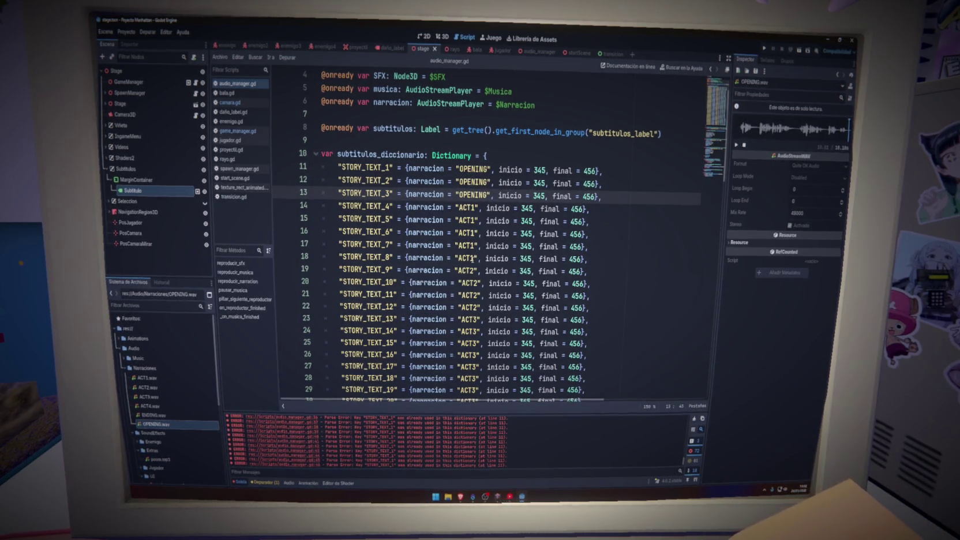
Play the OPENING clip preview to time the subtitle entries.
{"action": "left_click", "coordinate": [381, 258]}
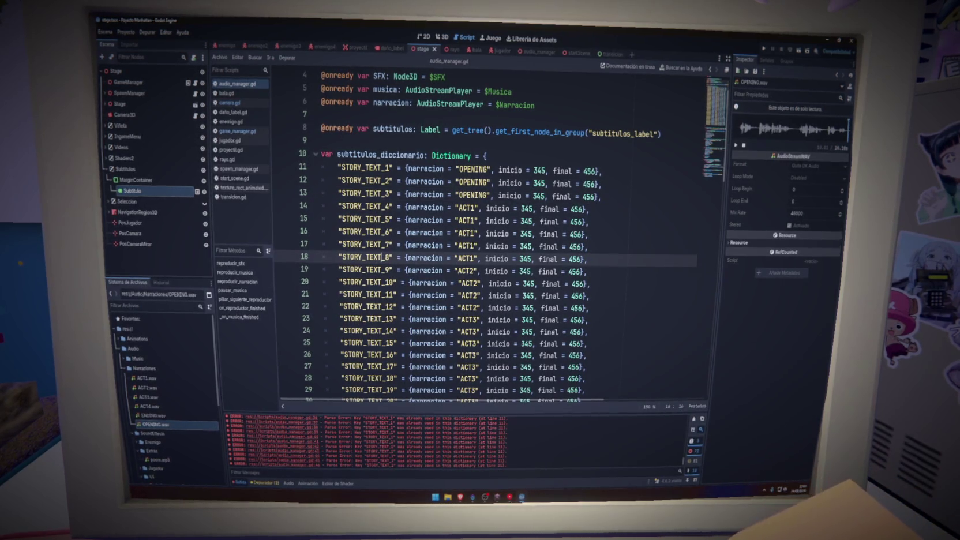
{"action": "left_click", "coordinate": [609, 247]}
{"action": "type", "text": "2.18"}
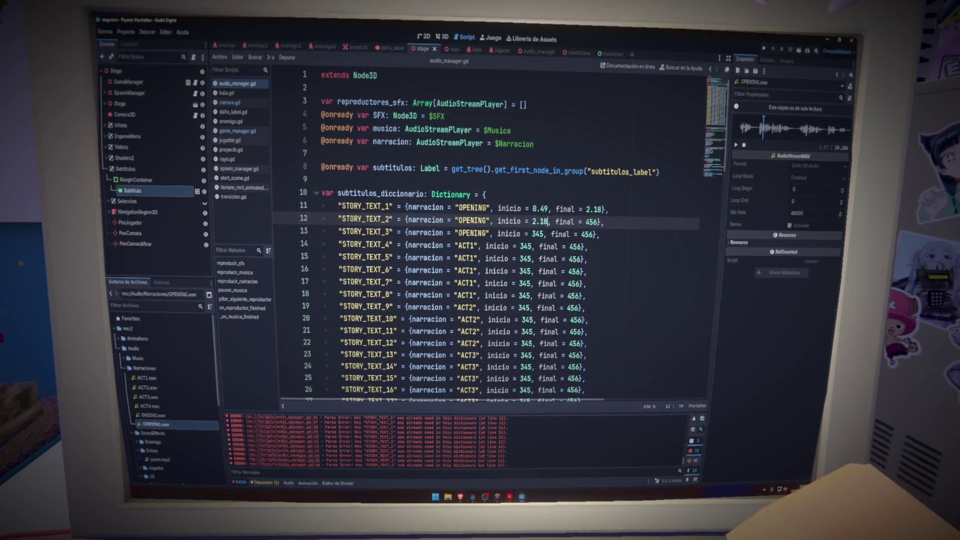
{"action": "left_click", "coordinate": [736, 145]}
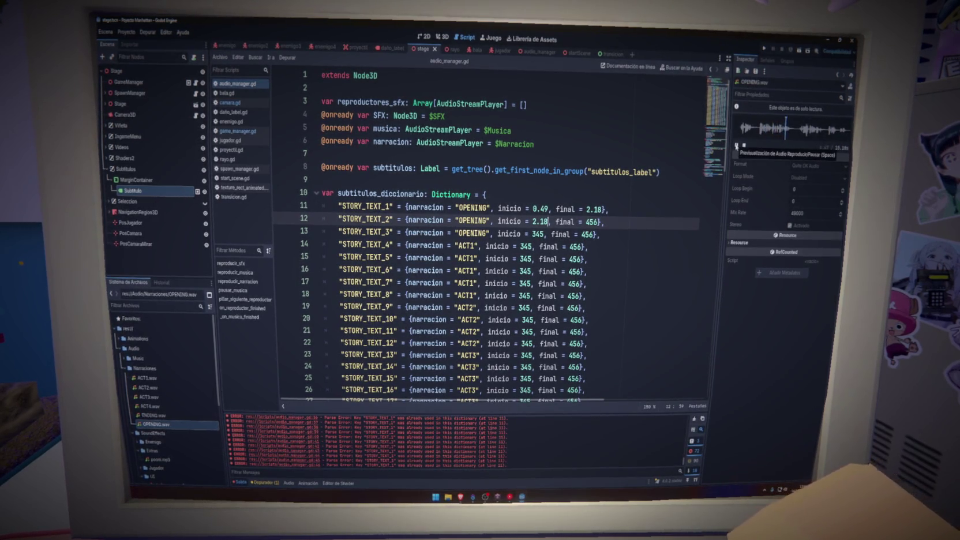
Set line 12's final time to 5.6 and clear the old parse errors.
{"action": "double_click", "coordinate": [590, 222]}
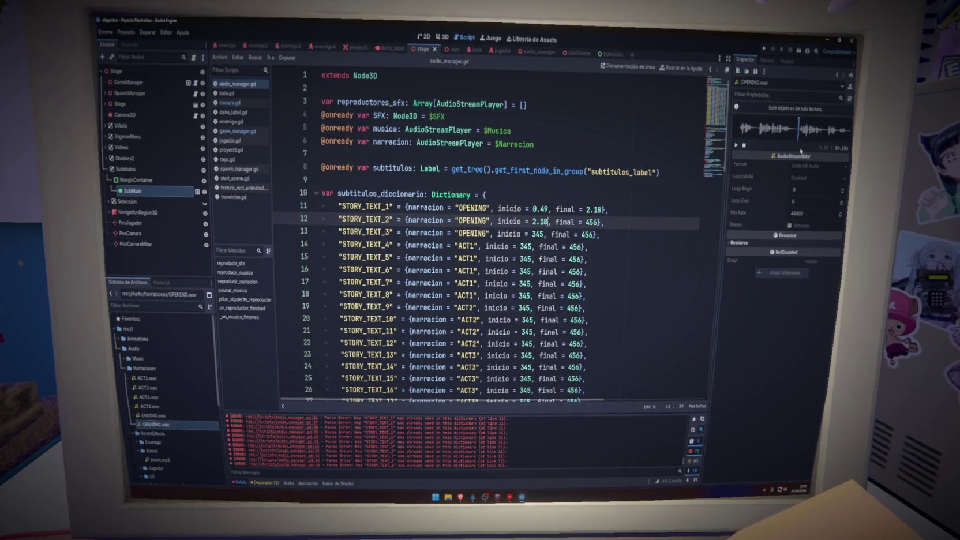
{"action": "type", "text": "5.6"}
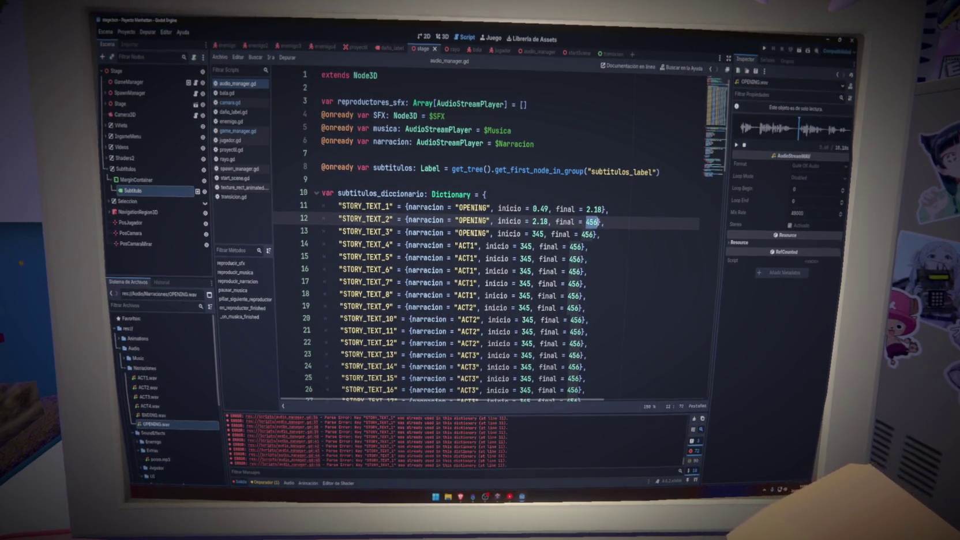
{"action": "left_click", "coordinate": [626, 221]}
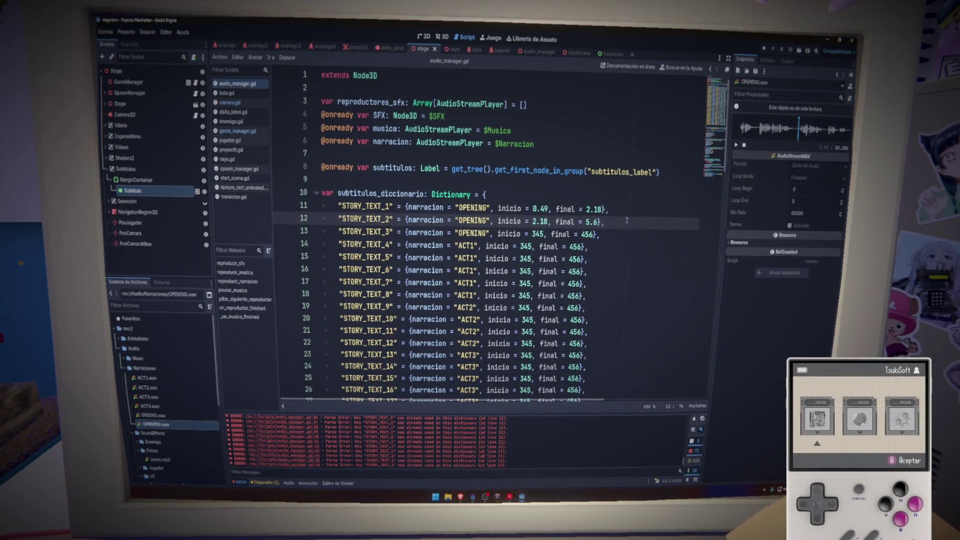
{"action": "left_click", "coordinate": [694, 419]}
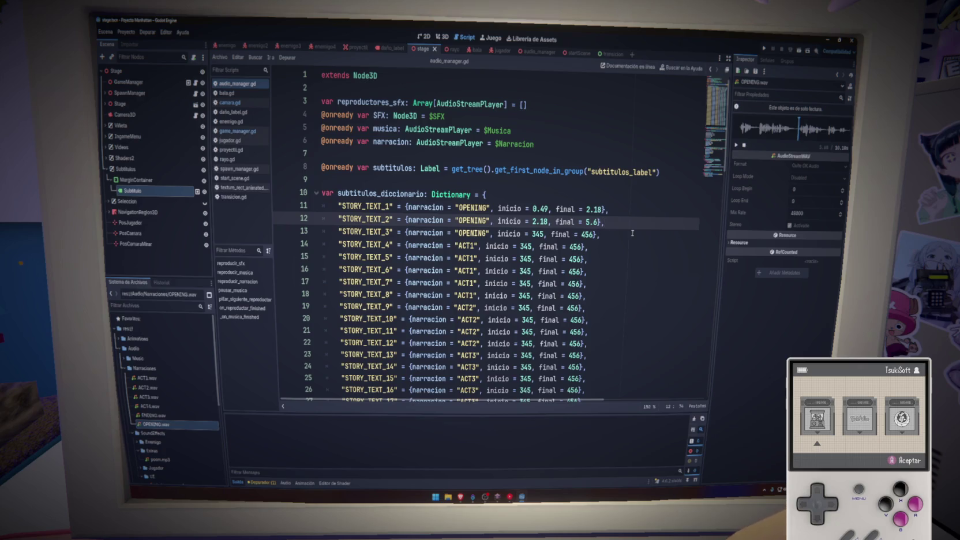
{"action": "left_click_drag", "start_coordinate": [598, 222], "coordinate": [586, 222]}
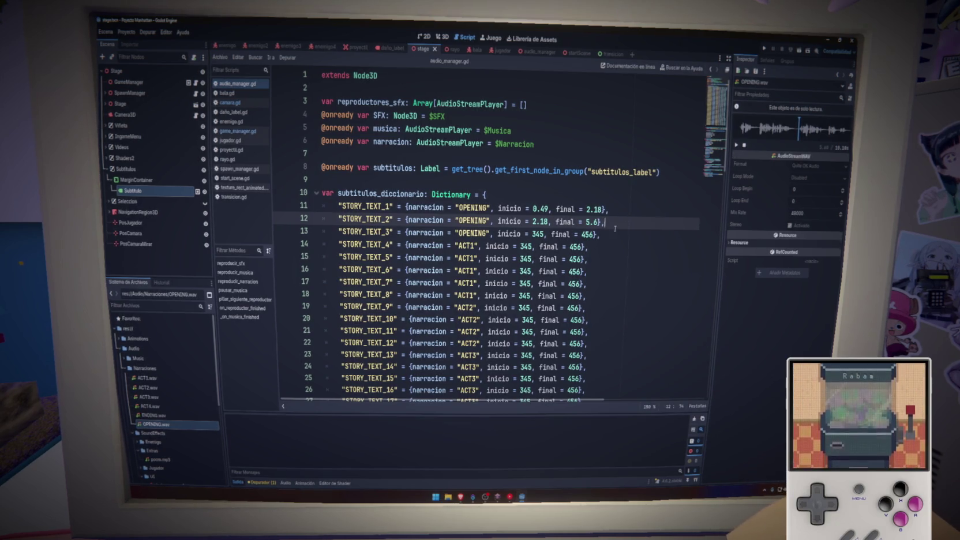
Set line 13's inicio to 5.6 and its final near 10, checking the OPENING preview, then save.
{"action": "double_click", "coordinate": [528, 234]}
{"action": "type", "text": "5.6"}
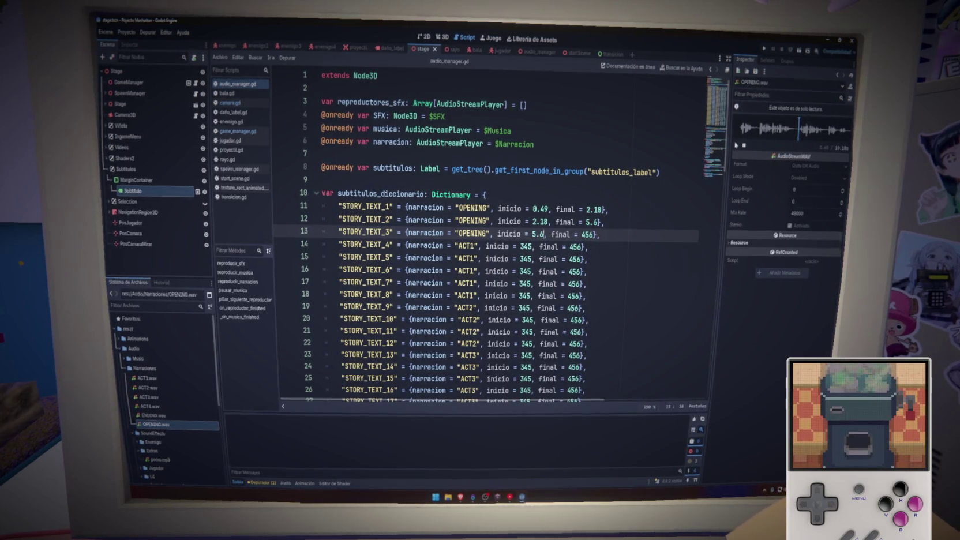
{"action": "left_click", "coordinate": [736, 144]}
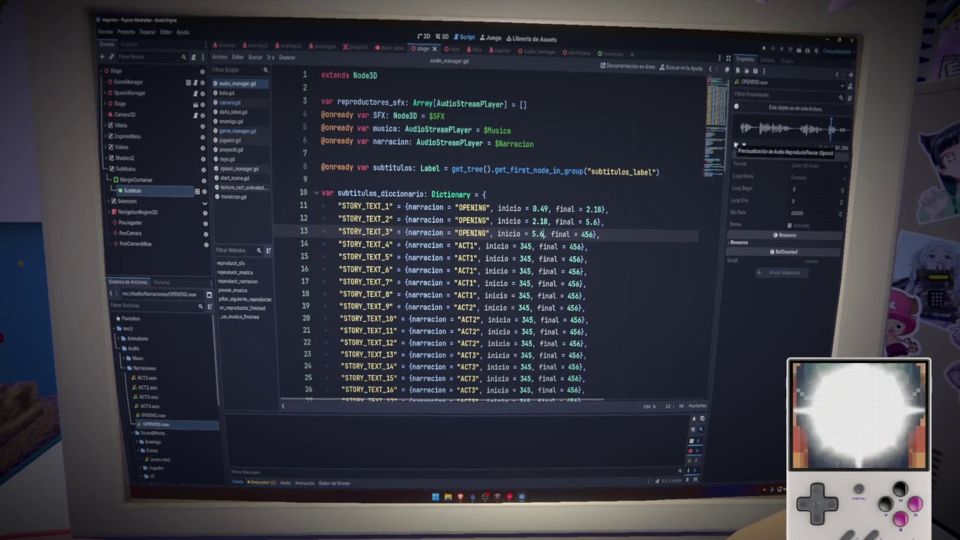
{"action": "left_click", "coordinate": [750, 131]}
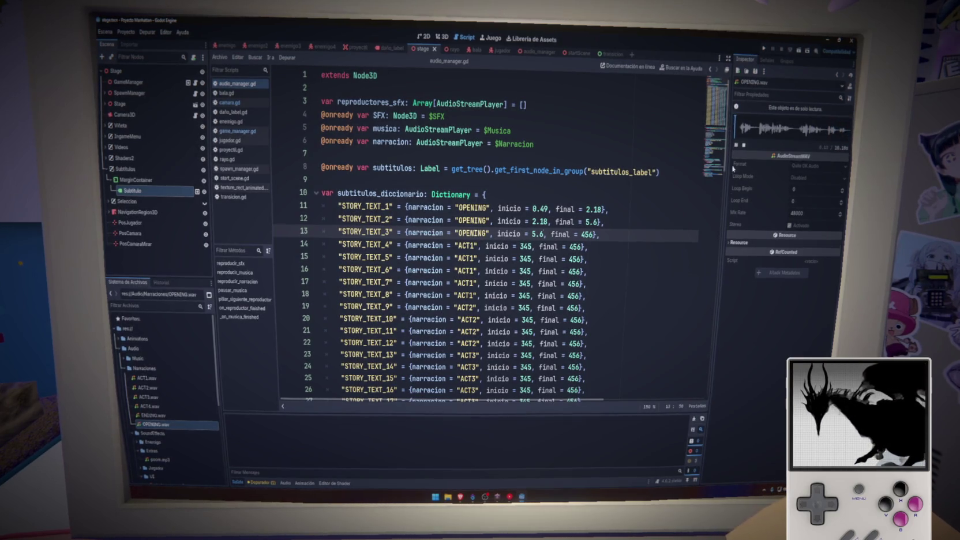
{"action": "left_click_drag", "start_coordinate": [834, 135], "coordinate": [849, 137]}
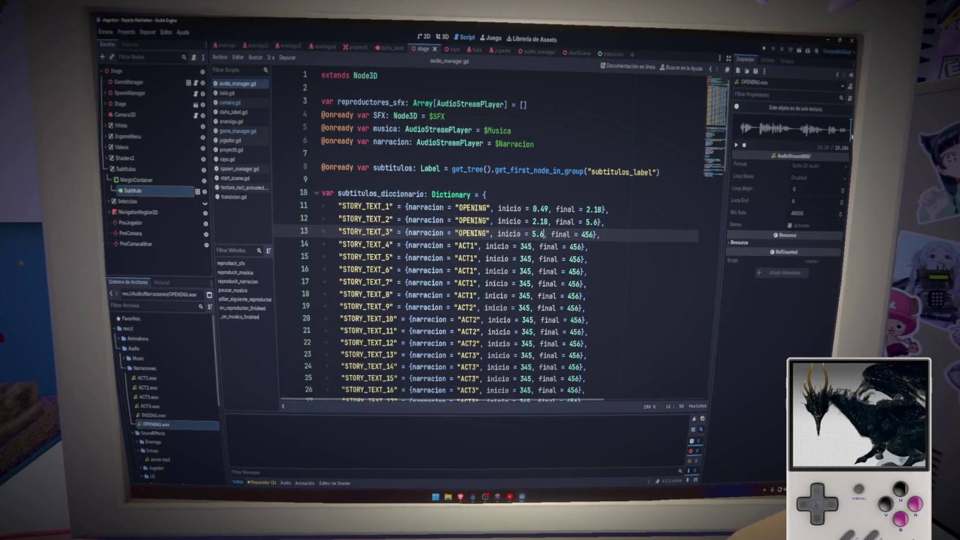
{"action": "double_click", "coordinate": [588, 234]}
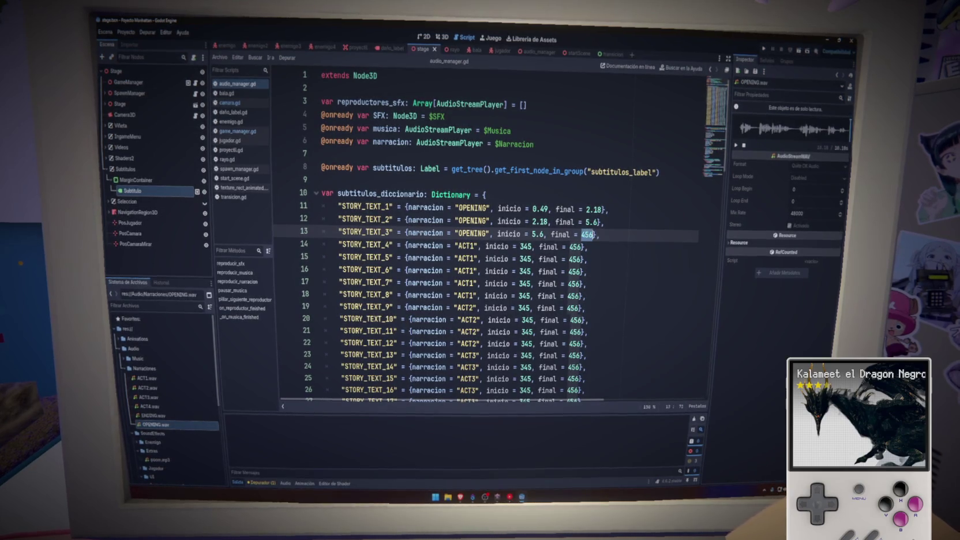
{"action": "type", "text": "10.18"}
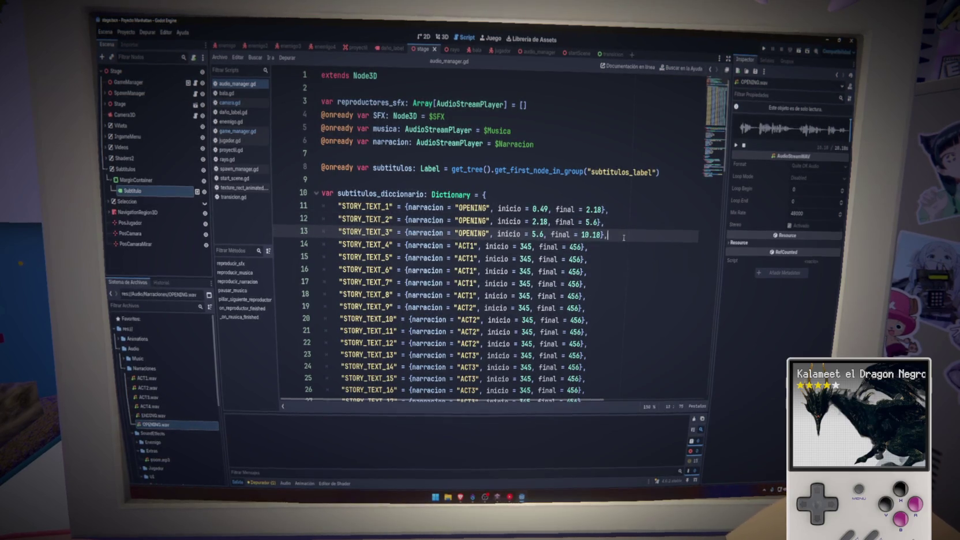
{"action": "key", "text": "ctrl+s"}
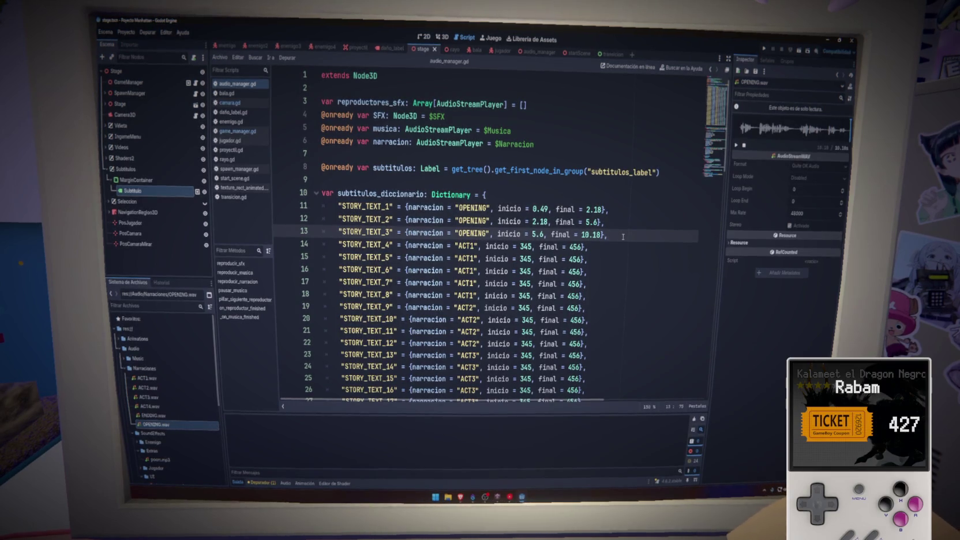
Correct line 13's end time from 10.18 to 10.17 and save.
{"action": "left_click", "coordinate": [622, 236]}
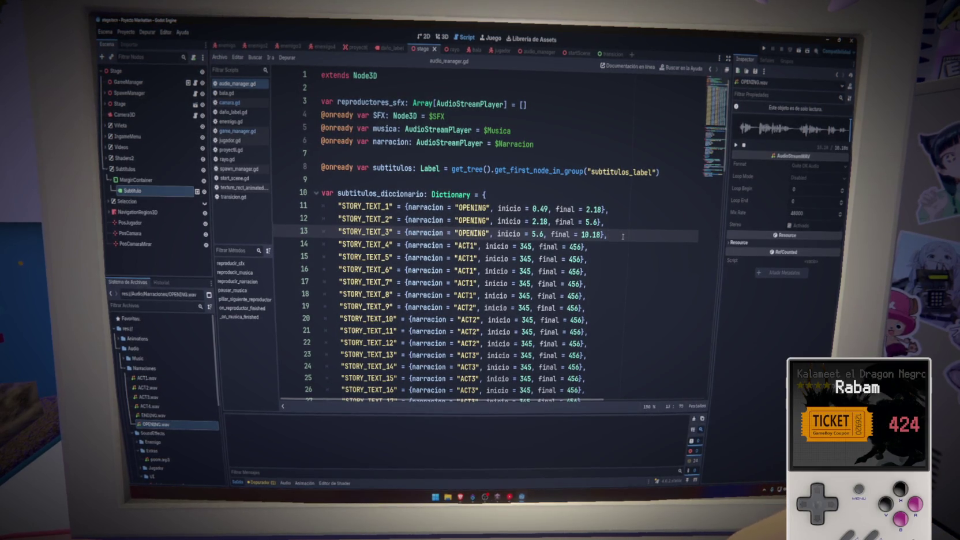
{"action": "left_click", "coordinate": [598, 234]}
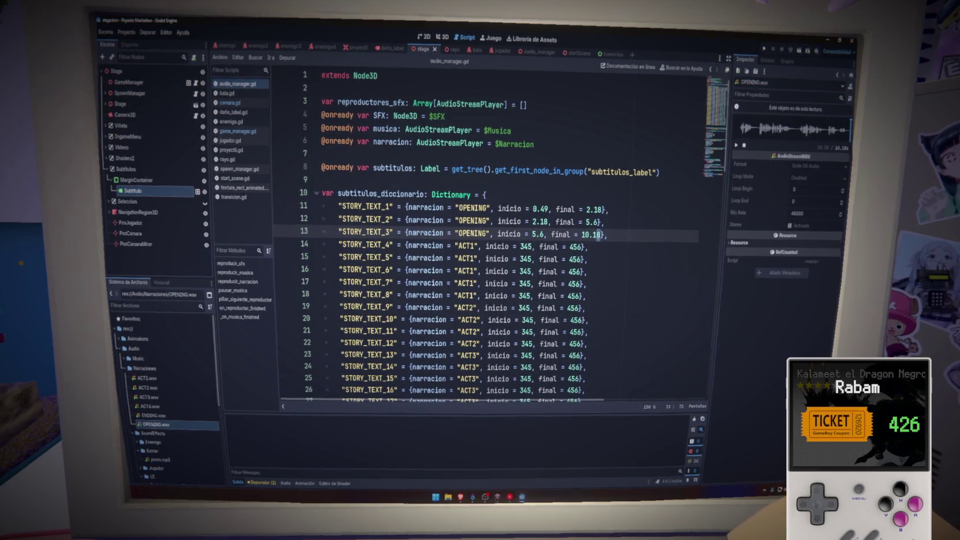
{"action": "key", "text": "Delete"}
{"action": "type", "text": "7"}
{"action": "key", "text": "Up"}
{"action": "key", "text": "ctrl+s"}
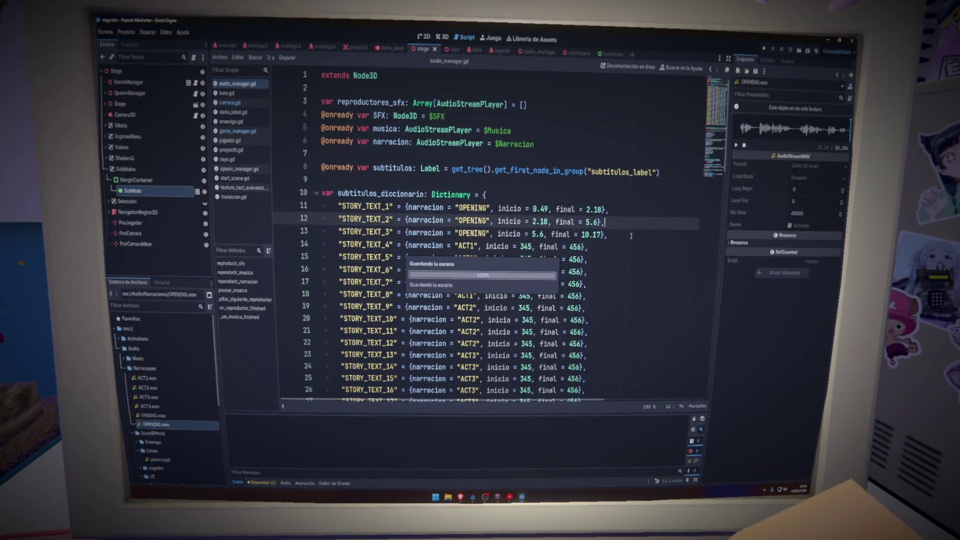
{"action": "left_click", "coordinate": [628, 237]}
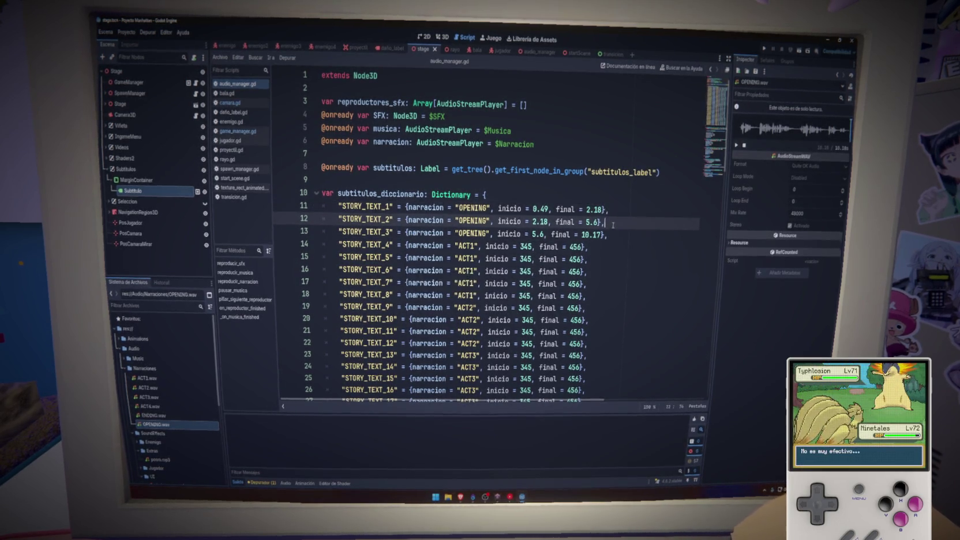
Save audio_manager.gd with the updated OPENING timings.
{"action": "left_click", "coordinate": [613, 210]}
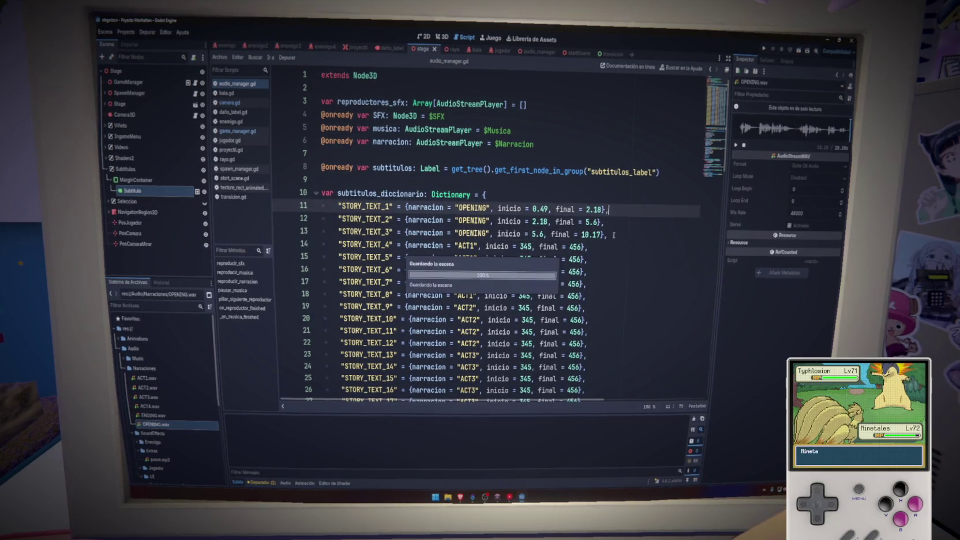
{"action": "left_click", "coordinate": [613, 234]}
{"action": "key", "text": "ctrl+s"}
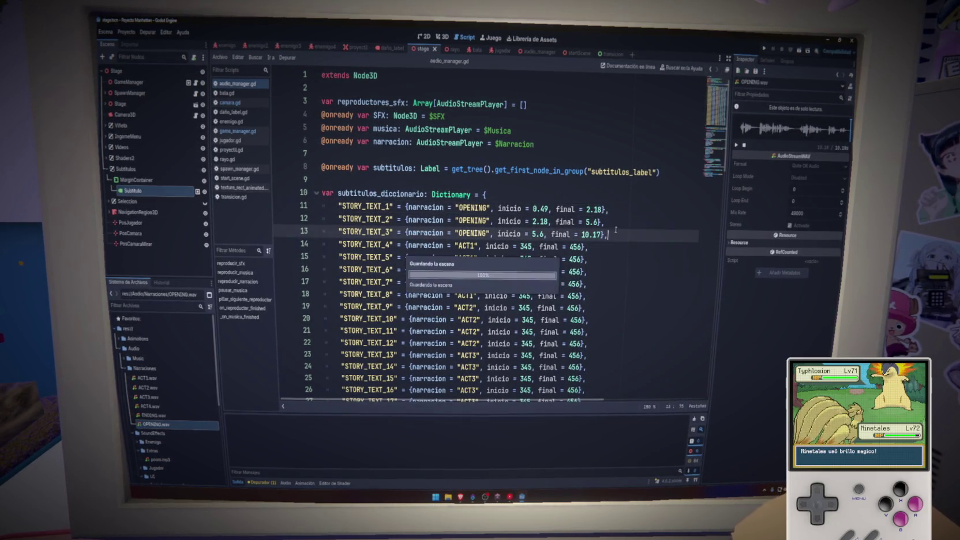
{"action": "key", "text": "ctrl+s"}
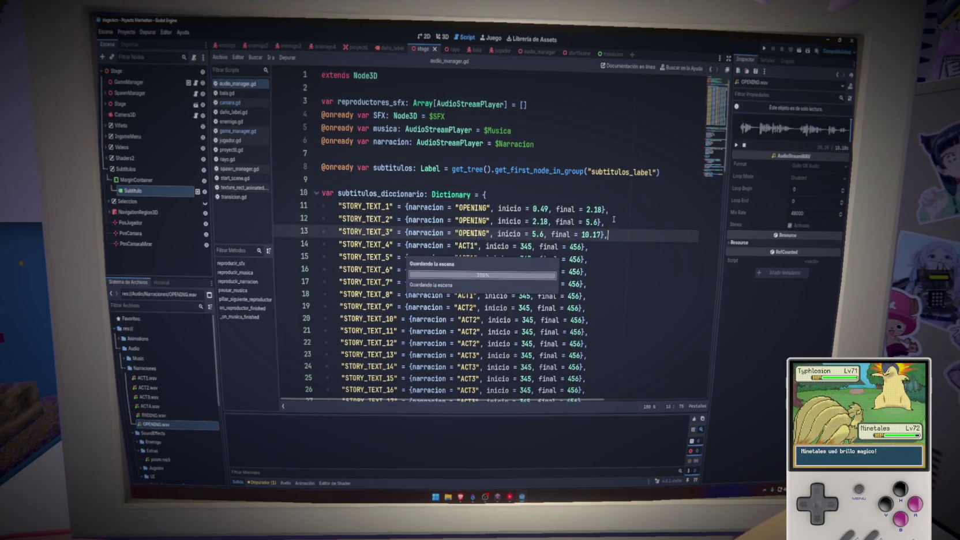
{"action": "key", "text": "ctrl+s"}
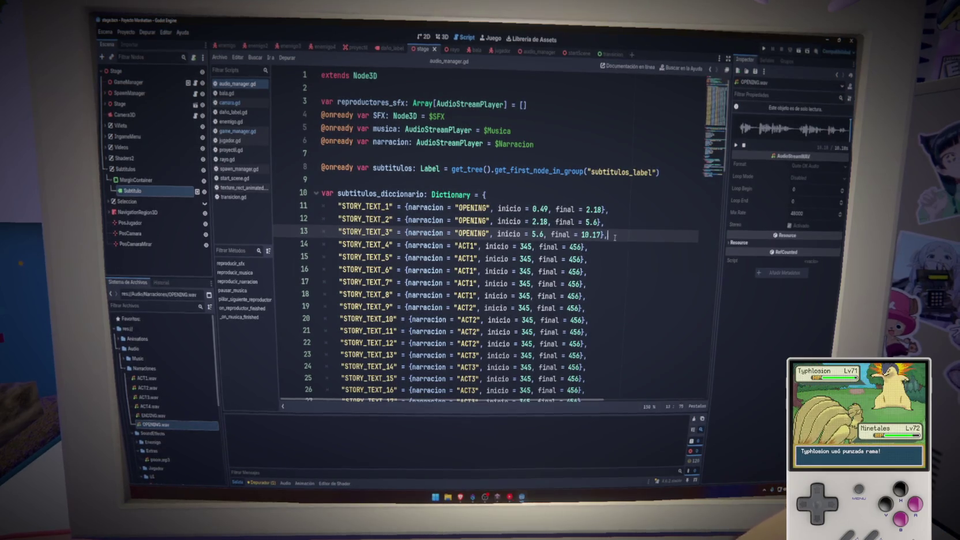
Select the OPENING entries on lines 11–13, then open the audio_manager scene's Narracion node.
{"action": "left_click_drag", "start_coordinate": [614, 237], "coordinate": [295, 208]}
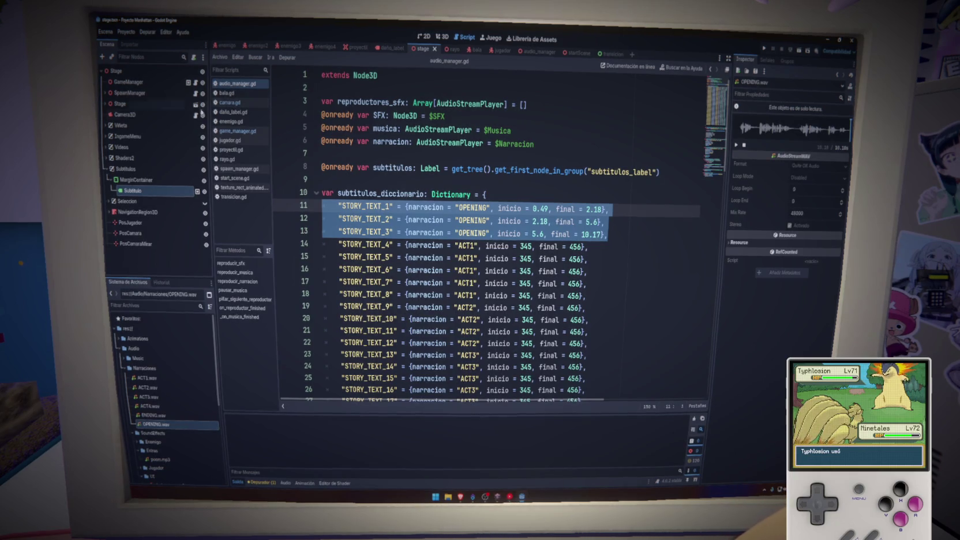
{"action": "left_click", "coordinate": [530, 52]}
{"action": "left_click", "coordinate": [144, 104]}
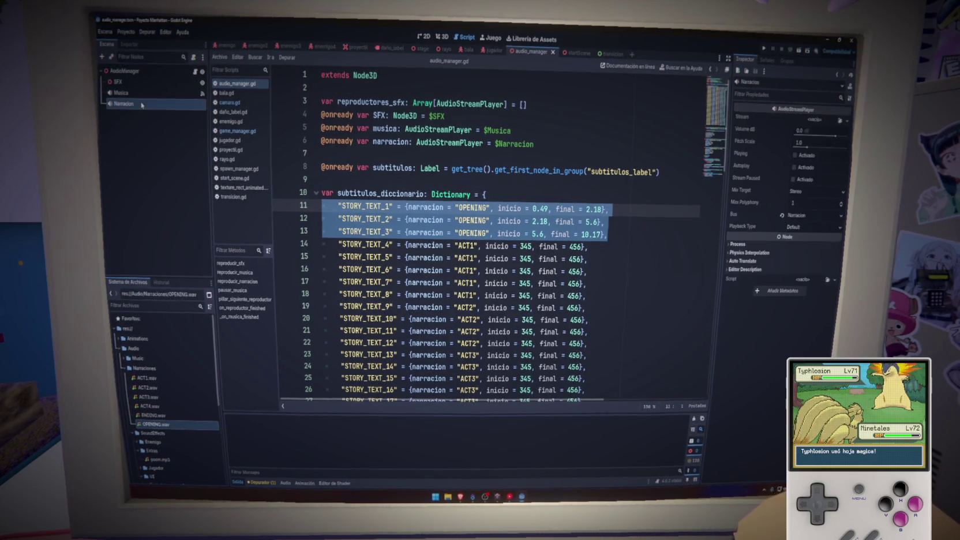
Show the Narracion player's signals, including finished(), while reviewing subtitulos_diccionario in audio_manager.gd.
{"action": "left_click", "coordinate": [767, 60]}
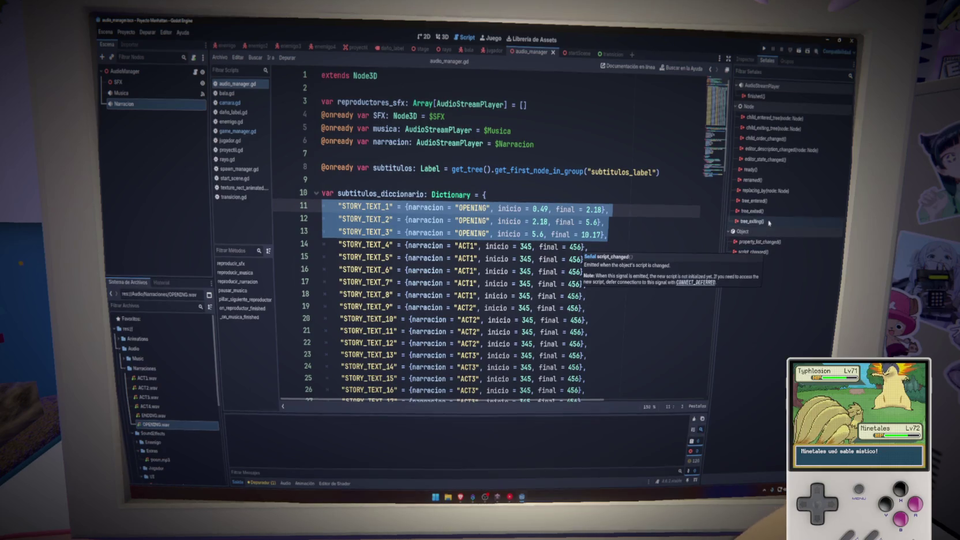
{"action": "scroll", "coordinate": [362, 140], "scroll_direction": "down", "scroll_amount": 14}
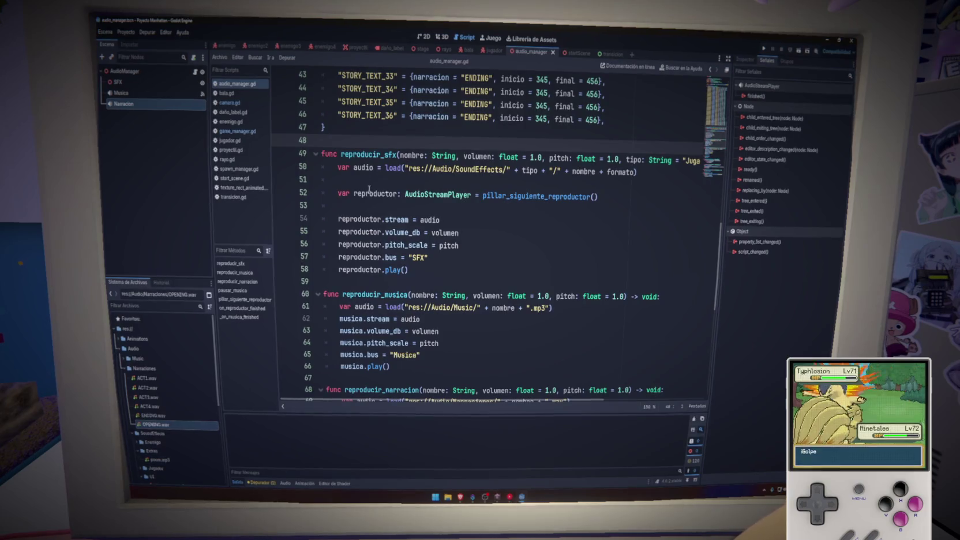
{"action": "left_click", "coordinate": [347, 131]}
{"action": "scroll", "coordinate": [620, 124], "scroll_direction": "up", "scroll_amount": 11}
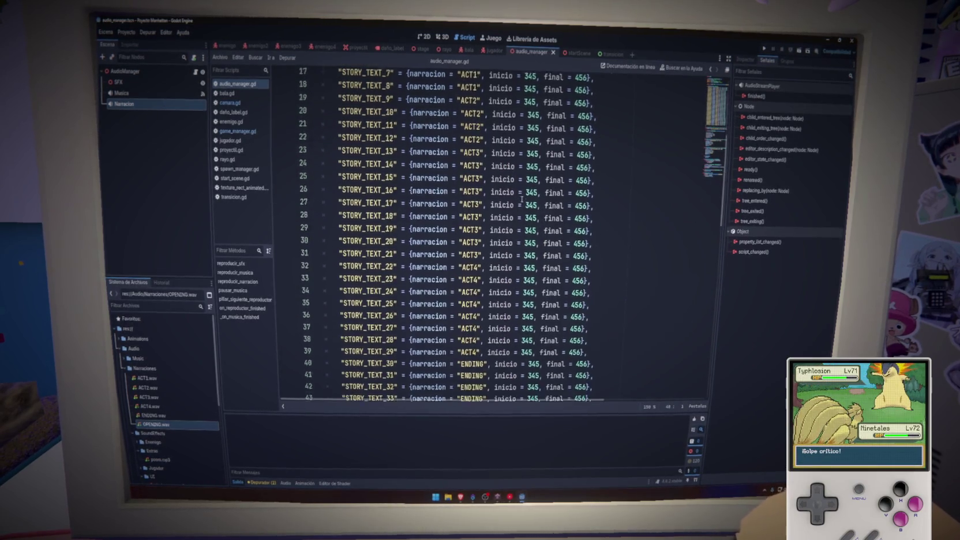
{"action": "left_click_drag", "start_coordinate": [620, 124], "coordinate": [335, 91]}
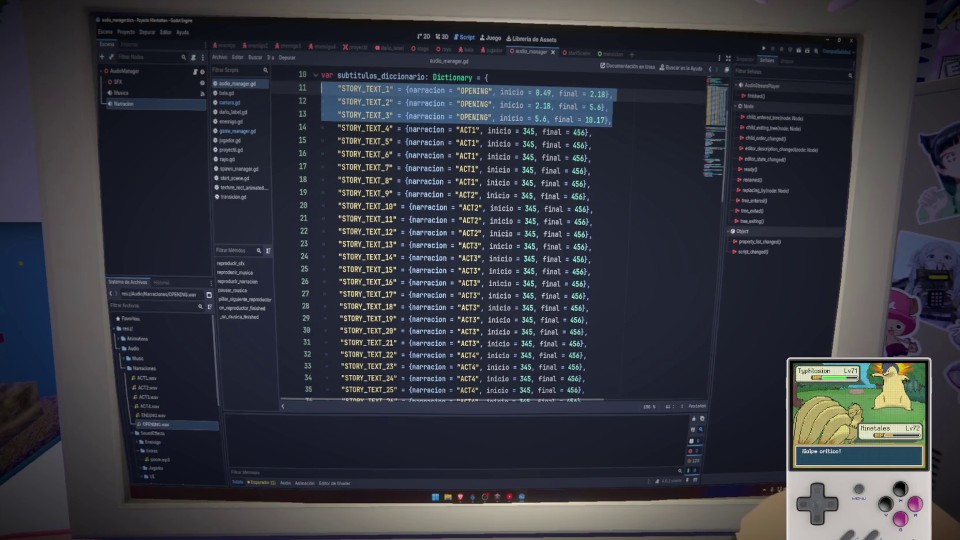
{"action": "left_click", "coordinate": [632, 122]}
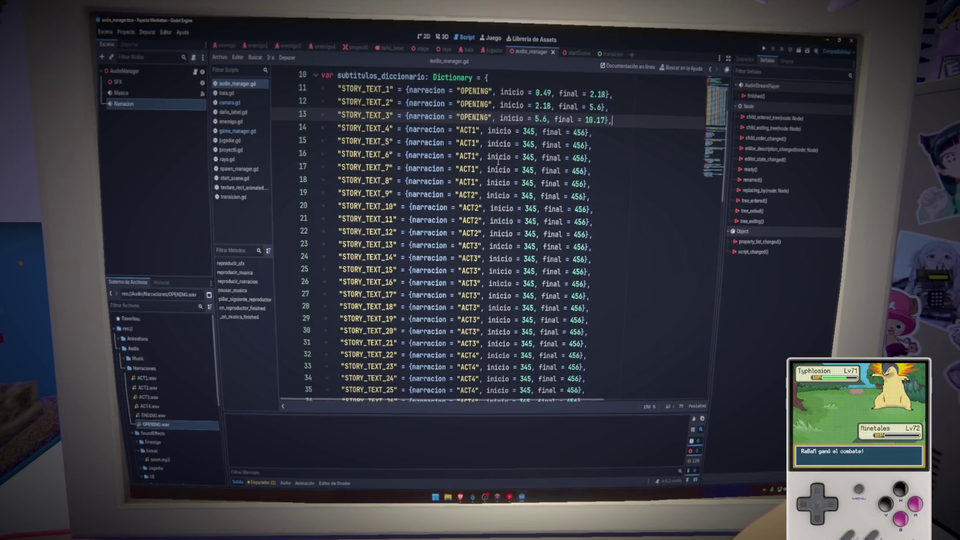
{"action": "double_click", "coordinate": [392, 77]}
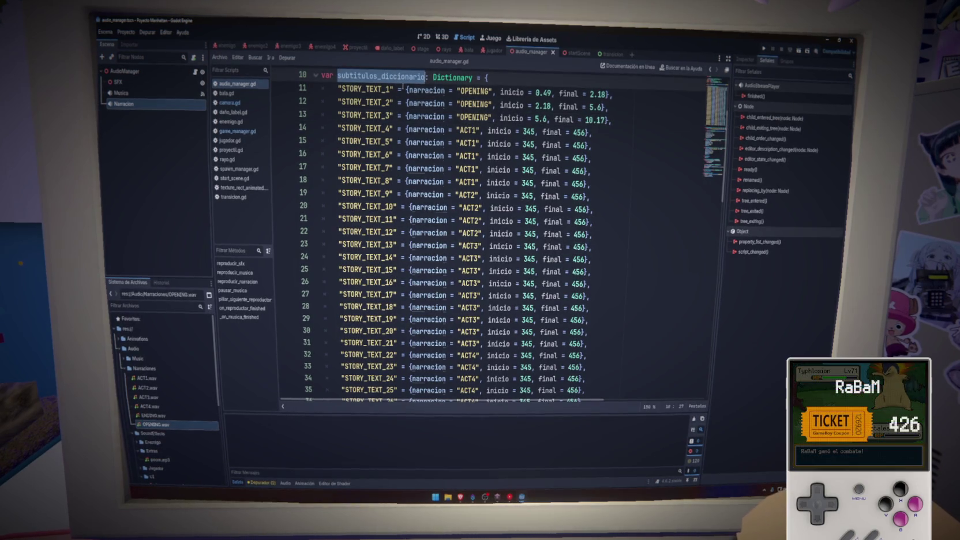
{"action": "scroll", "coordinate": [552, 197], "scroll_direction": "down", "scroll_amount": 9}
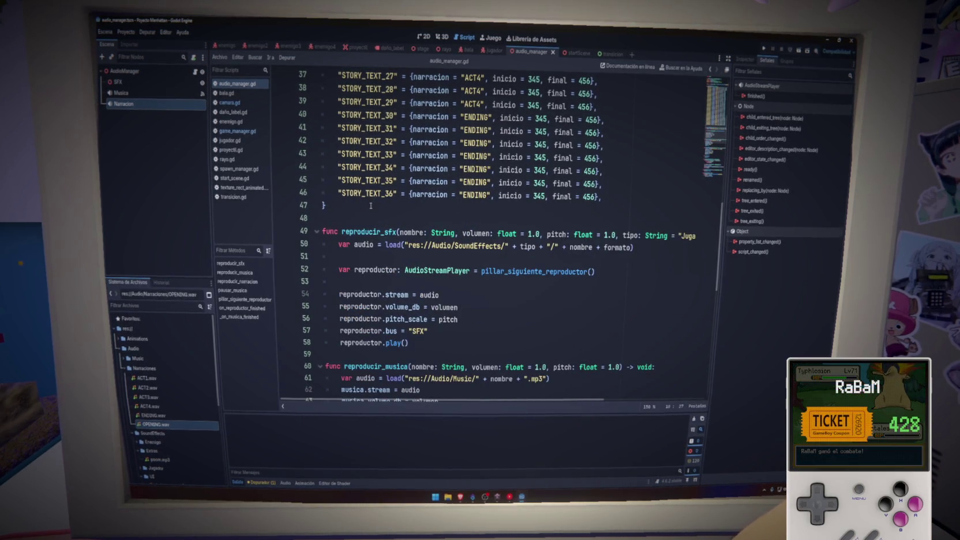
Add a _process function after the dictionary with an 'if narracion.playing:' check.
{"action": "left_click", "coordinate": [370, 205]}
{"action": "key", "text": "Return"}
{"action": "key", "text": "Return"}
{"action": "type", "text": "FUNC"}
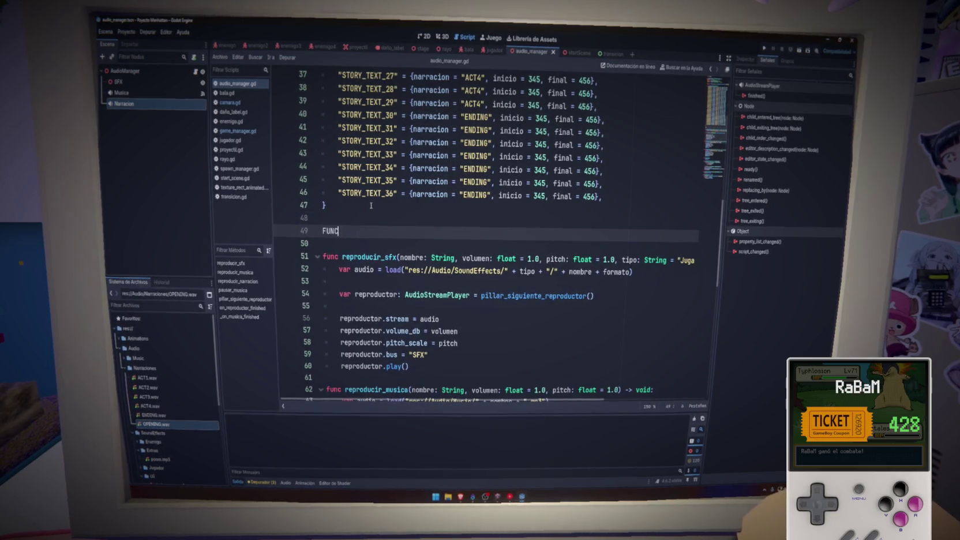
{"action": "key", "text": "BackSpace"}
{"action": "key", "text": "BackSpace"}
{"action": "key", "text": "BackSpace"}
{"action": "type", "text": "func pp"}
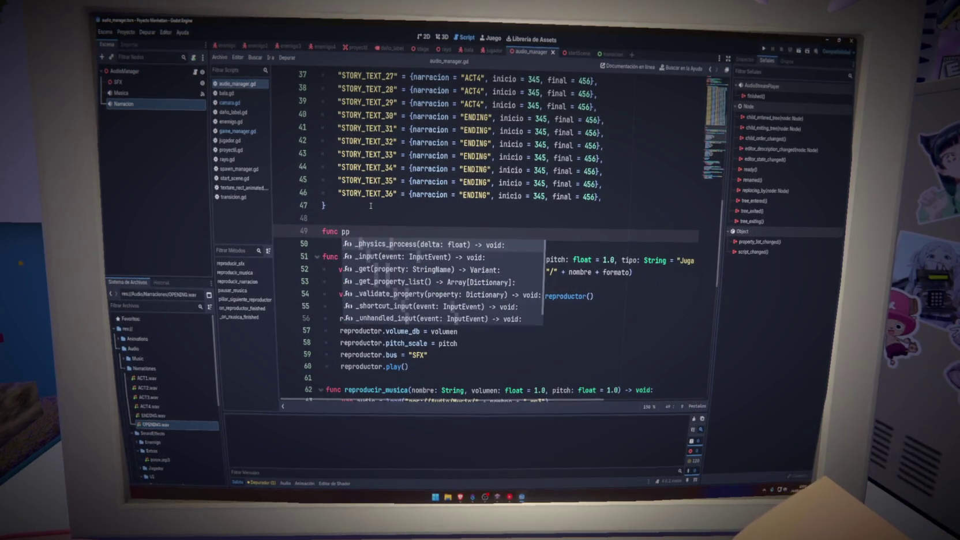
{"action": "key", "text": "BackSpace"}
{"action": "key", "text": "BackSpace"}
{"action": "type", "text": "pro"}
{"action": "key", "text": "Return"}
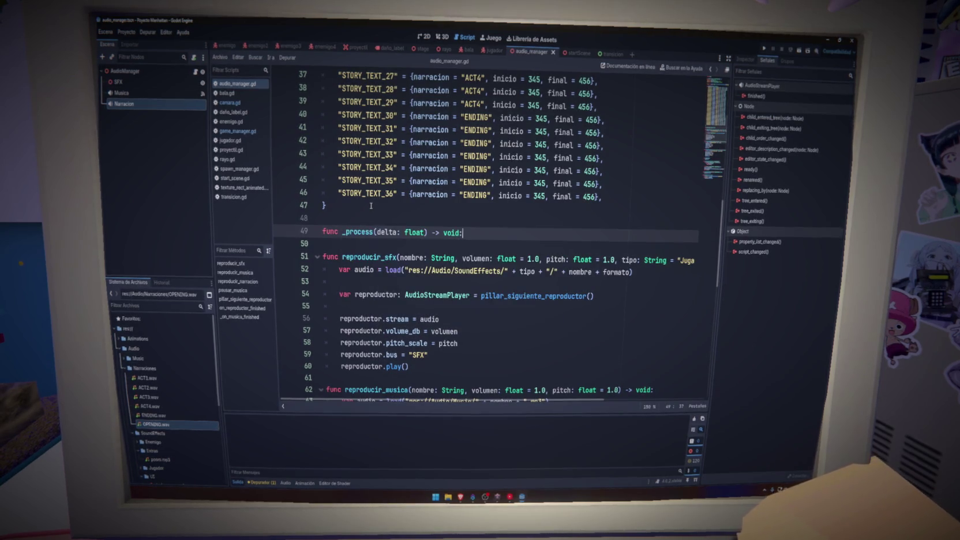
{"action": "key", "text": "Return"}
{"action": "type", "text": "if "}
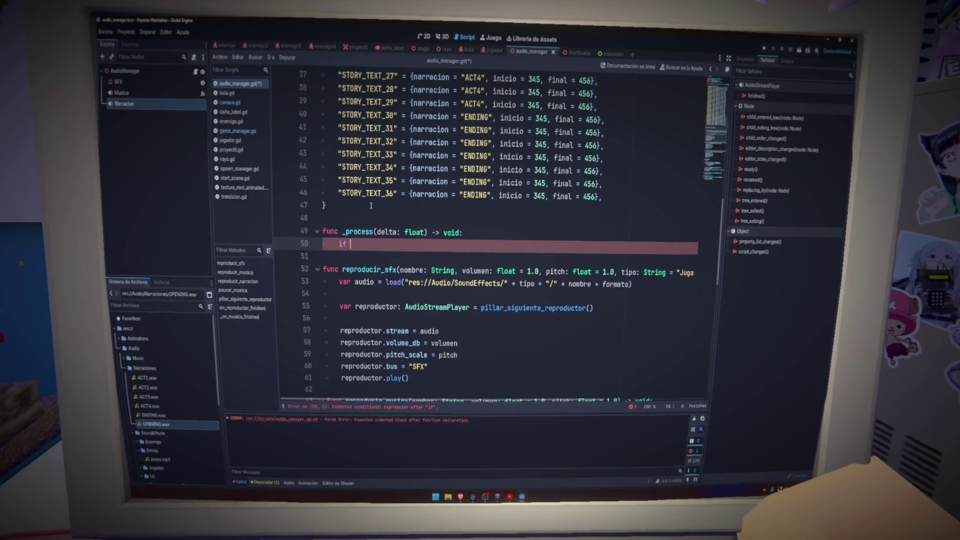
{"action": "type", "text": "narracion.playing"}
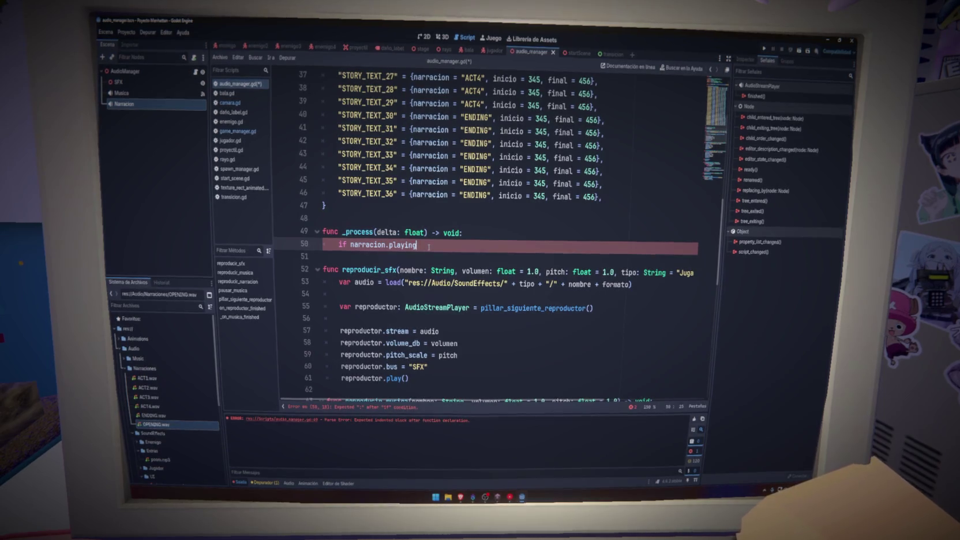
{"action": "type", "text": ":"}
{"action": "key", "text": "Return"}
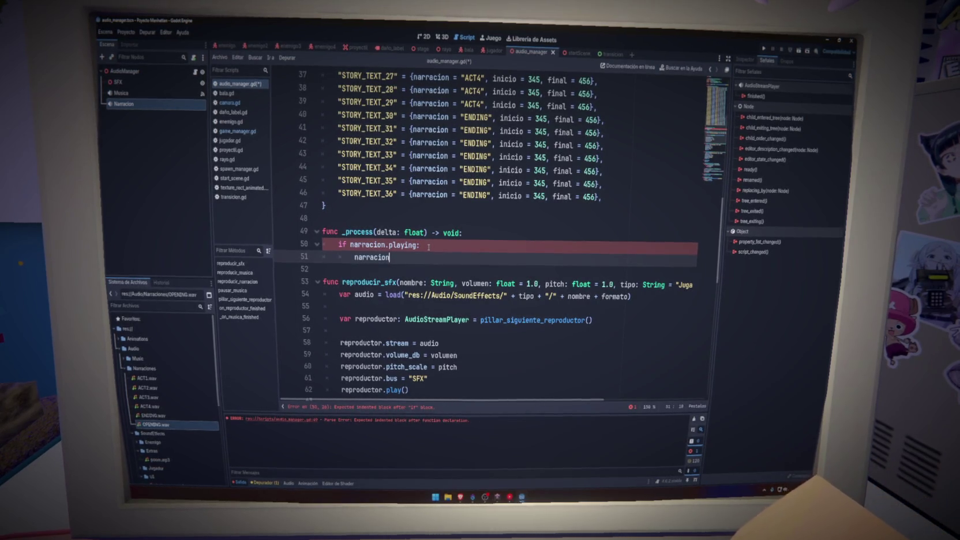
Inside the playing check, assign narracion.stream to a variable and save the script.
{"action": "key", "text": "BackSpace"}
{"action": "key", "text": "BackSpace"}
{"action": "key", "text": "BackSpace"}
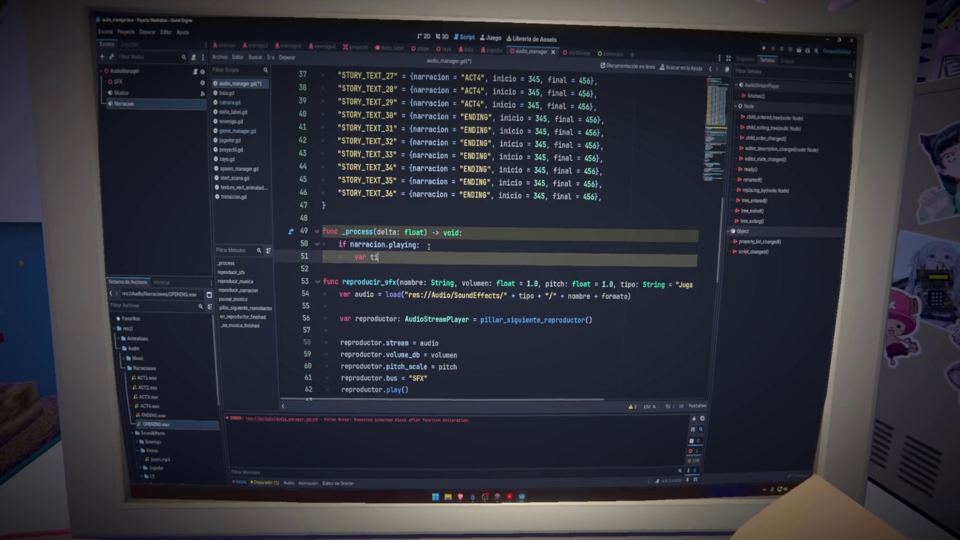
{"action": "key", "text": "BackSpace"}
{"action": "key", "text": "BackSpace"}
{"action": "type", "text": "ac"}
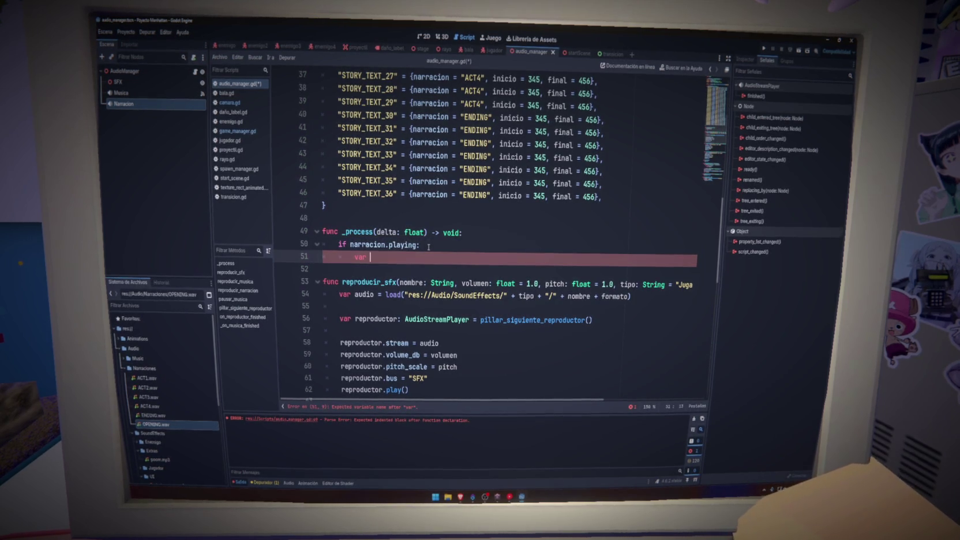
{"action": "type", "text": "tipo "}
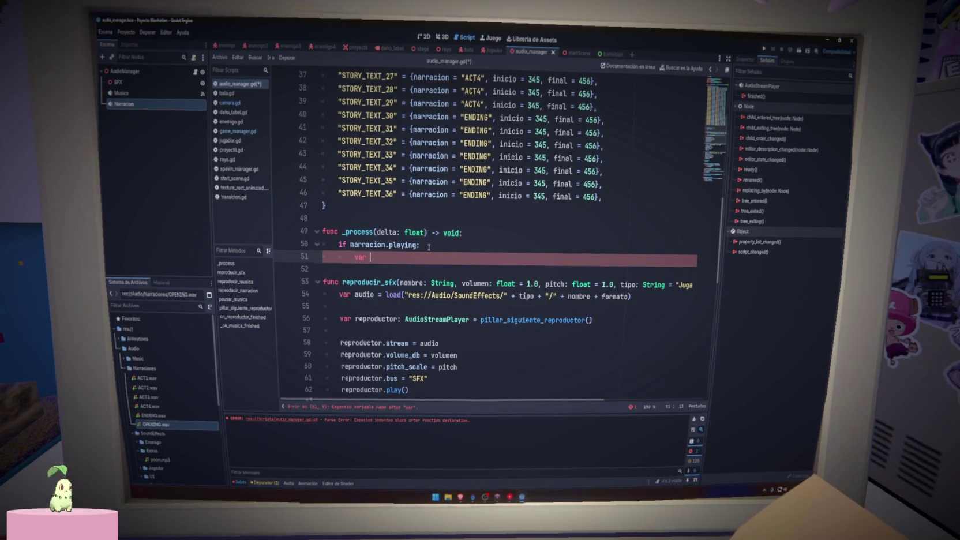
{"action": "type", "text": "= narracion."}
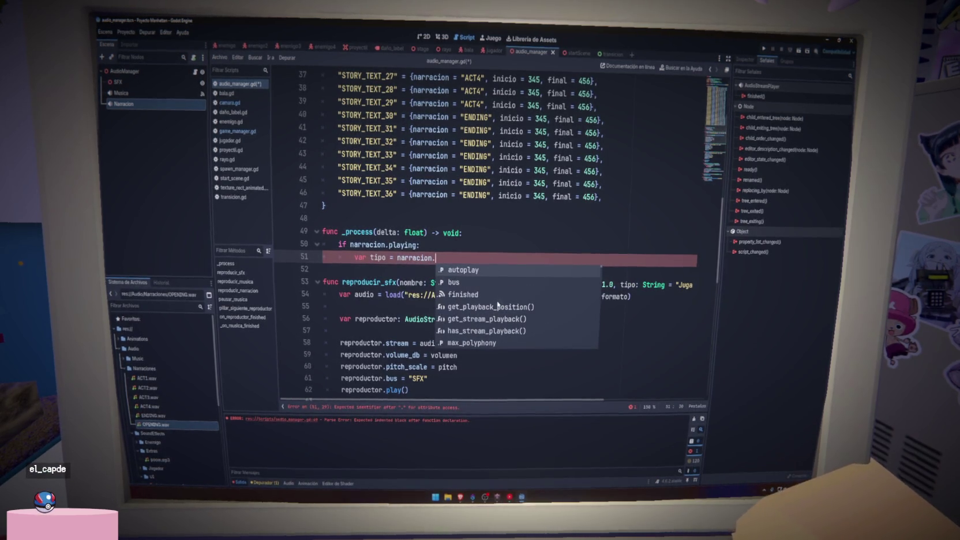
{"action": "left_click", "coordinate": [751, 59]}
{"action": "type", "text": "stream"}
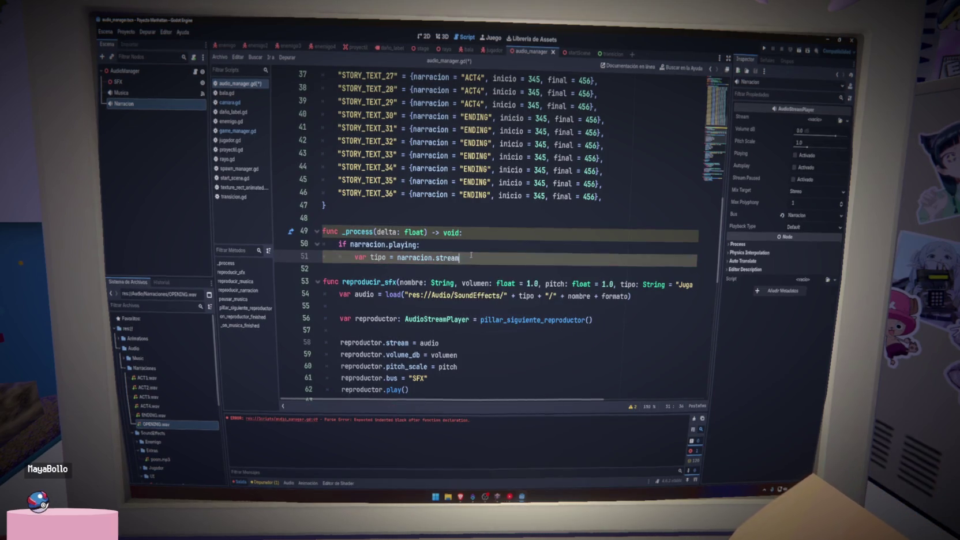
{"action": "key", "text": "ctrl+s"}
{"action": "double_click", "coordinate": [378, 257]}
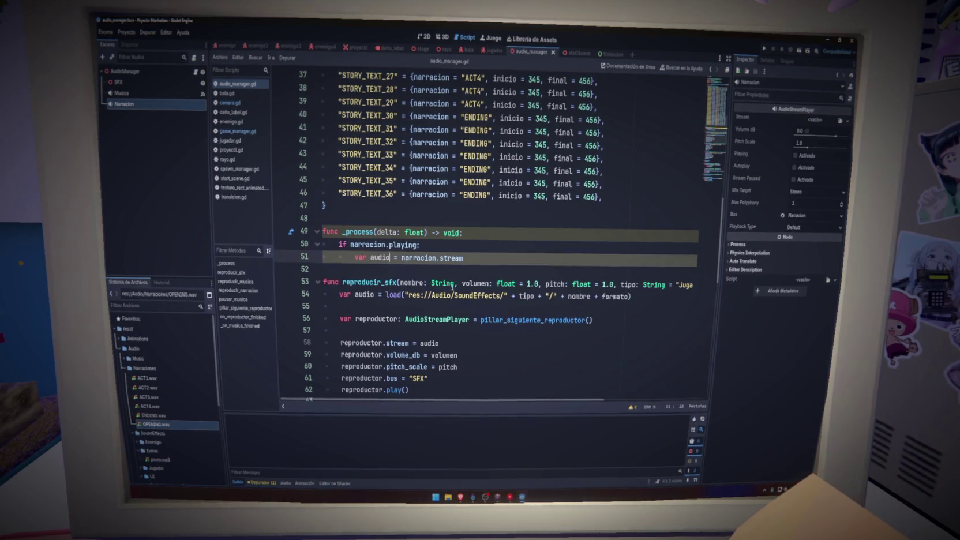
{"action": "left_click", "coordinate": [377, 232]}
{"action": "type", "text": "_"}
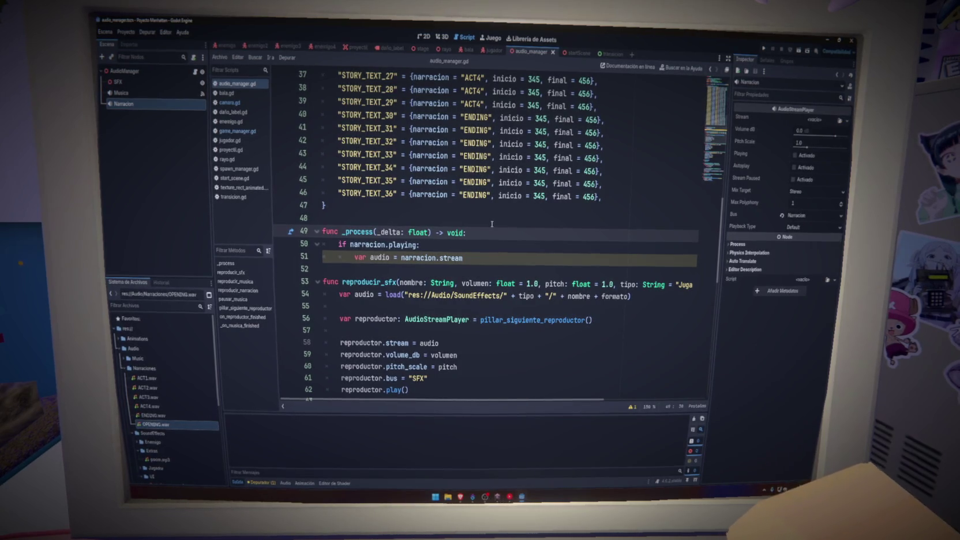
Add an empty line 52 below the stream variable line in _process.
{"action": "left_click", "coordinate": [492, 258]}
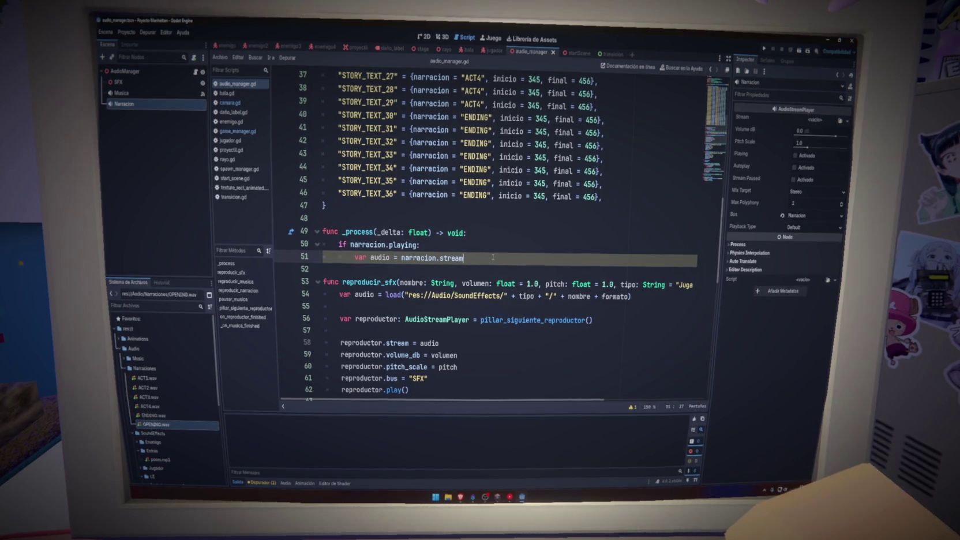
{"action": "key", "text": "Return"}
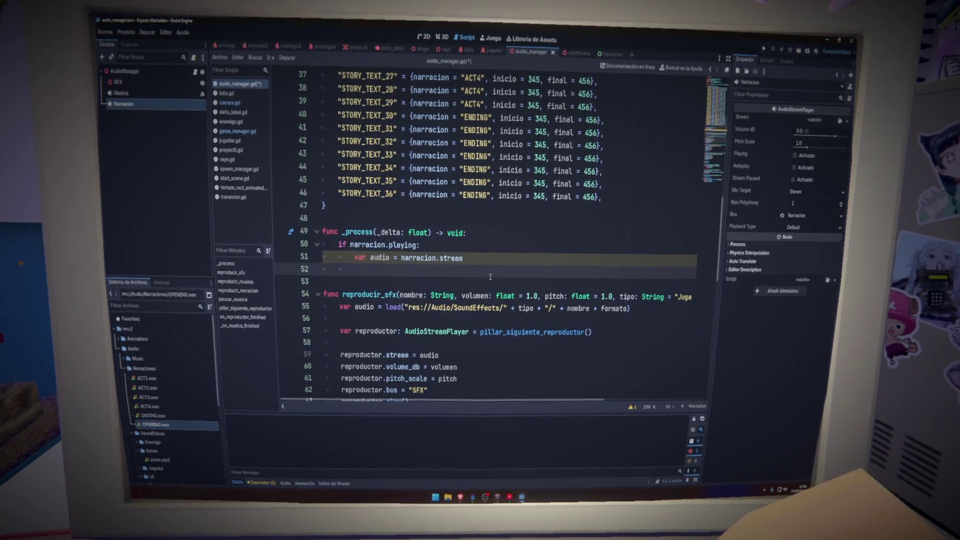
{"action": "left_click", "coordinate": [480, 252]}
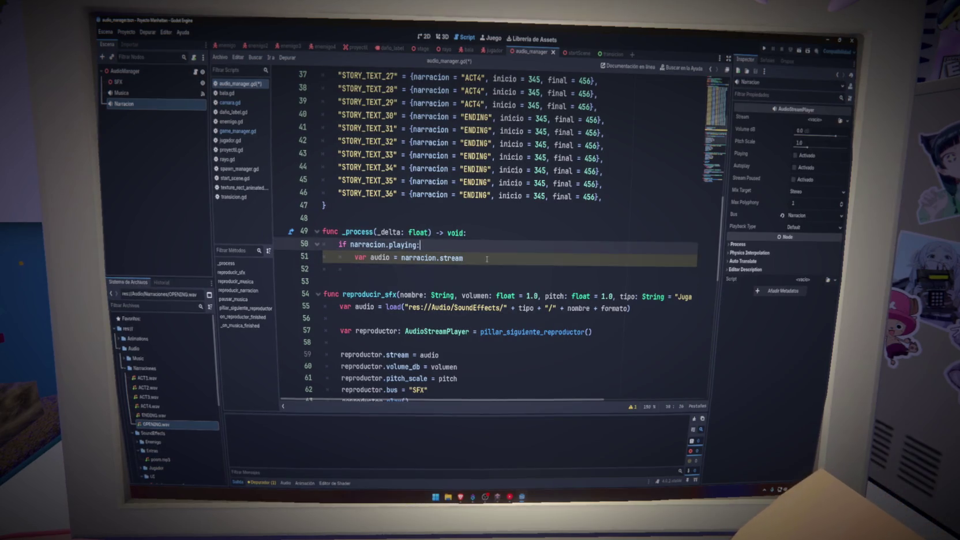
{"action": "left_click", "coordinate": [488, 274]}
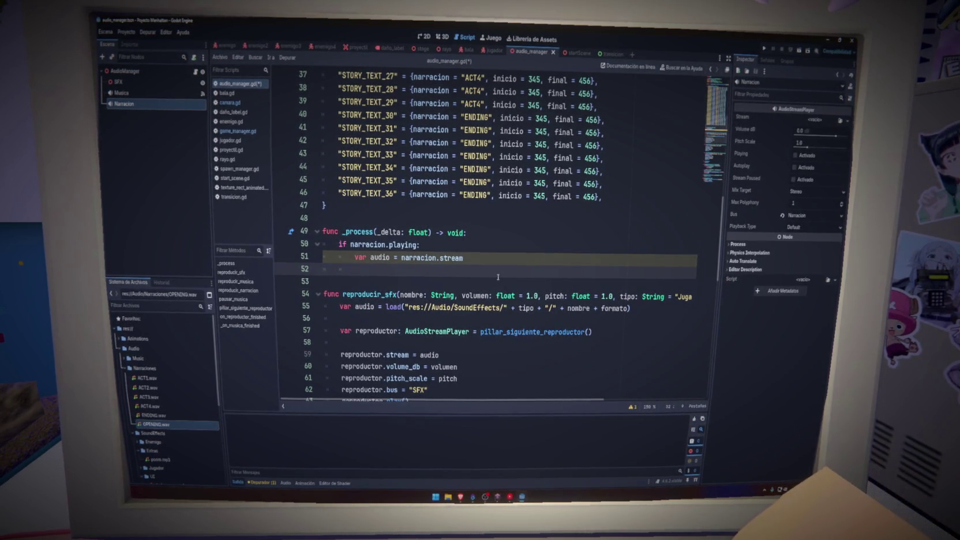
{"action": "left_click", "coordinate": [420, 245]}
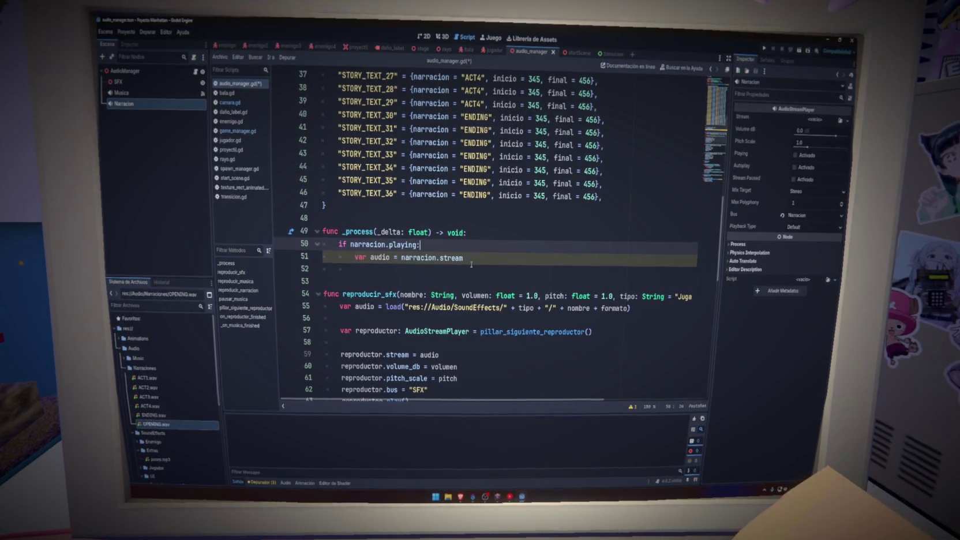
Search for Steam in the Start menu and launch it.
{"action": "left_click", "coordinate": [436, 496]}
{"action": "type", "text": "steam"}
{"action": "left_click", "coordinate": [413, 317]}
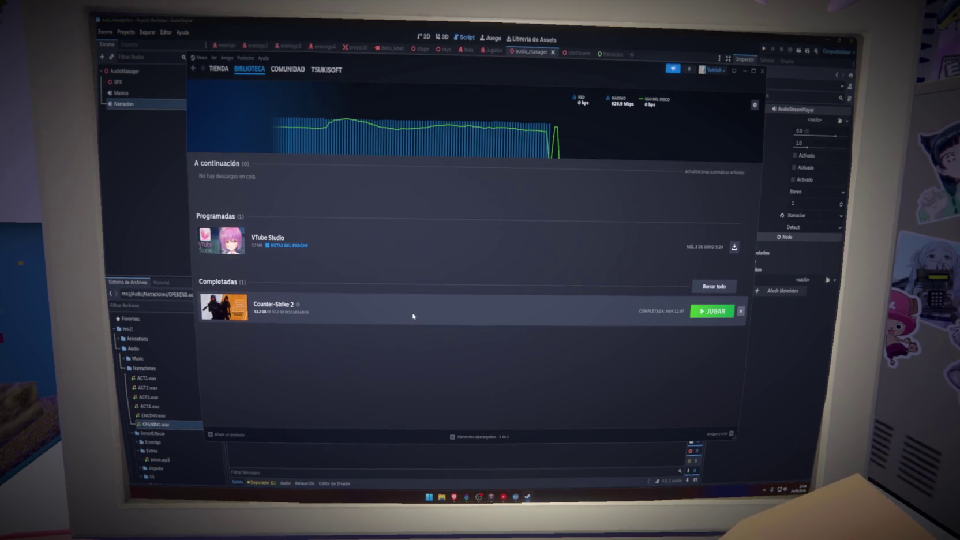
Browse Steam's store and library to the Counter-Strike 2 page, then minimize Steam.
{"action": "left_click", "coordinate": [226, 69]}
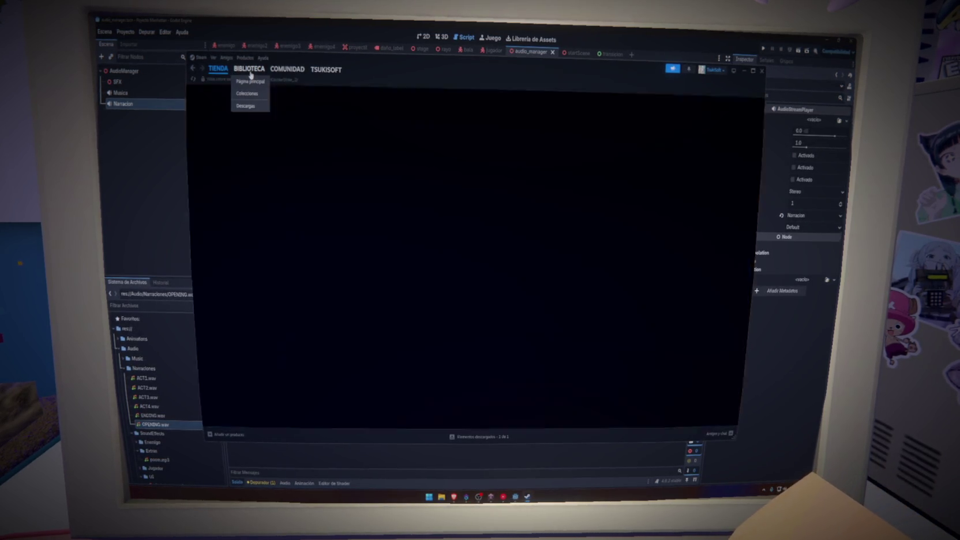
{"action": "left_click", "coordinate": [250, 71]}
{"action": "left_click", "coordinate": [227, 72]}
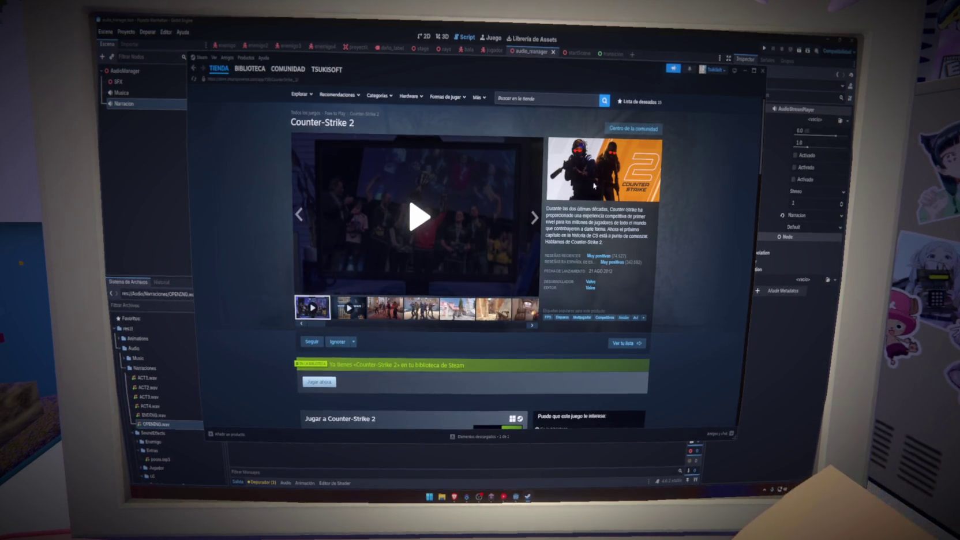
{"action": "left_click", "coordinate": [744, 71]}
{"action": "left_click", "coordinate": [580, 256]}
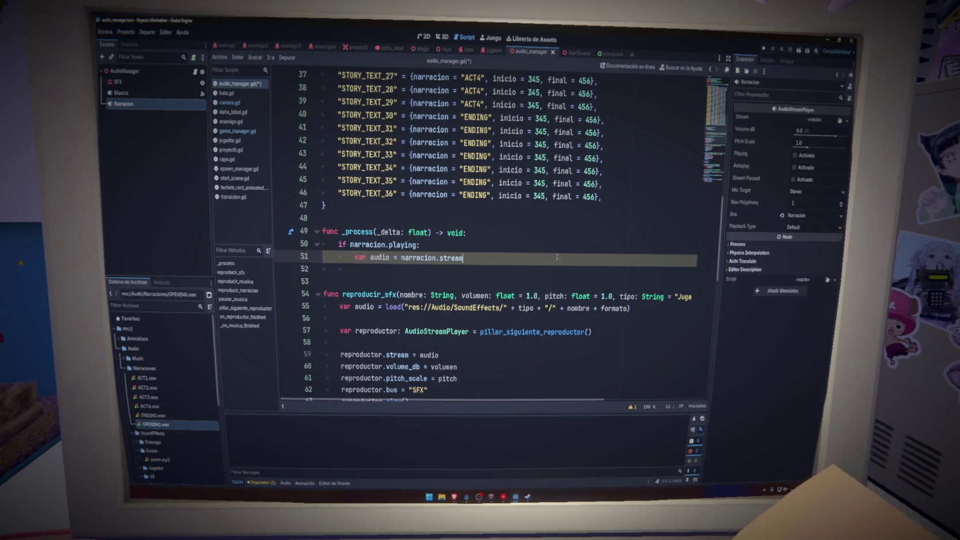
Save audio_manager.gd and return to the empty line 52.
{"action": "left_click", "coordinate": [493, 270]}
{"action": "key", "text": "ctrl+s"}
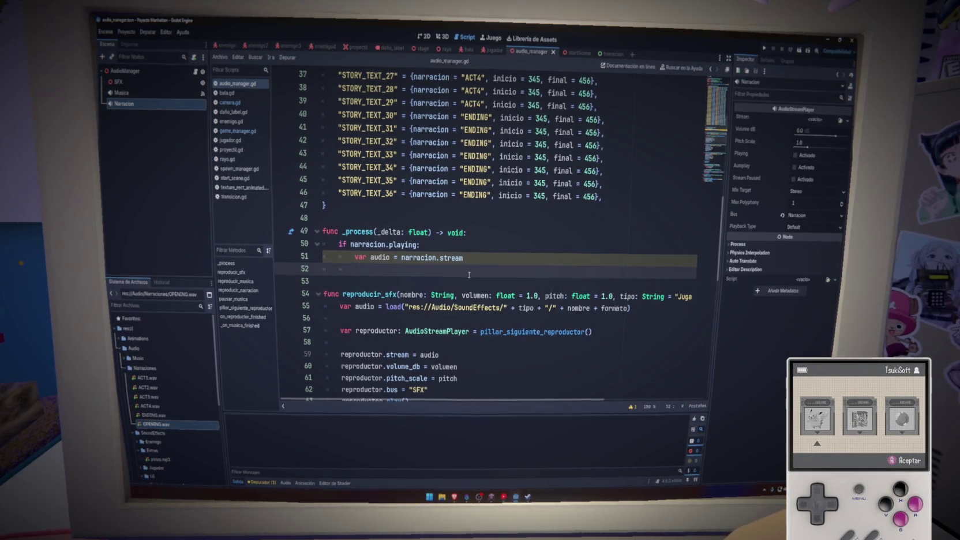
{"action": "left_click", "coordinate": [476, 263]}
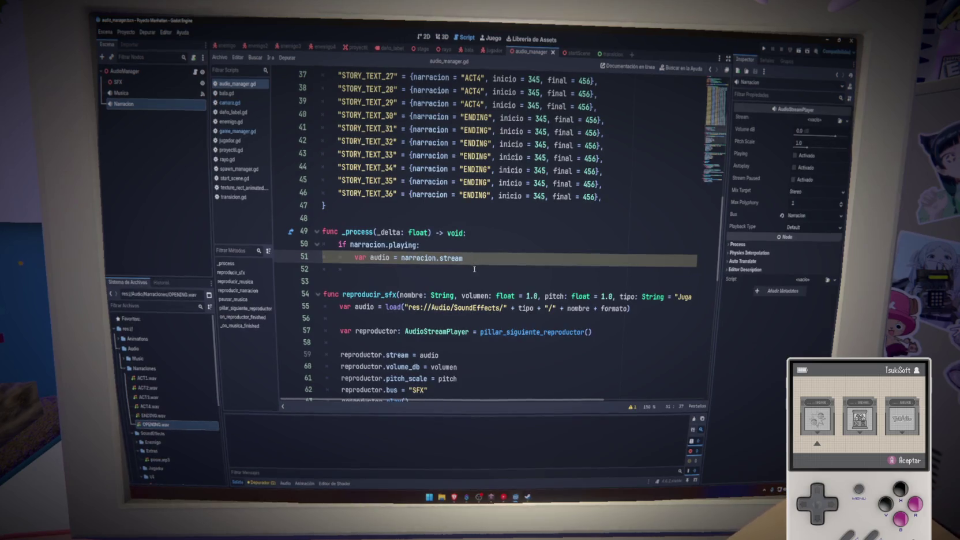
{"action": "left_click", "coordinate": [475, 269]}
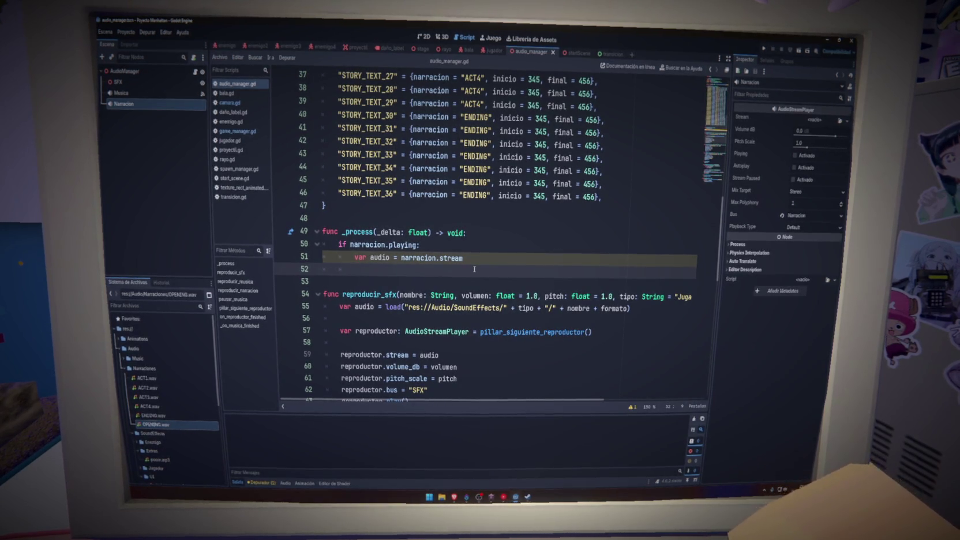
{"action": "double_click", "coordinate": [379, 258]}
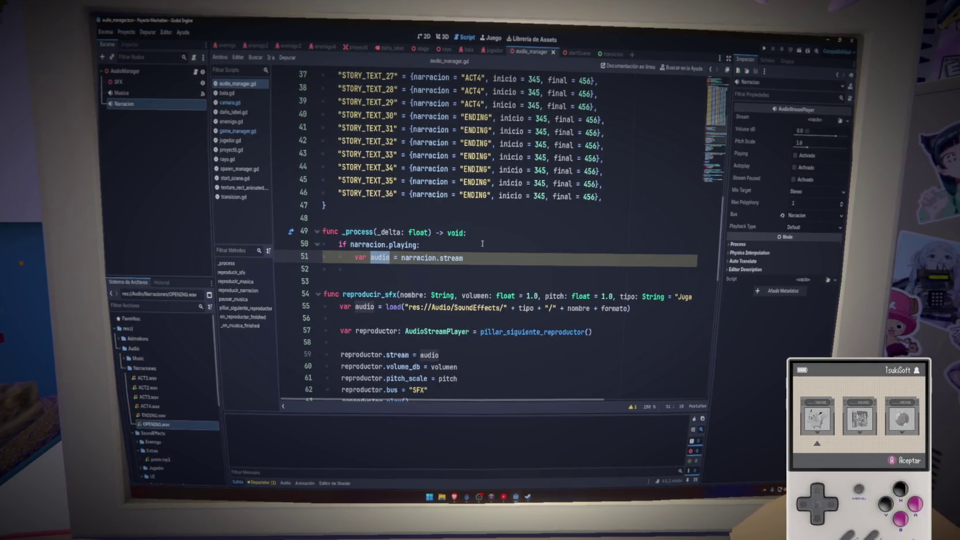
{"action": "left_click", "coordinate": [474, 272]}
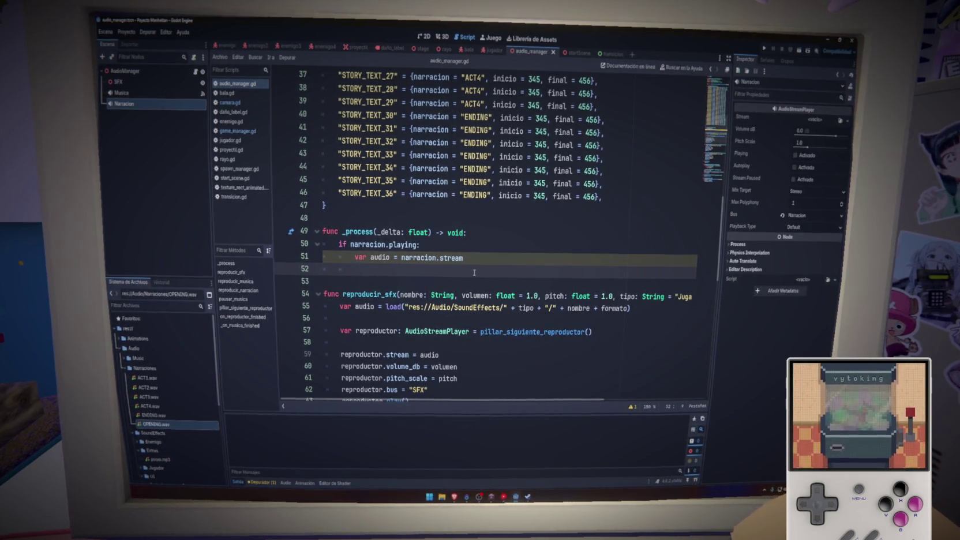
Write print(audio) on line 52, test-run the project, stop it, and open Project Settings.
{"action": "type", "text": "prit"}
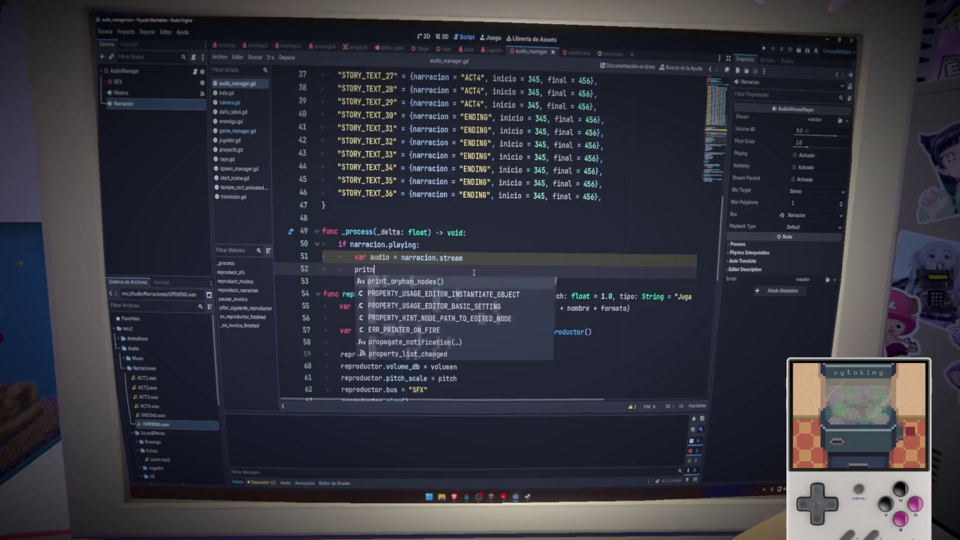
{"action": "key", "text": "BackSpace"}
{"action": "type", "text": "nt(audi"}
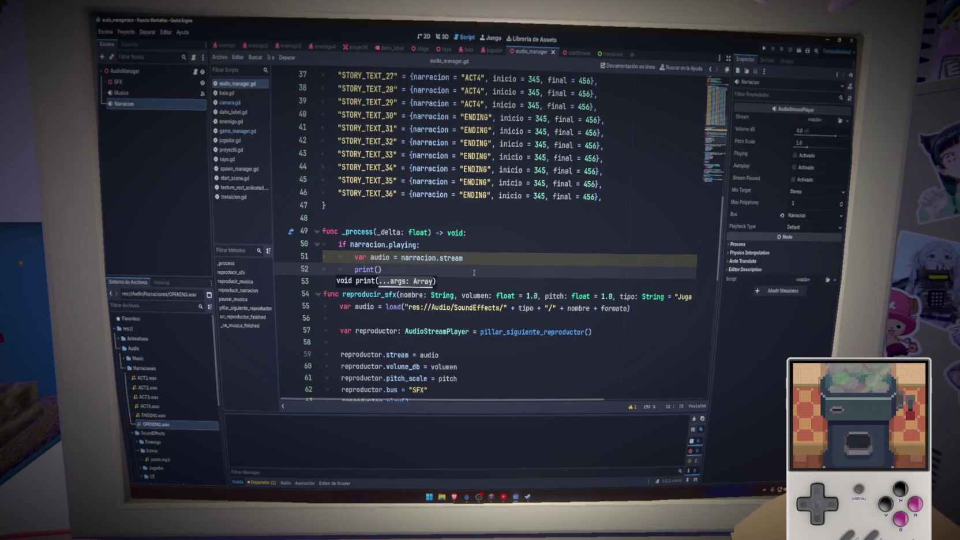
{"action": "type", "text": "o"}
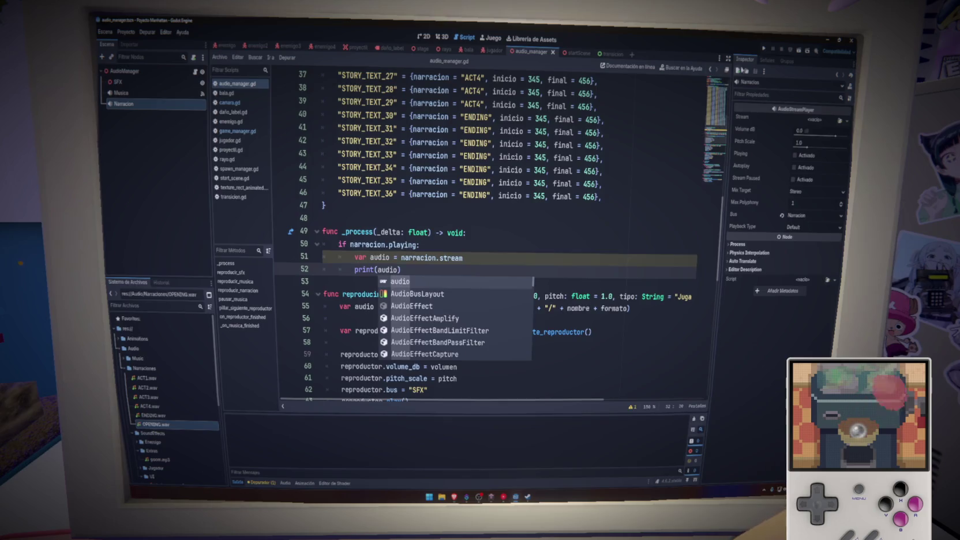
{"action": "key", "text": "F5"}
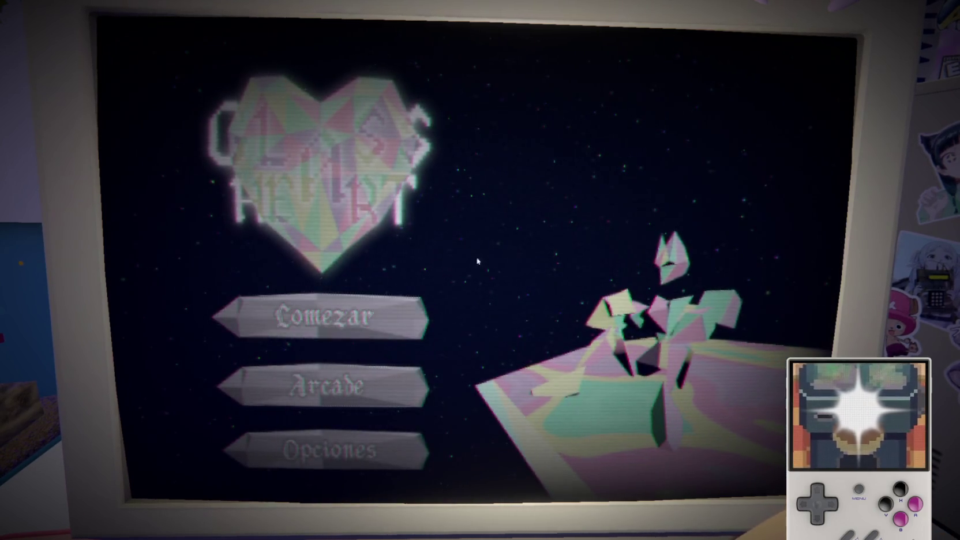
{"action": "key", "text": "F8"}
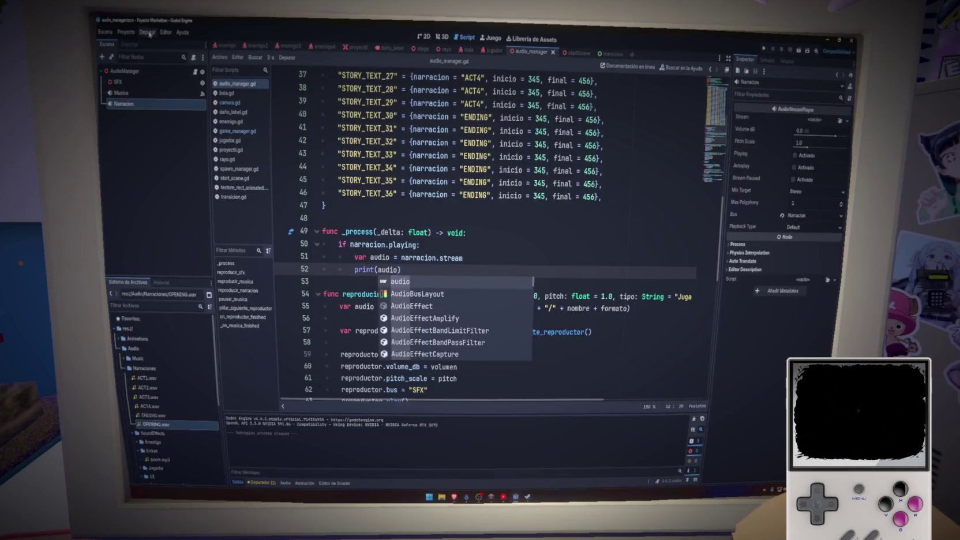
{"action": "left_click", "coordinate": [126, 31]}
{"action": "left_click", "coordinate": [133, 43]}
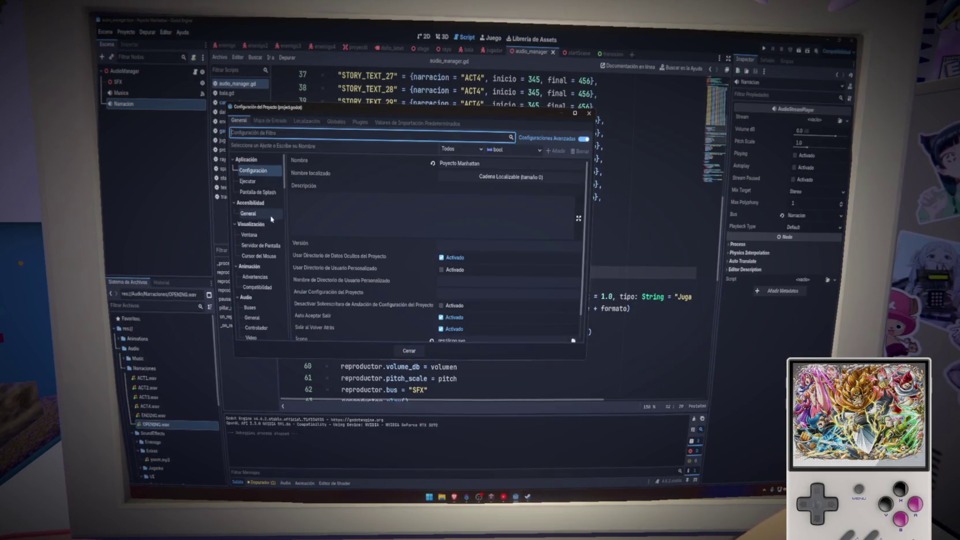
View the Display > Window settings, close Project Settings, and run the game.
{"action": "left_click", "coordinate": [257, 235]}
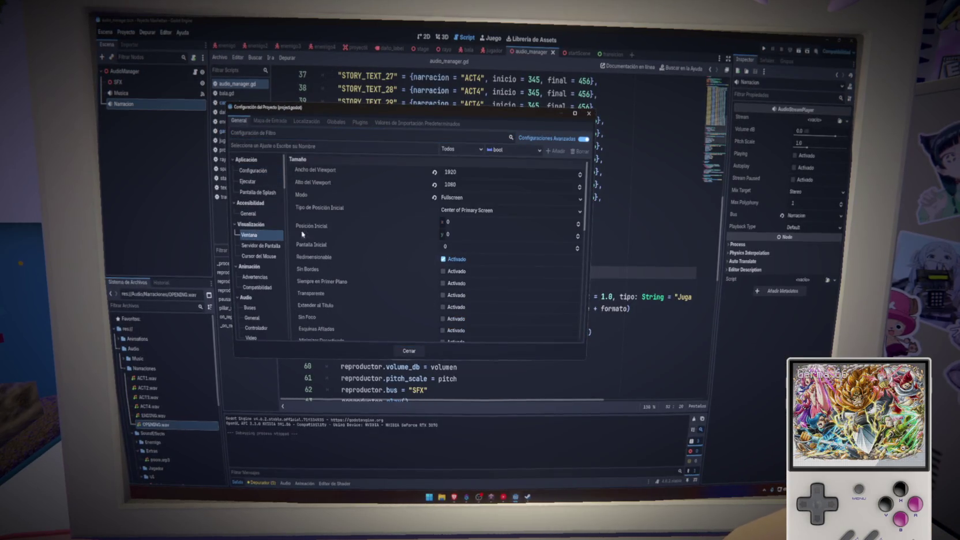
{"action": "left_click", "coordinate": [589, 113]}
{"action": "left_click", "coordinate": [763, 49]}
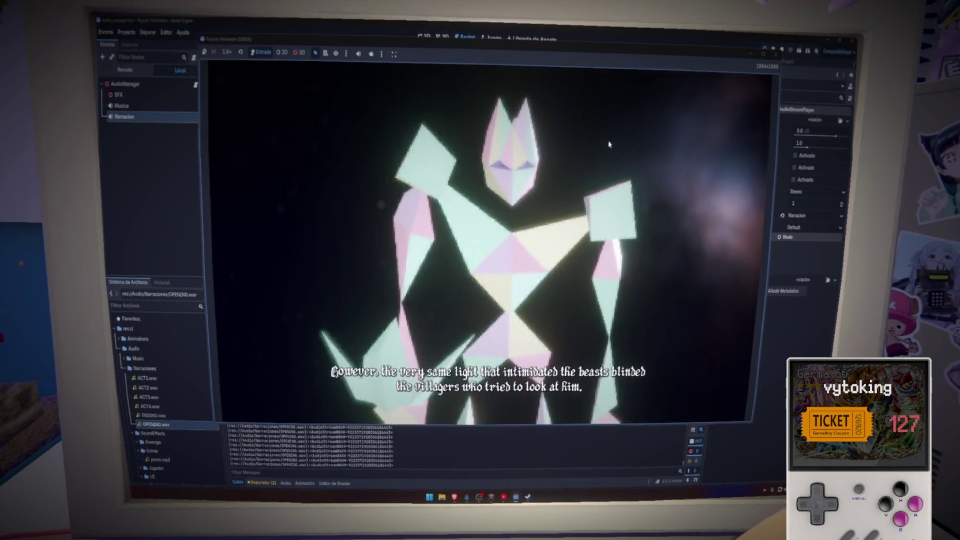
Stop the game and append .set_message_translation() to narracion.stream on line 51.
{"action": "key", "text": "F8"}
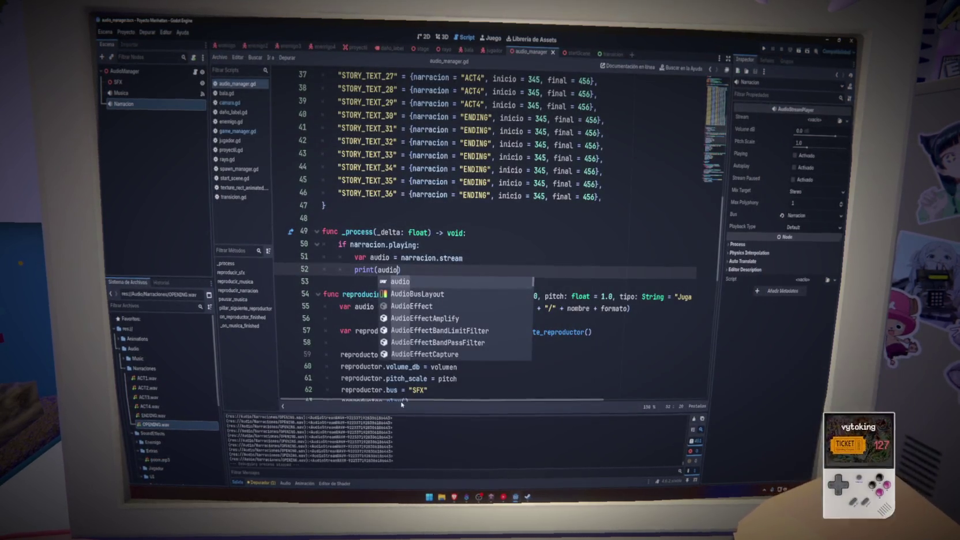
{"action": "left_click", "coordinate": [479, 257]}
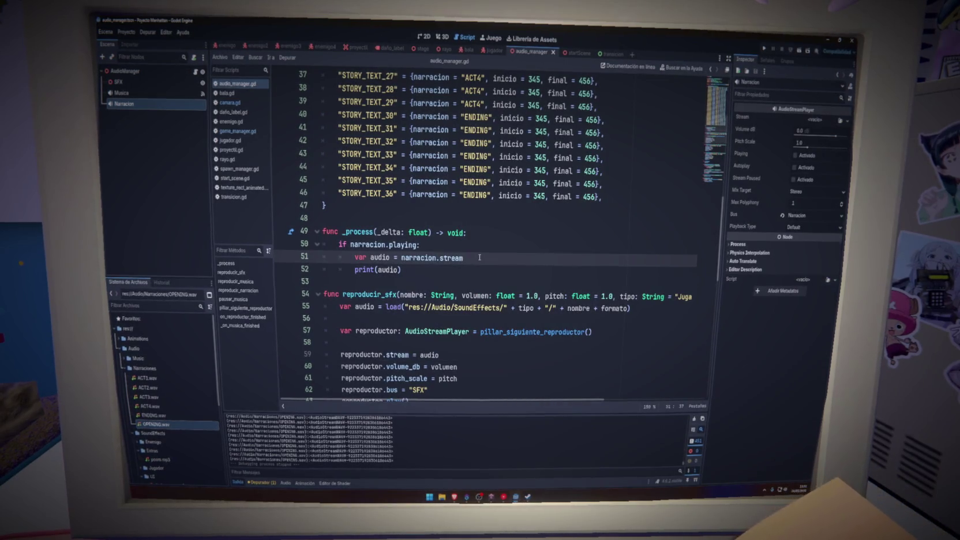
{"action": "type", "text": "."}
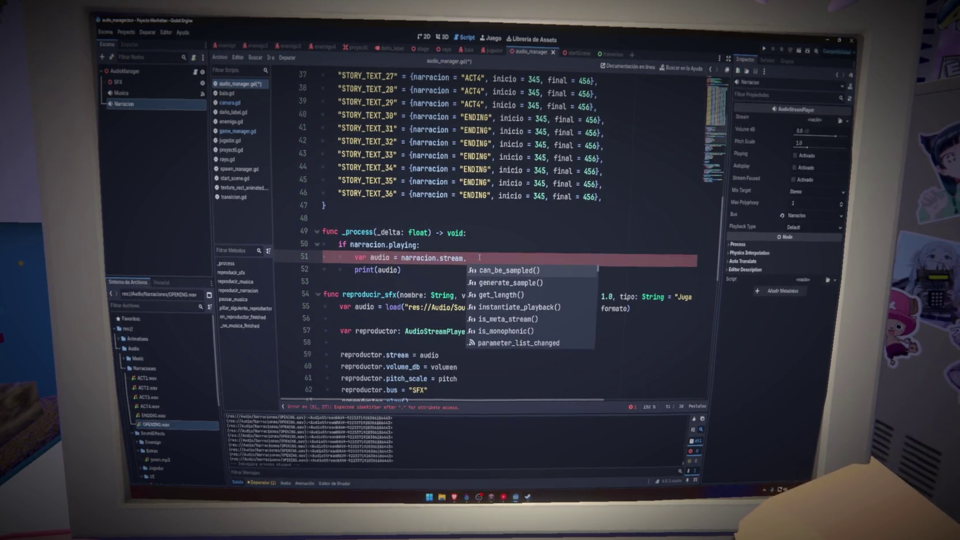
{"action": "type", "text": "get"}
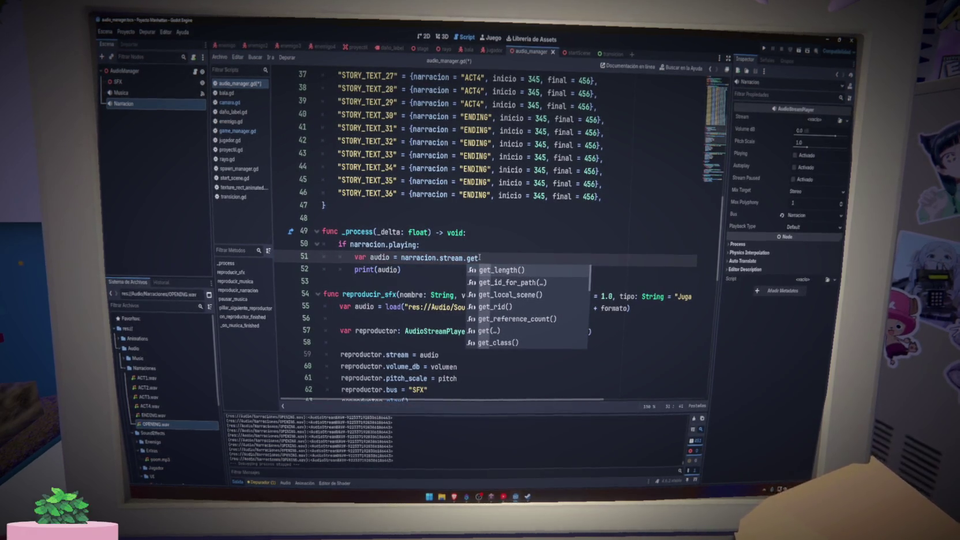
{"action": "scroll", "coordinate": [507, 308], "scroll_direction": "down", "scroll_amount": 4}
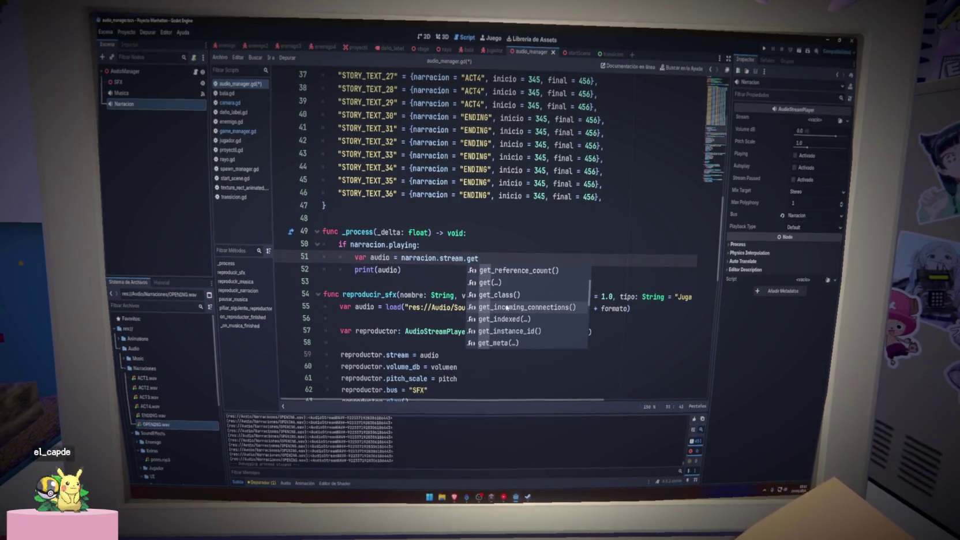
{"action": "scroll", "coordinate": [507, 309], "scroll_direction": "down", "scroll_amount": 5}
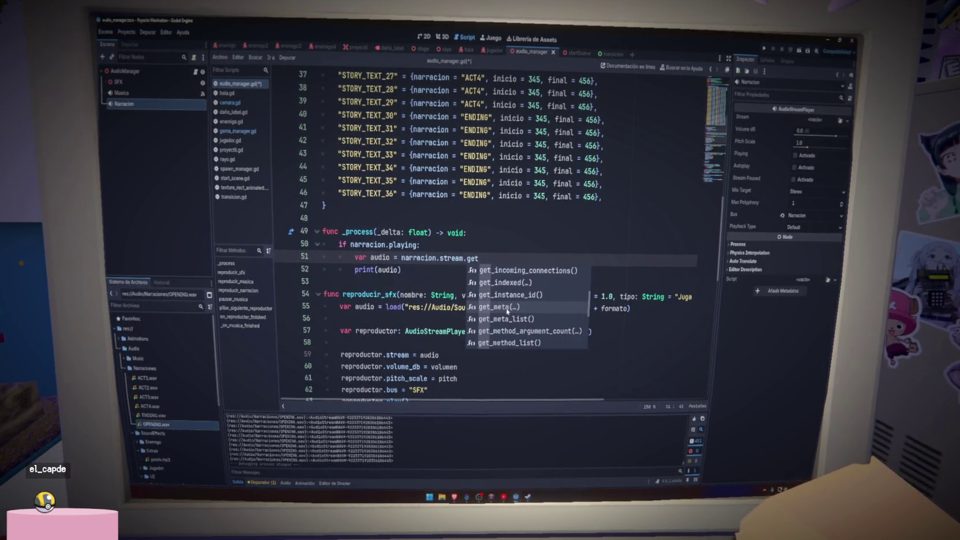
{"action": "scroll", "coordinate": [507, 312], "scroll_direction": "down", "scroll_amount": 6}
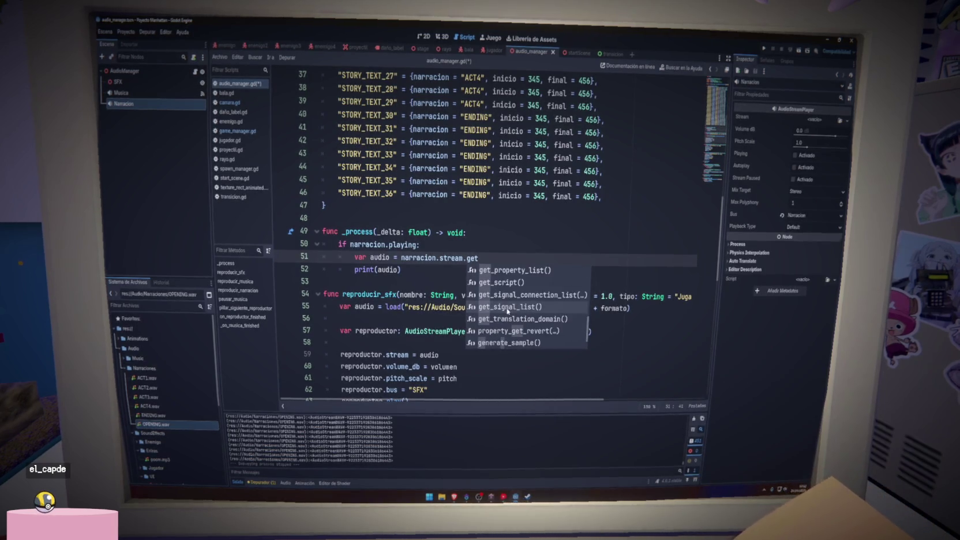
{"action": "scroll", "coordinate": [508, 311], "scroll_direction": "down", "scroll_amount": 1}
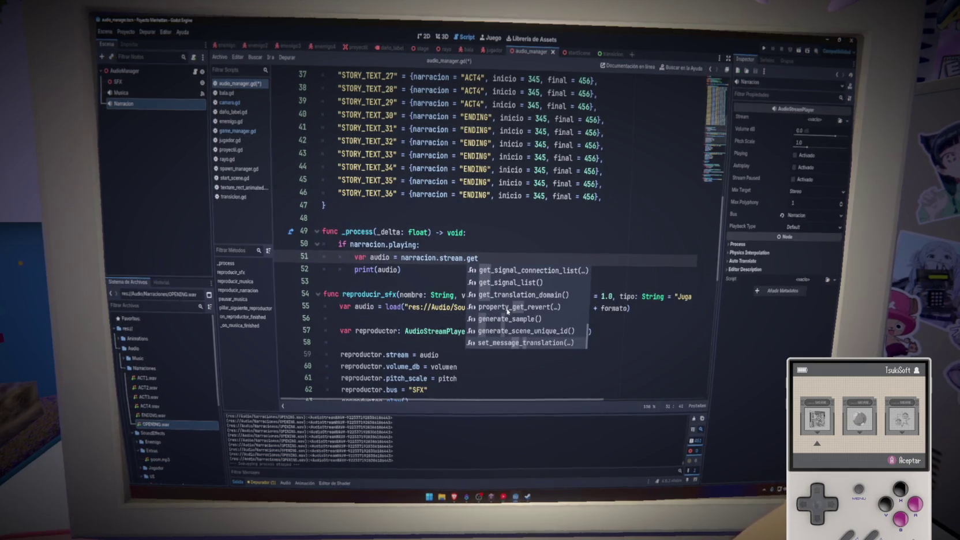
{"action": "left_click", "coordinate": [517, 344]}
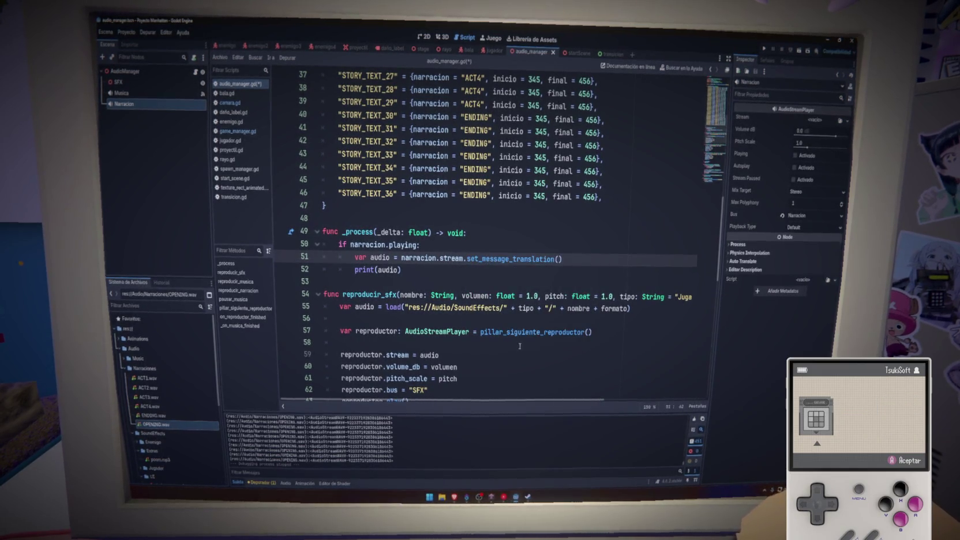
Delete the .set_message_translation() call from line 51.
{"action": "mouse_move", "coordinate": [514, 258]}
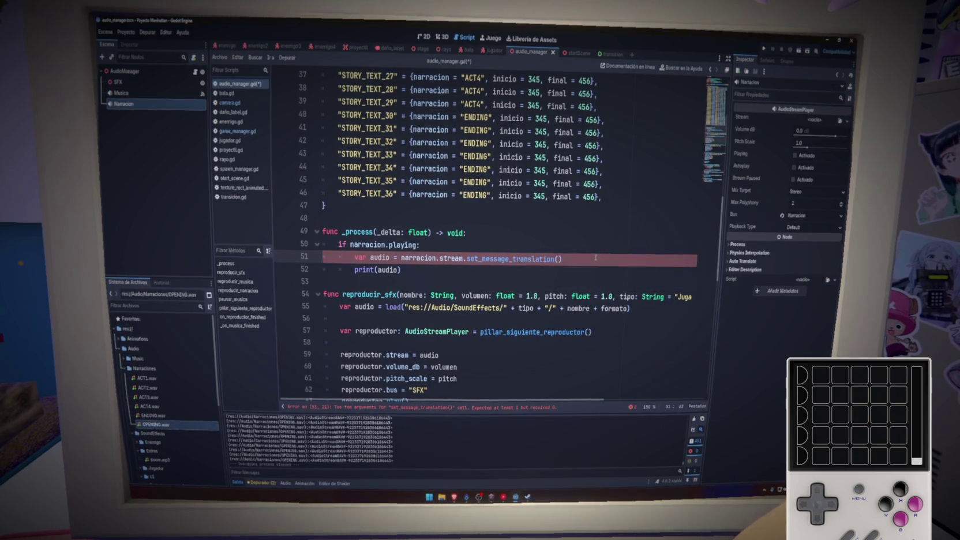
{"action": "left_click_drag", "start_coordinate": [485, 259], "coordinate": [463, 258]}
{"action": "key", "text": "BackSpace"}
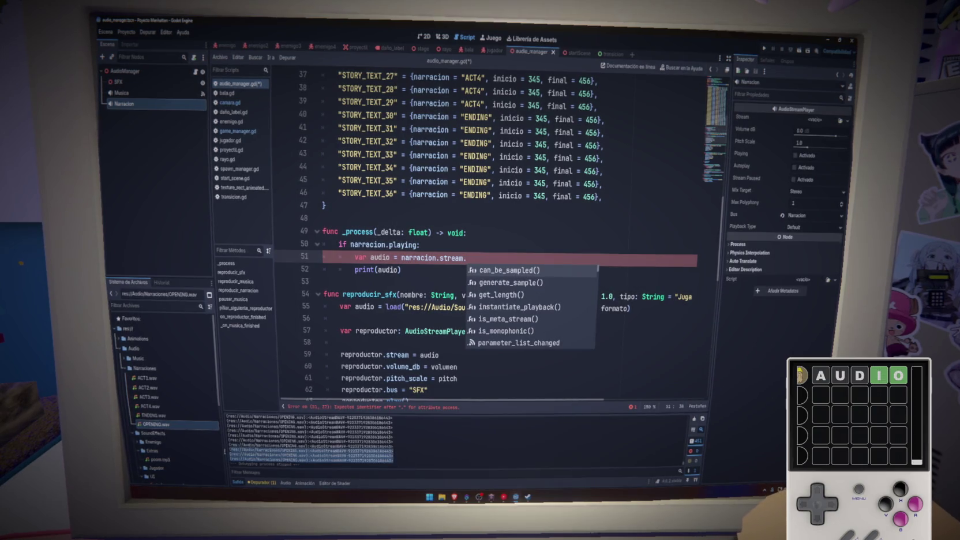
{"action": "triple_click", "coordinate": [307, 460]}
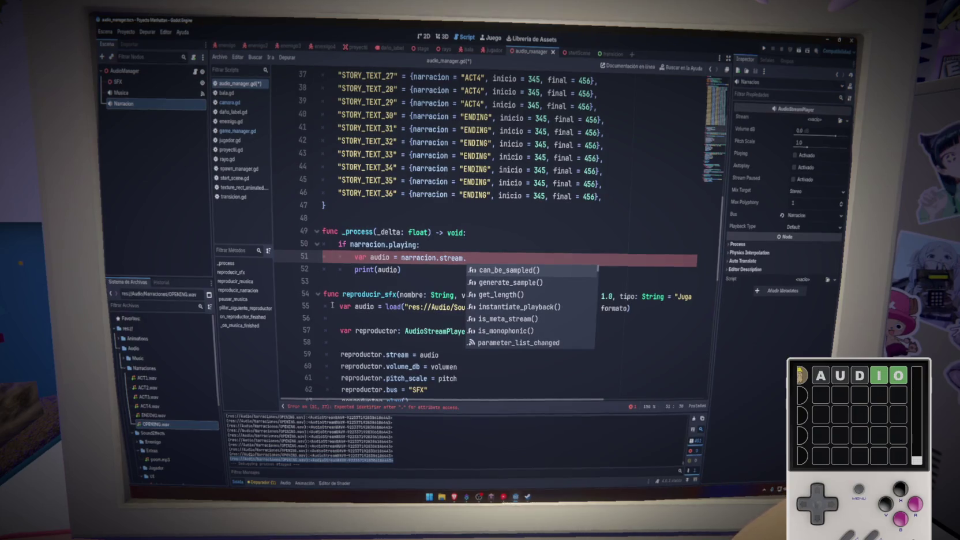
{"action": "left_click", "coordinate": [392, 270]}
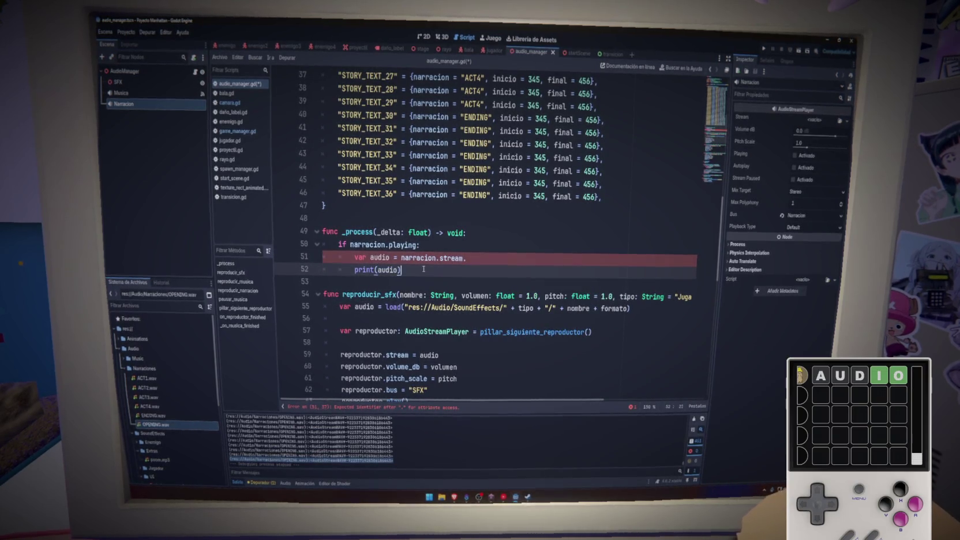
{"action": "left_click", "coordinate": [489, 254]}
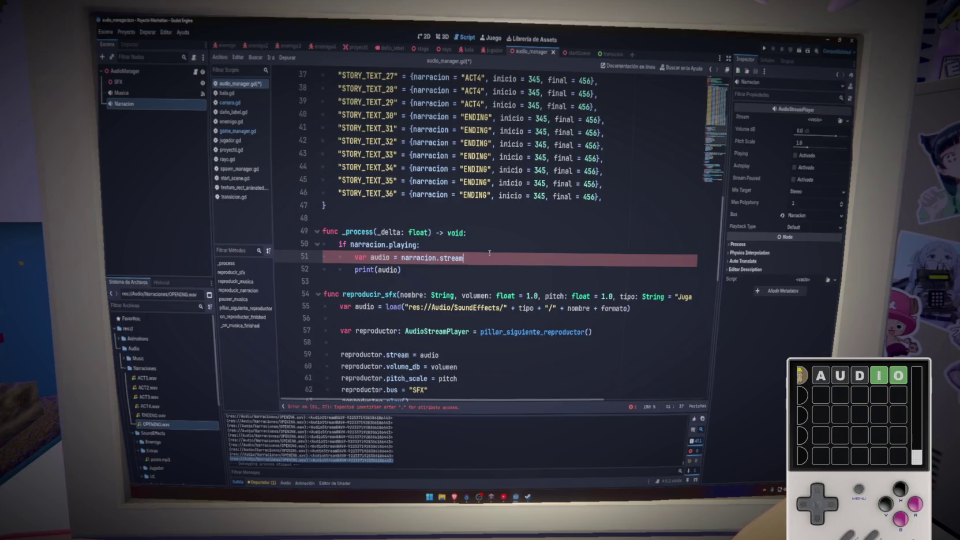
Type a dot after narracion.stream and choose resource_name from the suggestions.
{"action": "type", "text": "."}
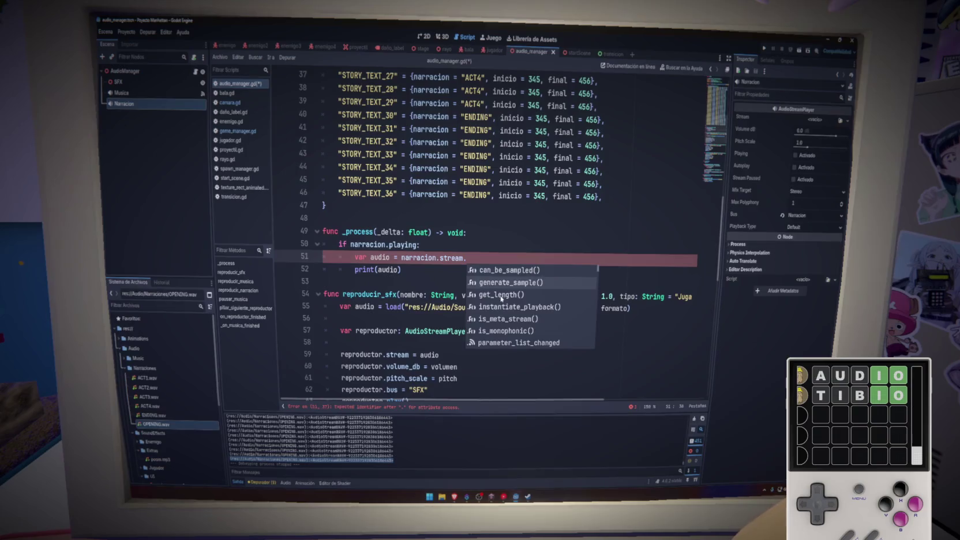
{"action": "scroll", "coordinate": [510, 310], "scroll_direction": "down", "scroll_amount": 3}
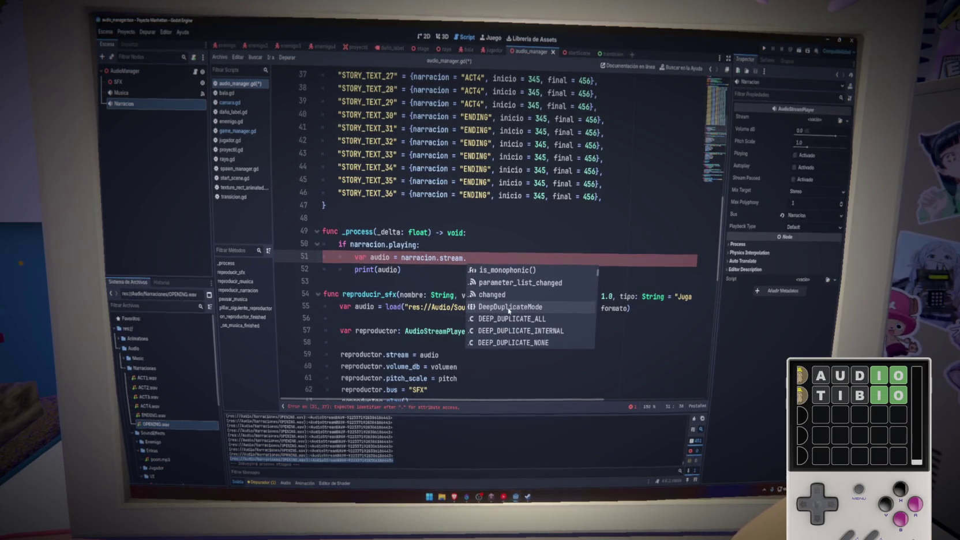
{"action": "scroll", "coordinate": [509, 311], "scroll_direction": "down", "scroll_amount": 3}
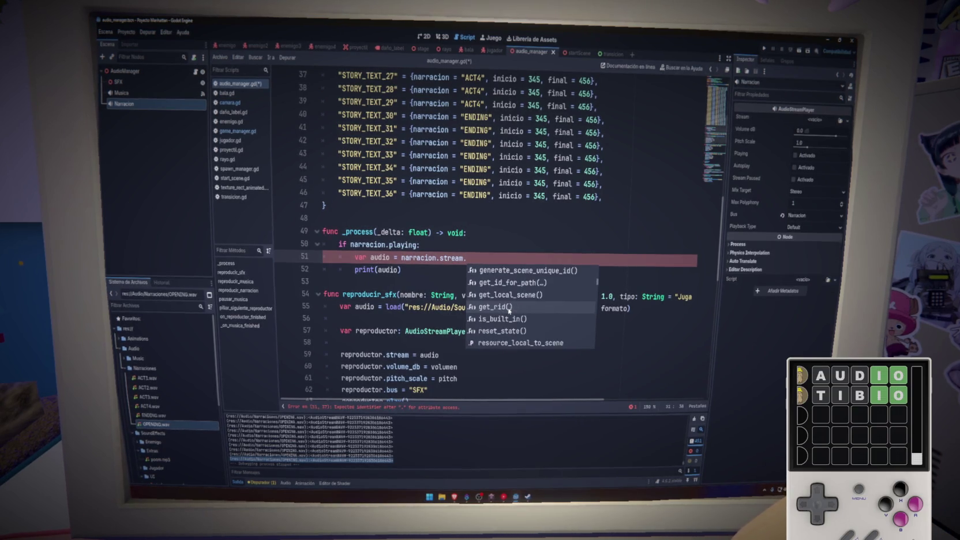
{"action": "scroll", "coordinate": [509, 310], "scroll_direction": "down", "scroll_amount": 2}
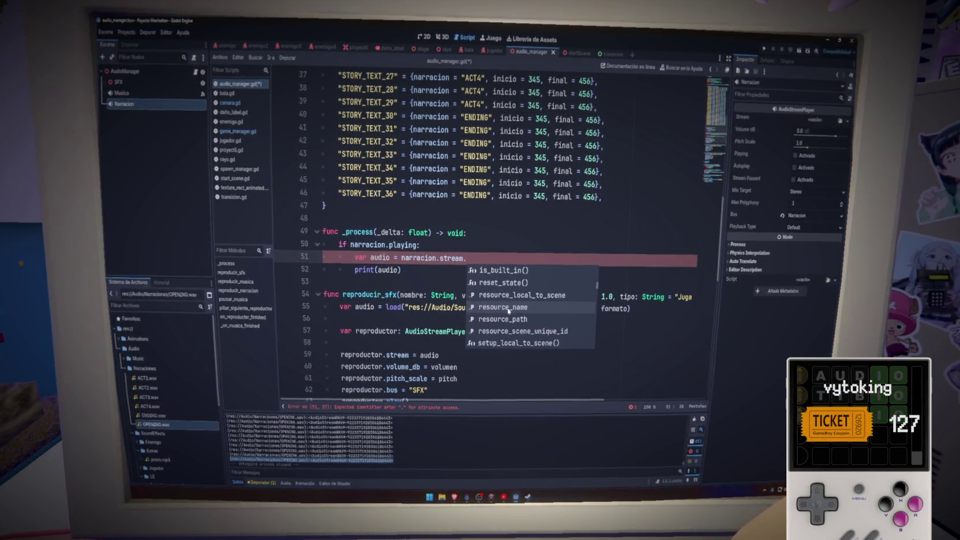
{"action": "left_click", "coordinate": [509, 310]}
Save, test-run the game with resource_name on line 51, and close the game window.
{"action": "key", "text": "ctrl+s"}
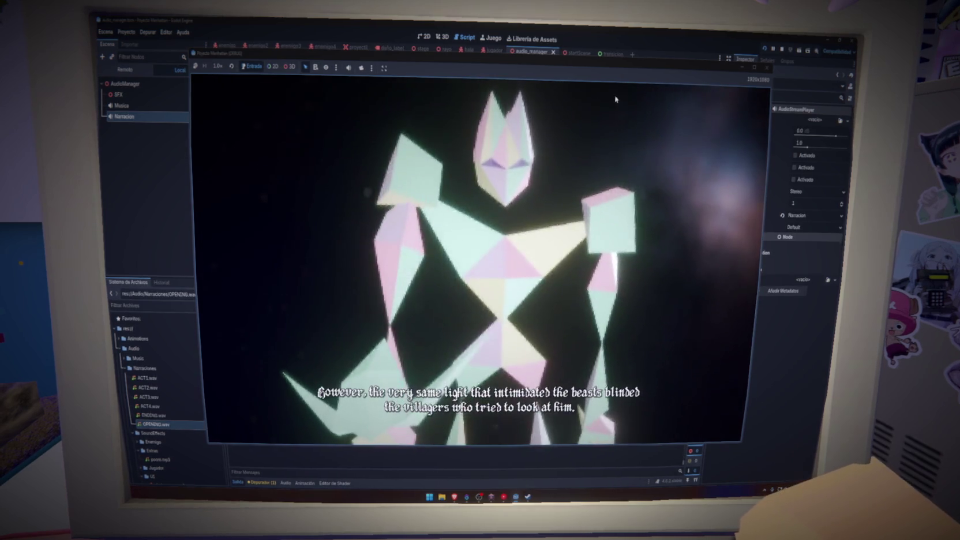
{"action": "mouse_move", "coordinate": [540, 61]}
{"action": "left_mouse_down"}
{"action": "mouse_move", "coordinate": [628, 83]}
{"action": "mouse_move", "coordinate": [496, 66]}
{"action": "mouse_move", "coordinate": [514, 47]}
{"action": "left_mouse_up"}
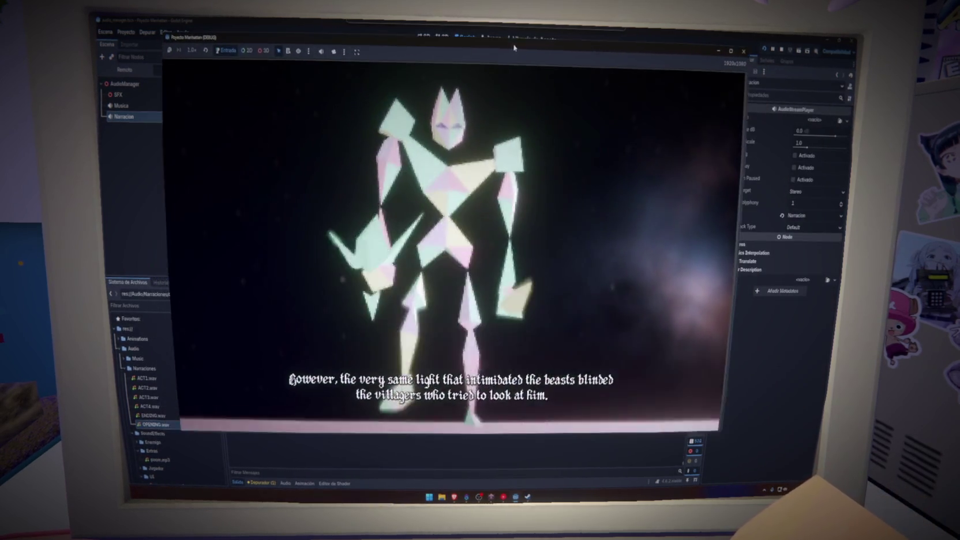
{"action": "left_click", "coordinate": [743, 51]}
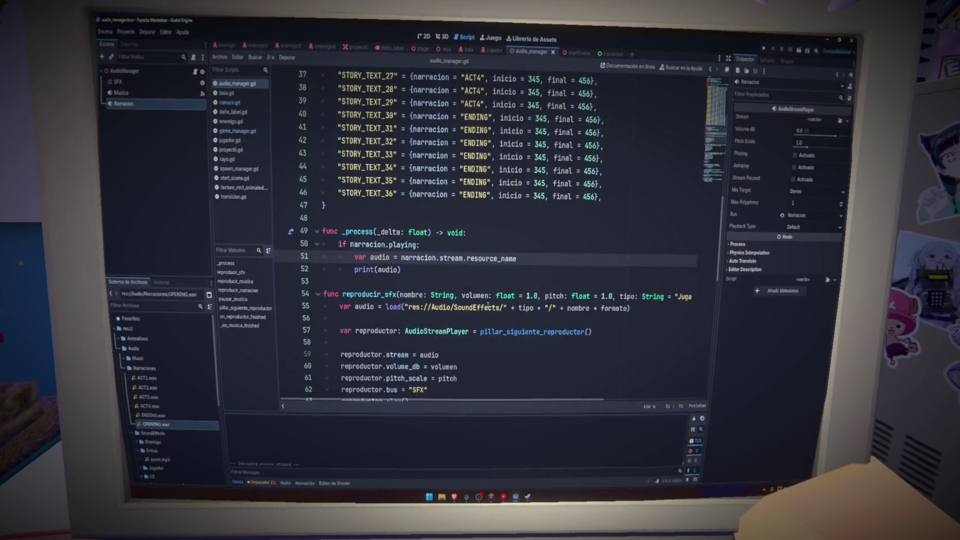
{"action": "left_click", "coordinate": [261, 482]}
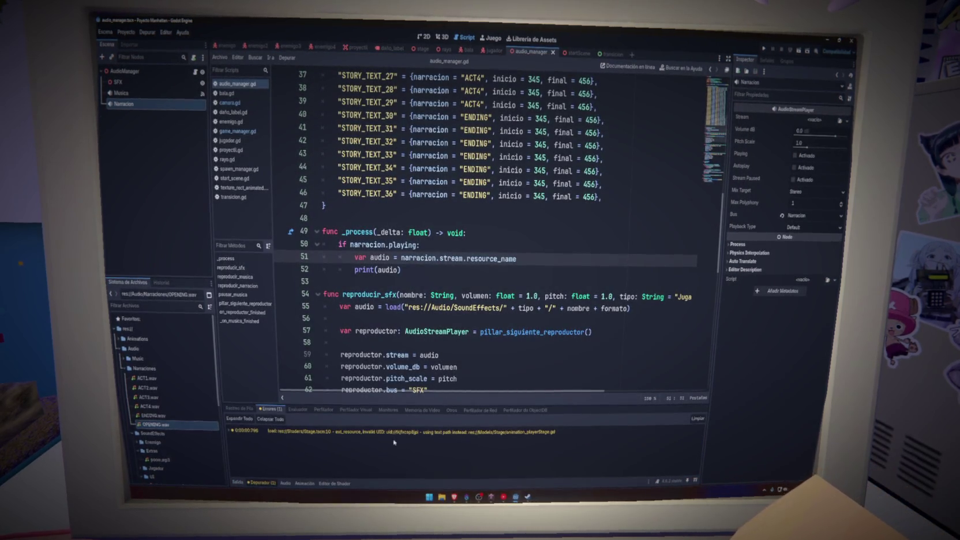
Replace resource_name on line 51 with get_id_for_path() from the get suggestions.
{"action": "left_click", "coordinate": [500, 258]}
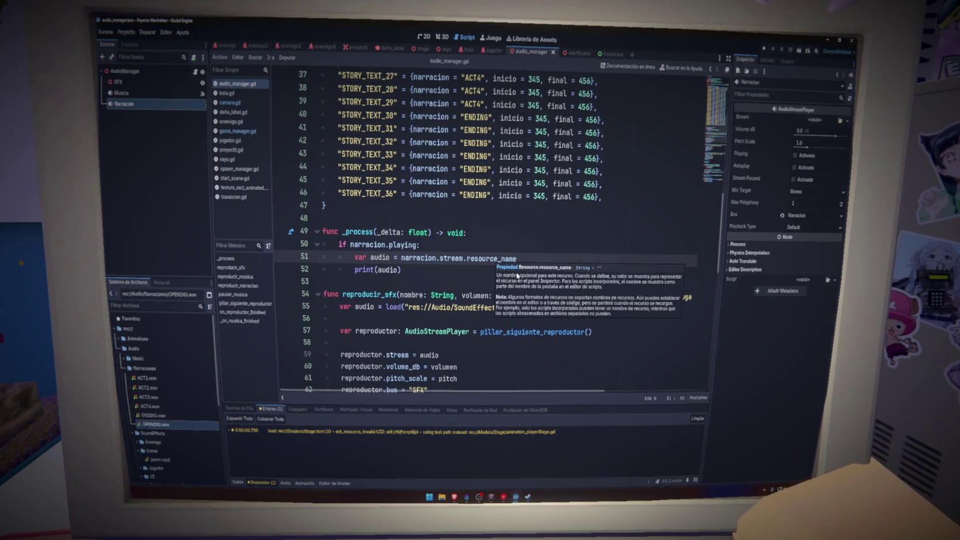
{"action": "key", "text": "BackSpace"}
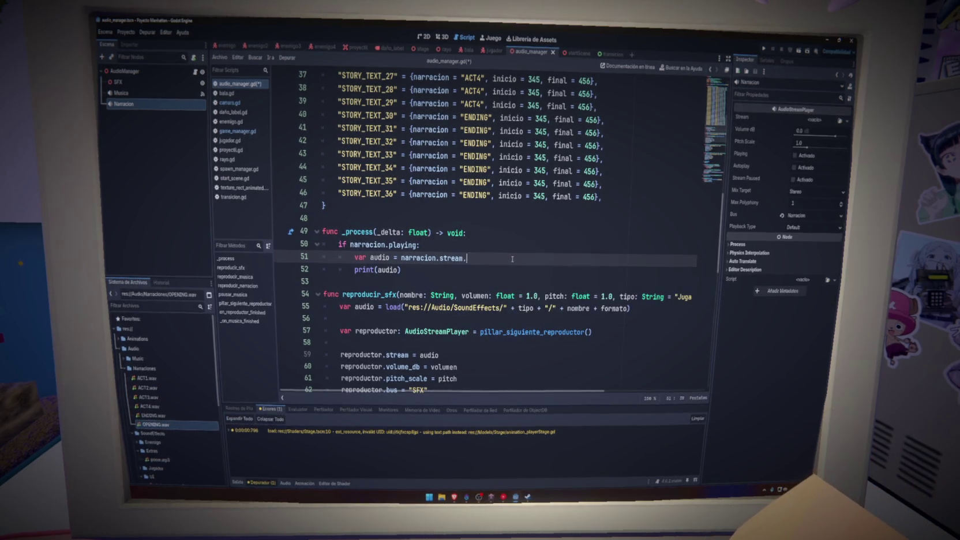
{"action": "scroll", "coordinate": [523, 324], "scroll_direction": "down", "scroll_amount": 1}
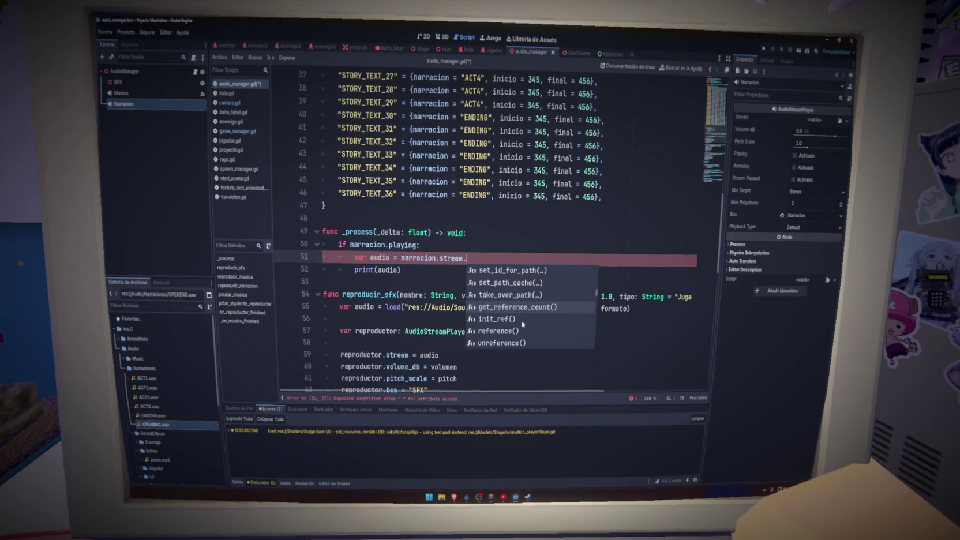
{"action": "type", "text": "get"}
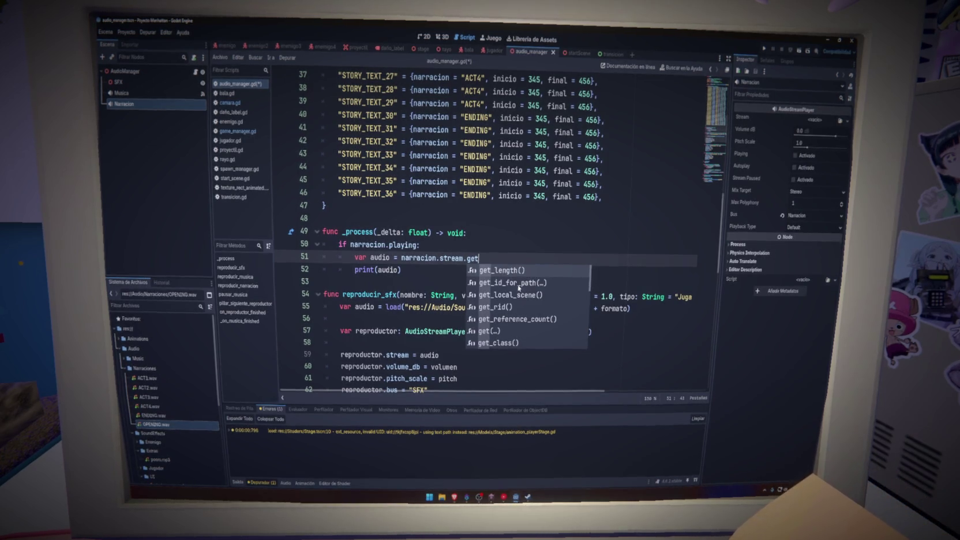
{"action": "left_click", "coordinate": [518, 283]}
Save and delete the get_id_for_path call from line 51.
{"action": "scroll", "coordinate": [518, 285], "scroll_direction": "down", "scroll_amount": 3}
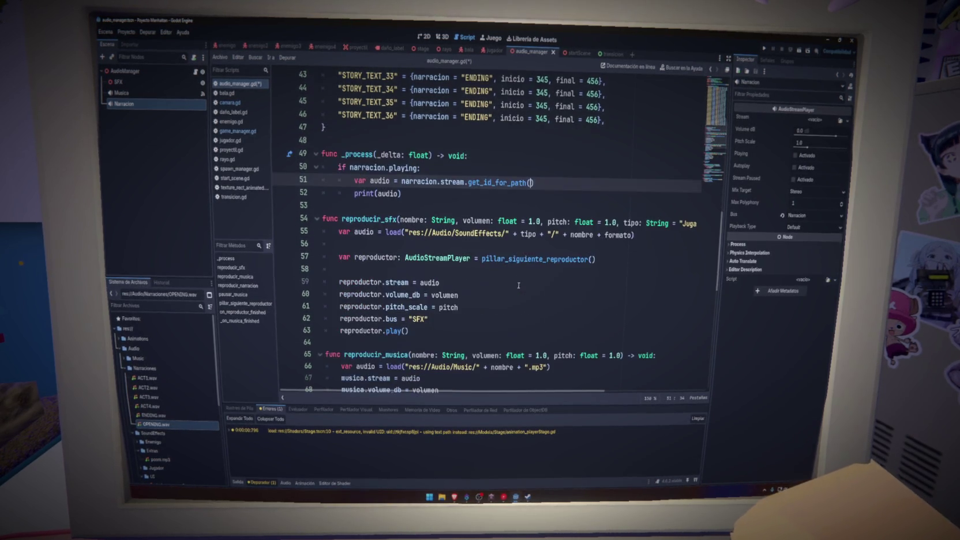
{"action": "key", "text": "ctrl+s"}
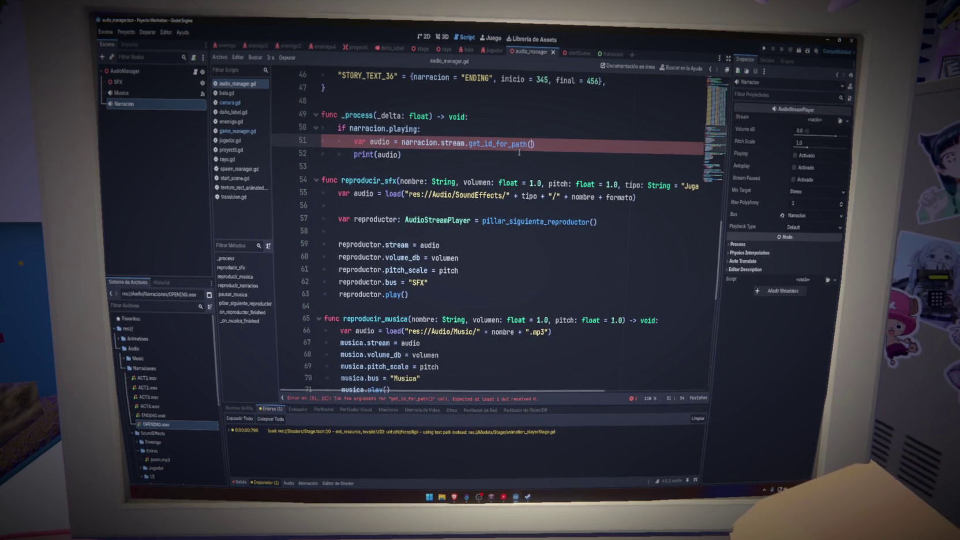
{"action": "key", "text": "BackSpace"}
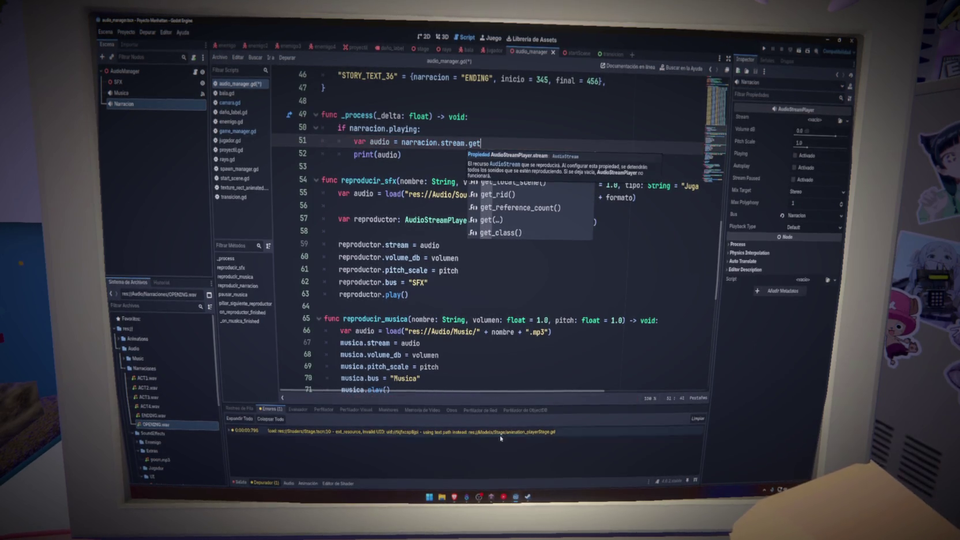
{"action": "left_click", "coordinate": [504, 496]}
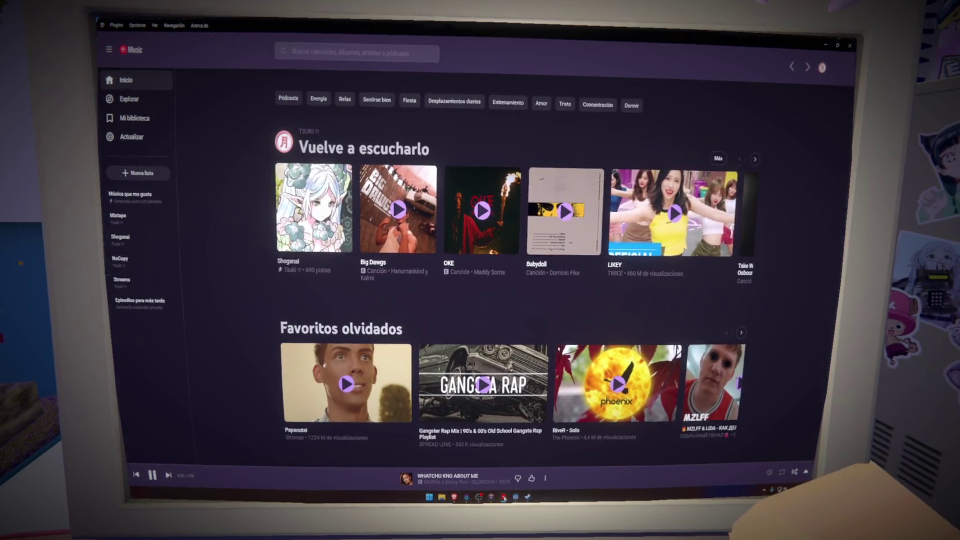
{"action": "left_click", "coordinate": [505, 497]}
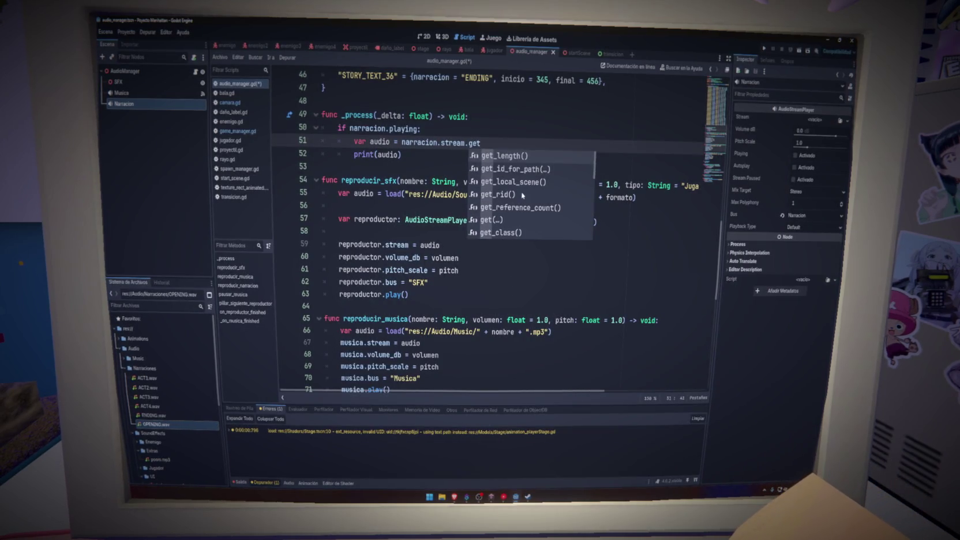
Insert get_meta() on line 51 from the method suggestions and save.
{"action": "key", "text": "Down"}
{"action": "key", "text": "Down"}
{"action": "key", "text": "Down"}
{"action": "key", "text": "Down"}
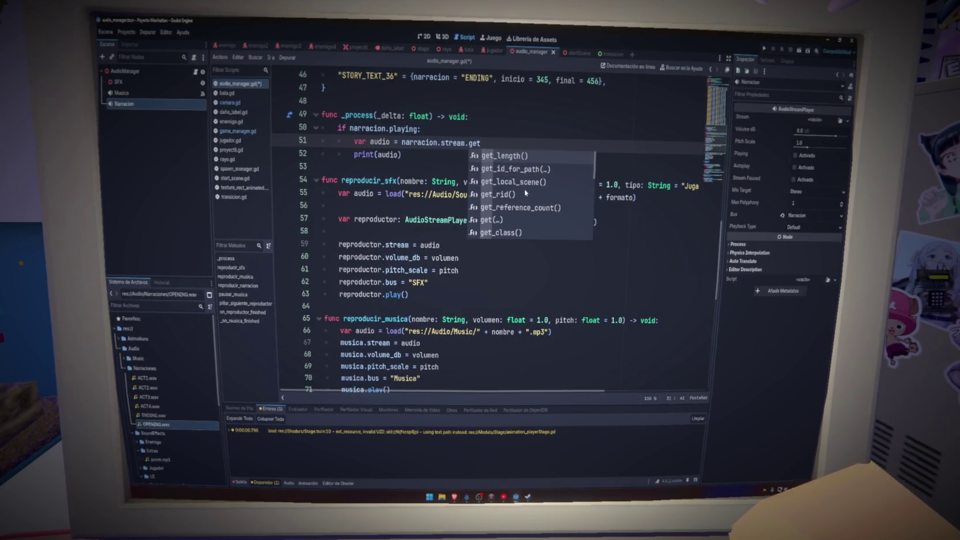
{"action": "key", "text": "Down"}
{"action": "key", "text": "Down"}
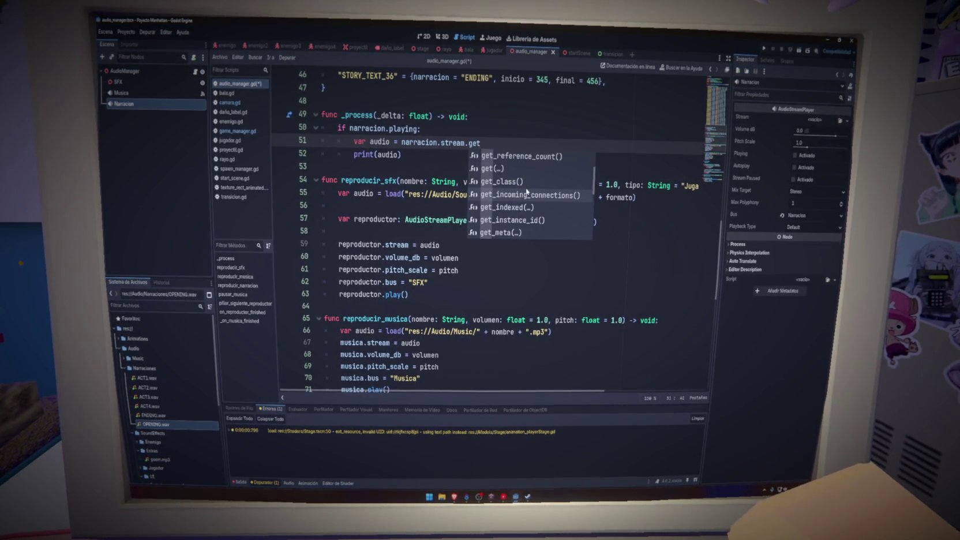
{"action": "key", "text": "Down"}
{"action": "key", "text": "Up"}
{"action": "key", "text": "Up"}
{"action": "key", "text": "Up"}
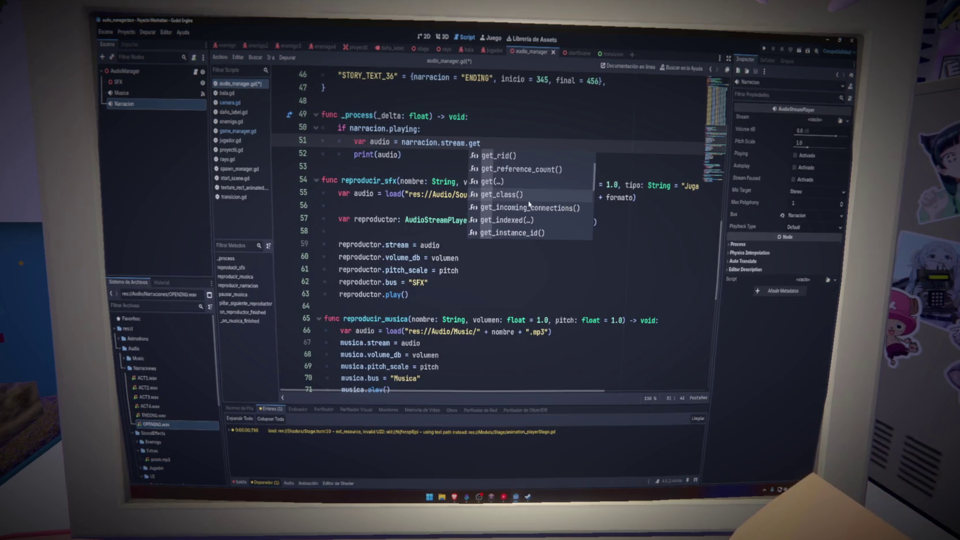
{"action": "key", "text": "Up"}
{"action": "key", "text": "Up"}
{"action": "key", "text": "Up"}
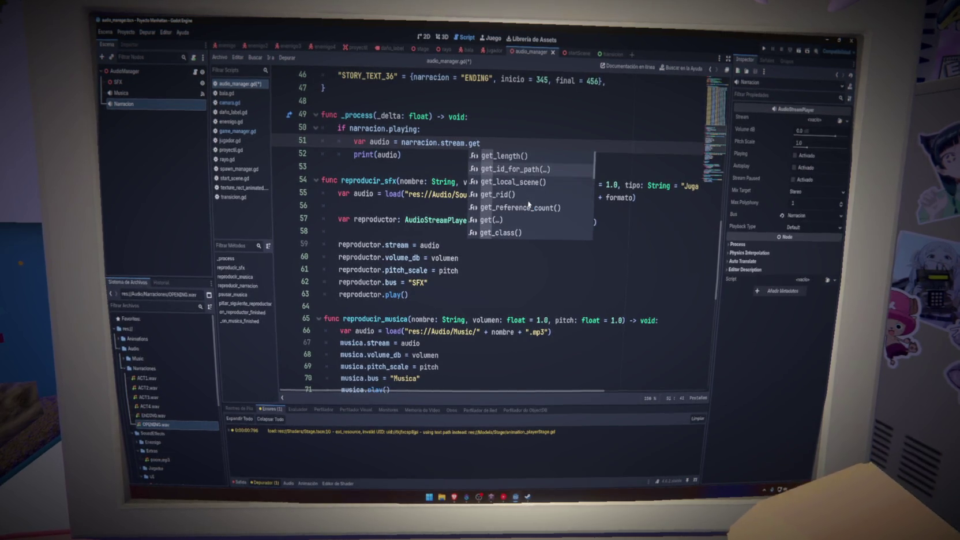
{"action": "key", "text": "Down"}
{"action": "key", "text": "Down"}
{"action": "key", "text": "Down"}
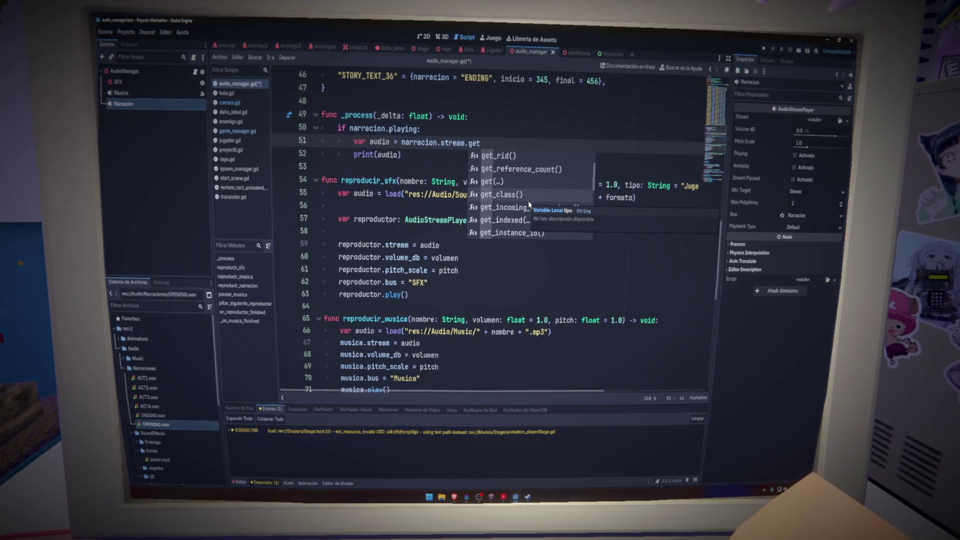
{"action": "key", "text": "Down"}
{"action": "key", "text": "Down"}
{"action": "key", "text": "Down"}
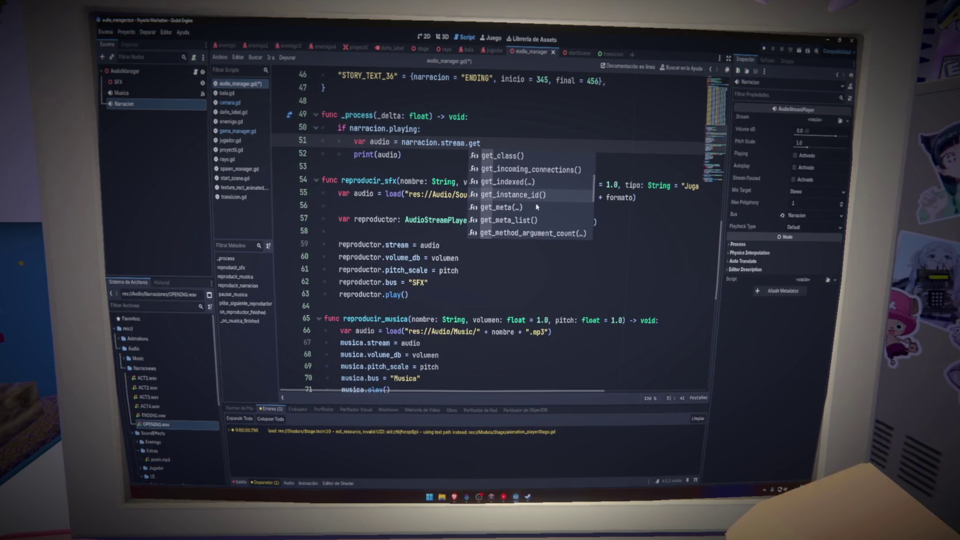
{"action": "key", "text": "Down"}
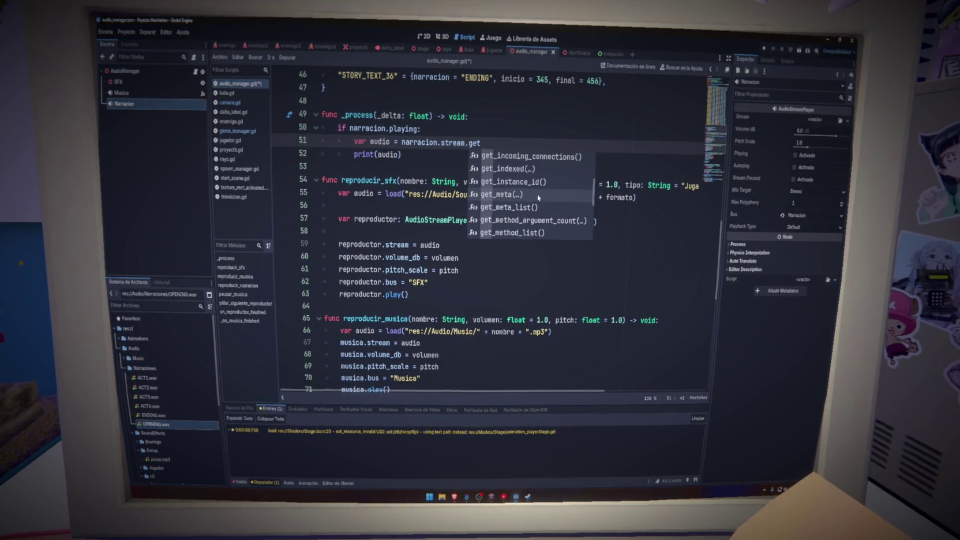
{"action": "key", "text": "Return"}
{"action": "left_click", "coordinate": [545, 155]}
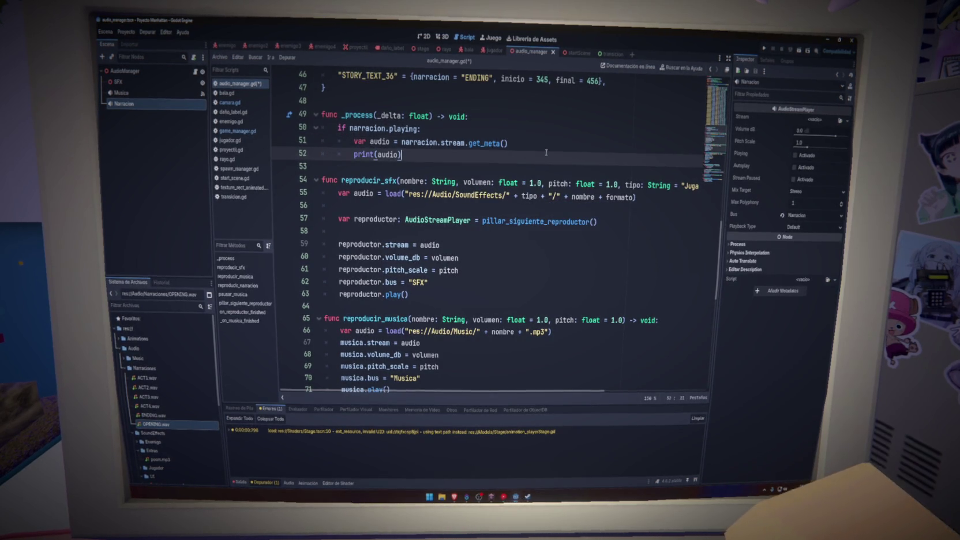
{"action": "key", "text": "ctrl+s"}
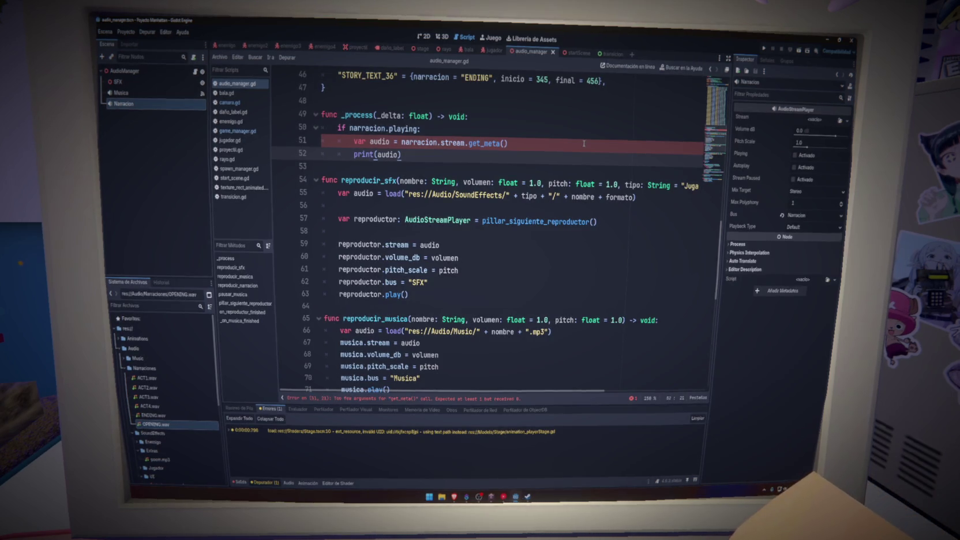
Remove get_meta() so line 51 reads narracion.stream, save, and test-run the game.
{"action": "left_click", "coordinate": [584, 144]}
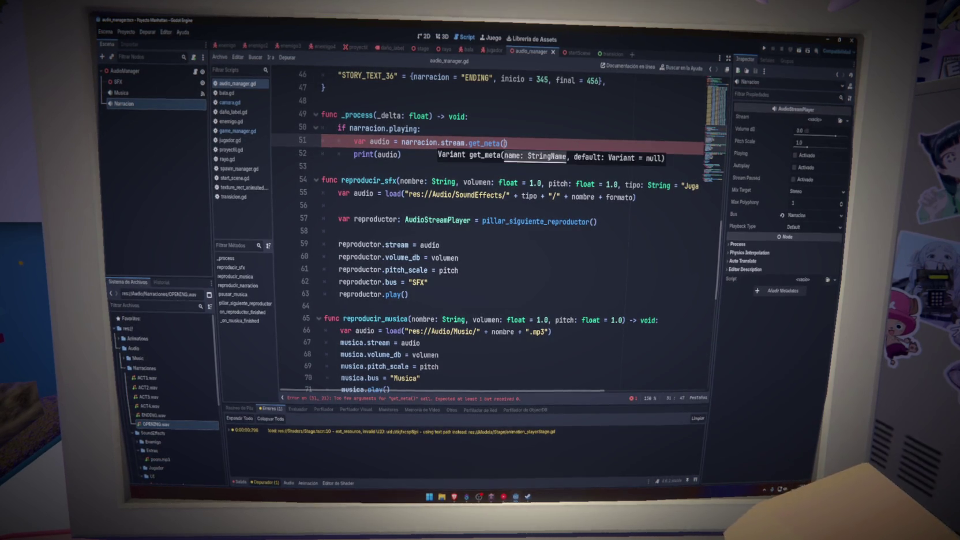
{"action": "left_click_drag", "start_coordinate": [507, 143], "coordinate": [469, 143]}
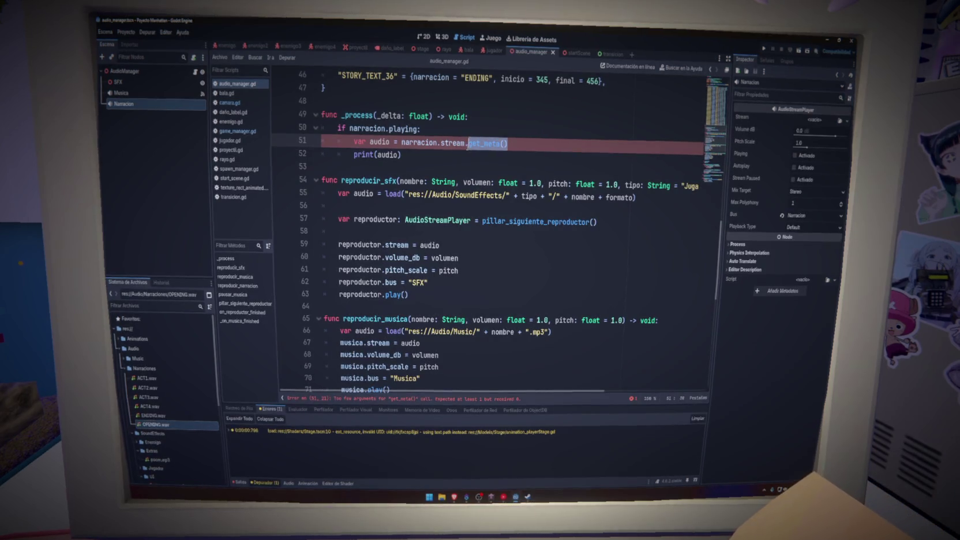
{"action": "left_click", "coordinate": [490, 135]}
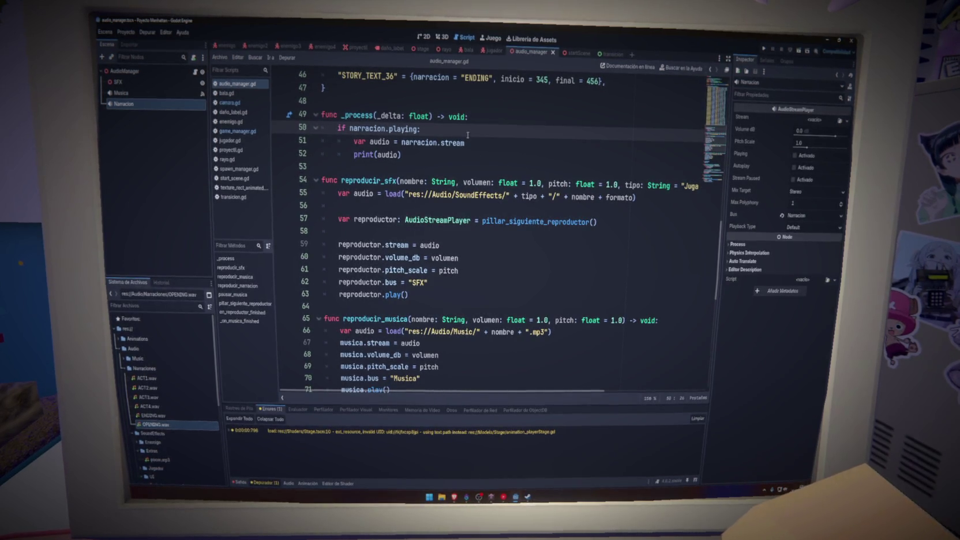
{"action": "key", "text": "BackSpace"}
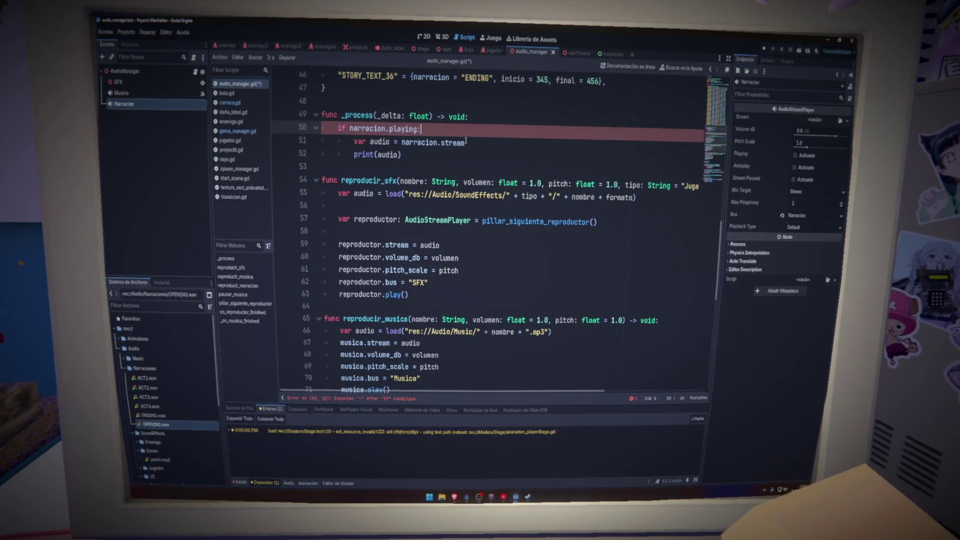
{"action": "key", "text": "ctrl+s"}
{"action": "key", "text": "F5"}
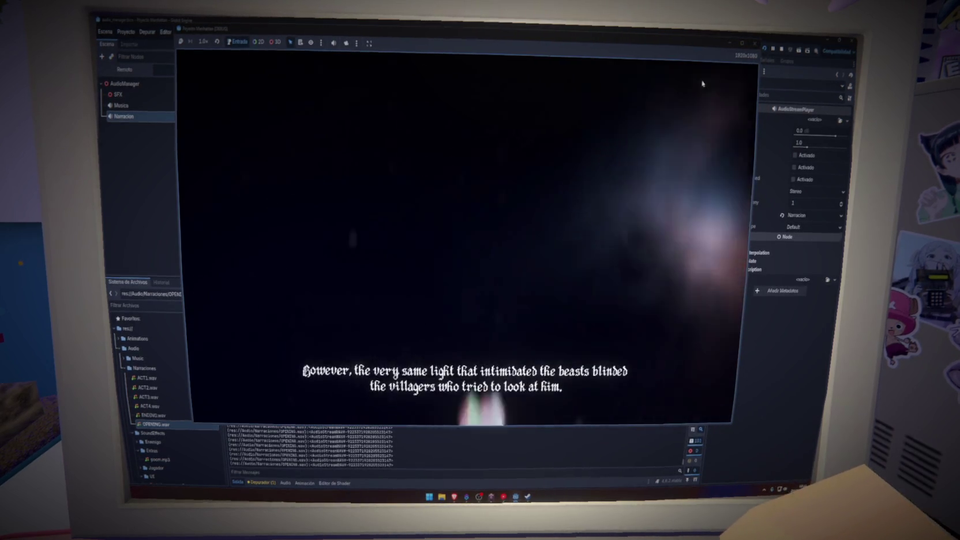
{"action": "left_click", "coordinate": [755, 43]}
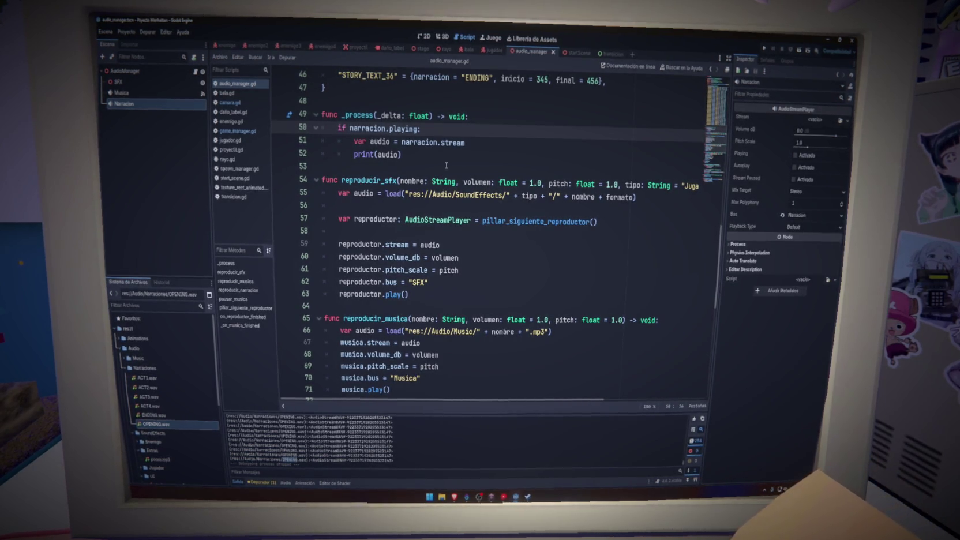
Review the narracion.stream reference on line 51 of audio_manager.gd, then switch to the web browser.
{"action": "left_click", "coordinate": [491, 141]}
{"action": "mouse_move", "coordinate": [453, 142]}
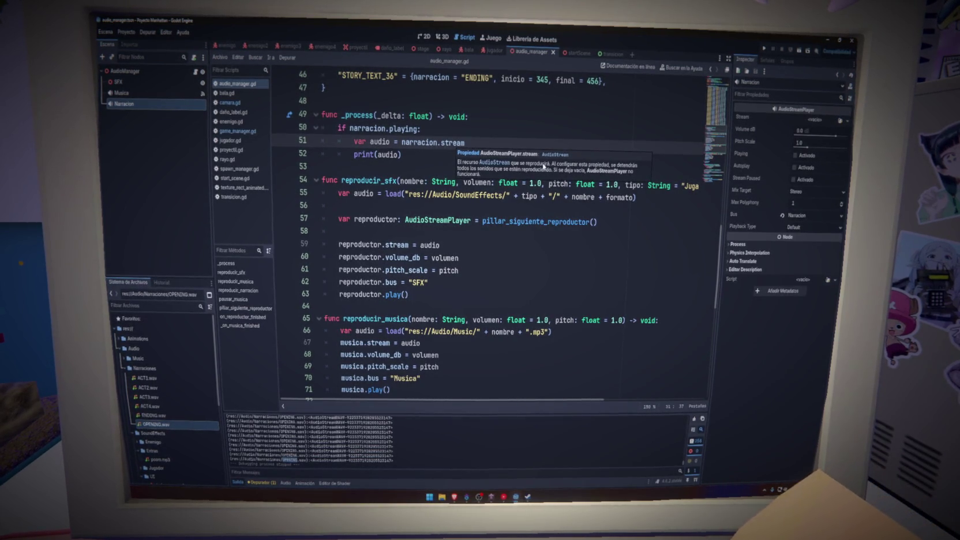
{"action": "left_click", "coordinate": [475, 137]}
{"action": "left_click", "coordinate": [452, 145]}
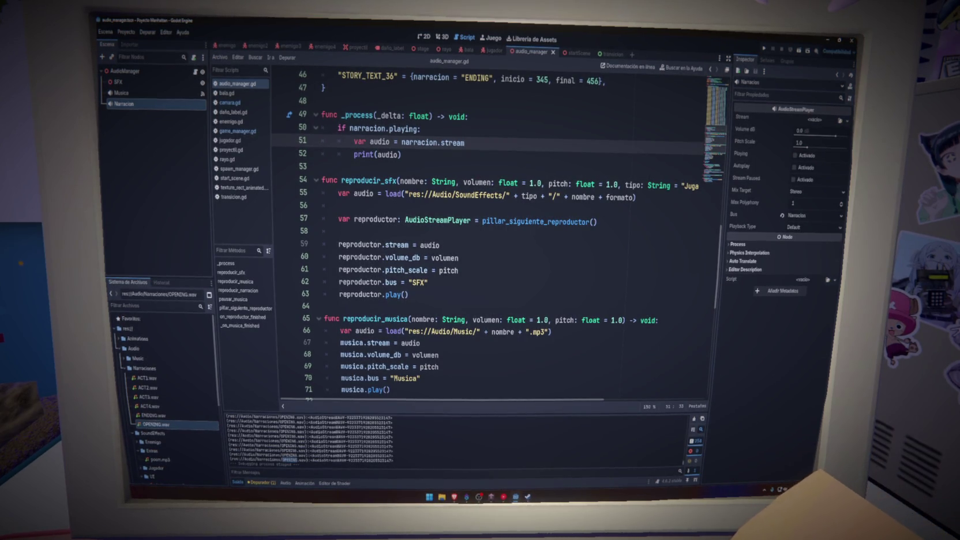
{"action": "key", "text": "super+2"}
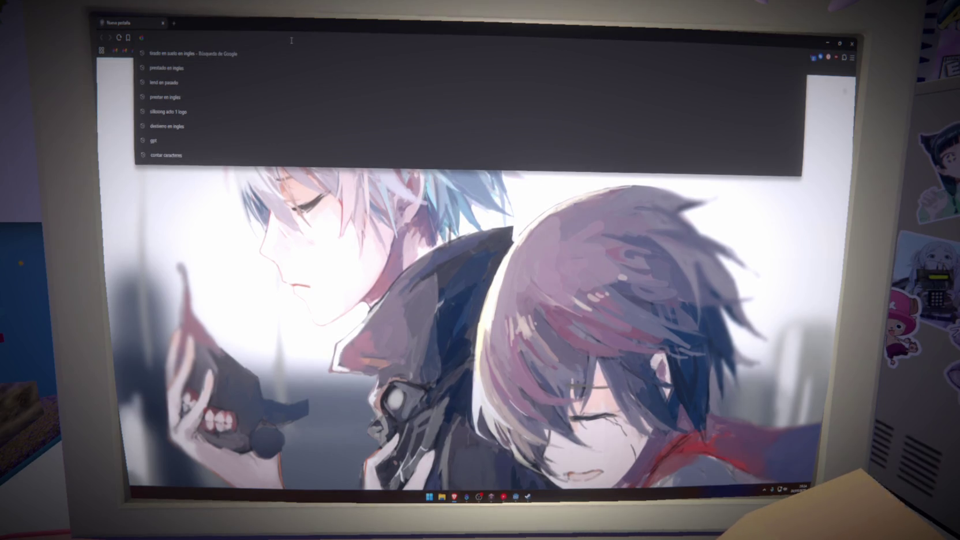
Visit the itch.io game assets page and open its asset tag list.
{"action": "left_click", "coordinate": [171, 258]}
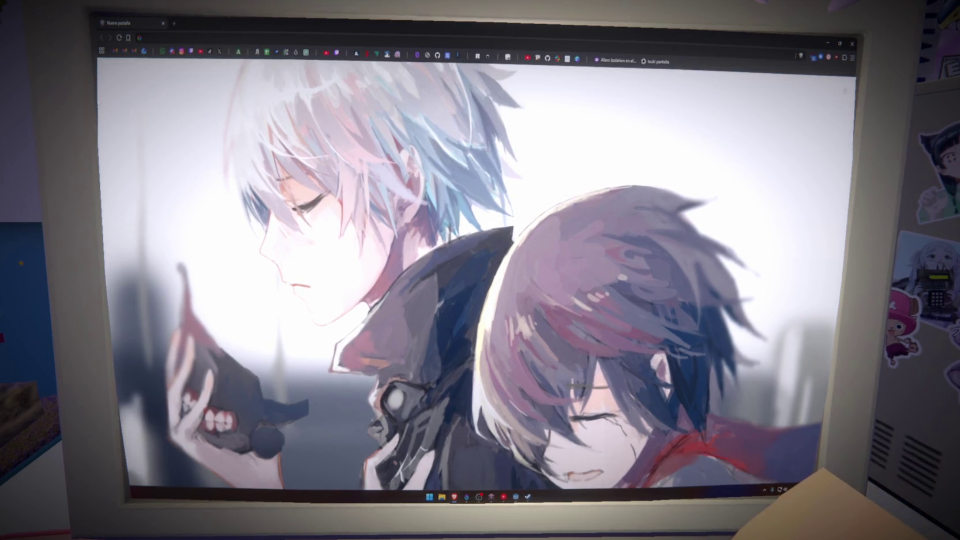
{"action": "left_click", "coordinate": [187, 35]}
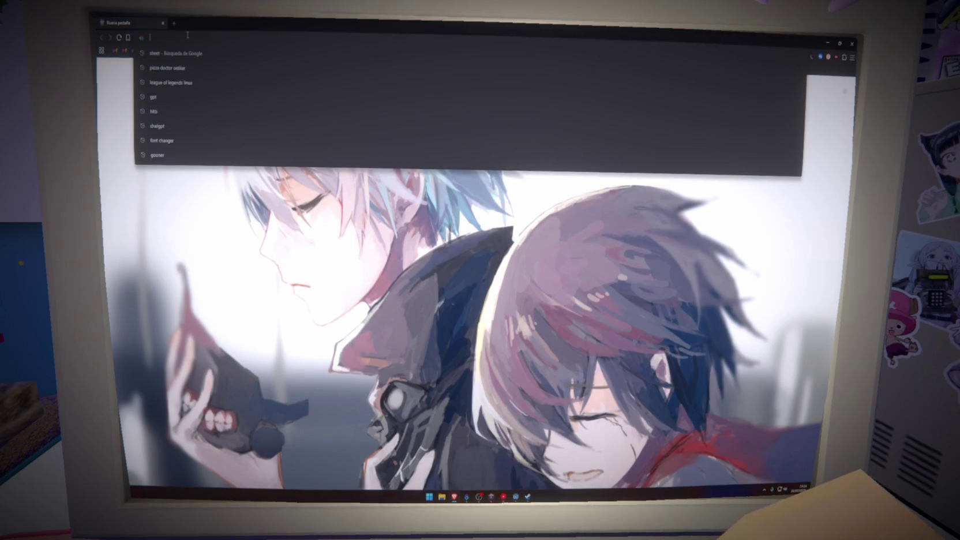
{"action": "type", "text": "itch.io/game-assets"}
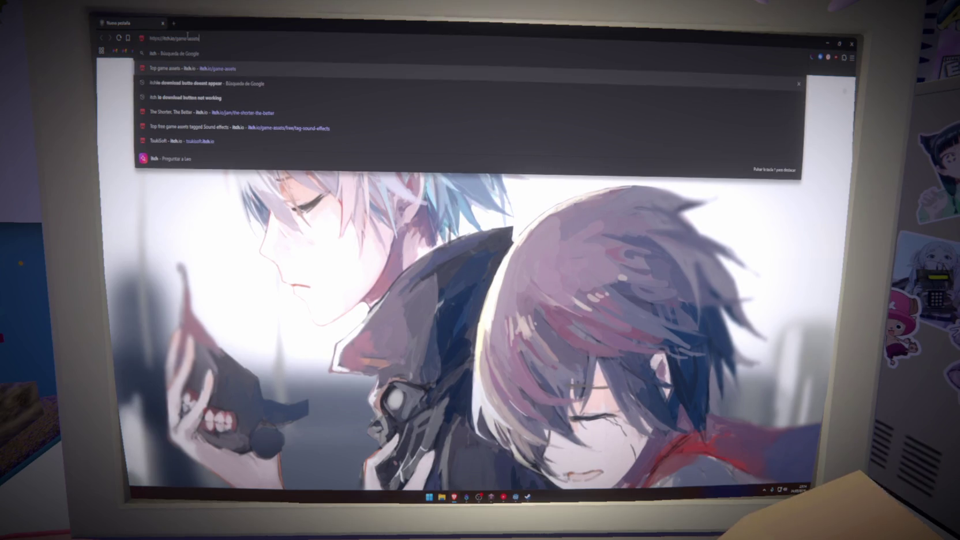
{"action": "key", "text": "Return"}
{"action": "left_click", "coordinate": [310, 128]}
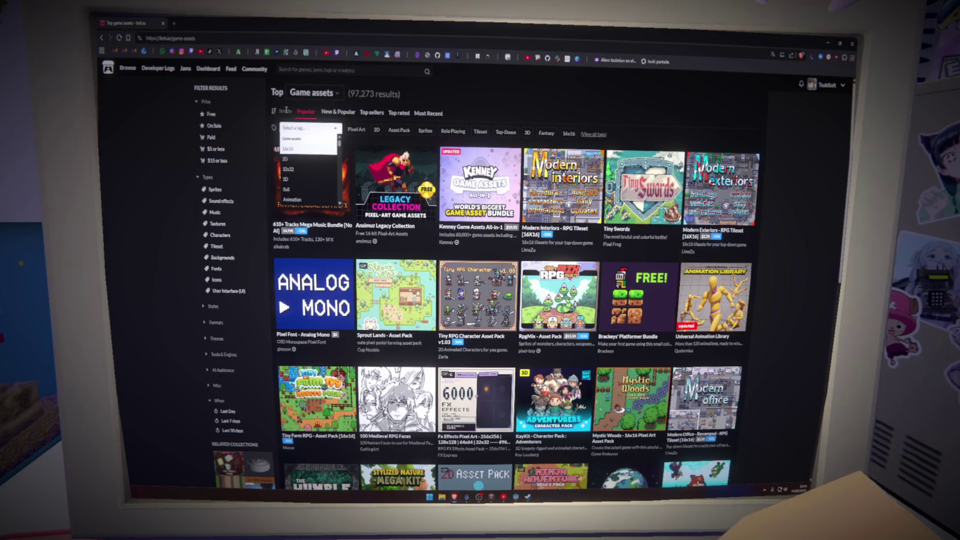
In a new tab, search Google for 'pixel gothic font free'.
{"action": "left_click", "coordinate": [175, 25]}
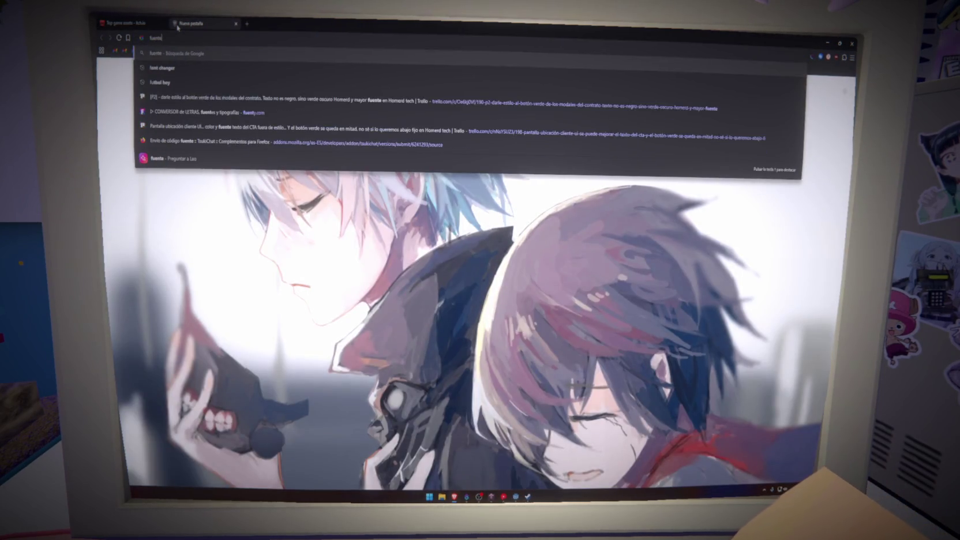
{"action": "type", "text": "pixel"}
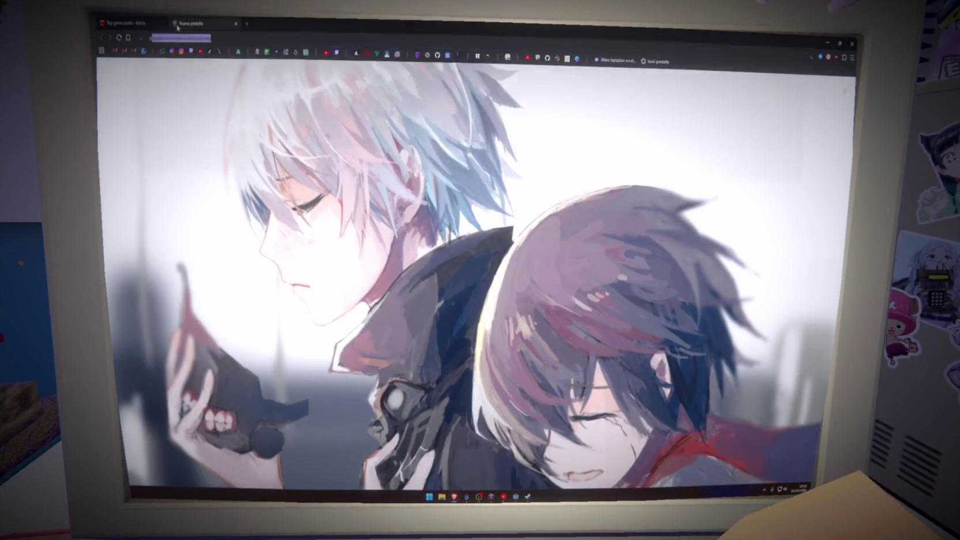
{"action": "type", "text": " font "}
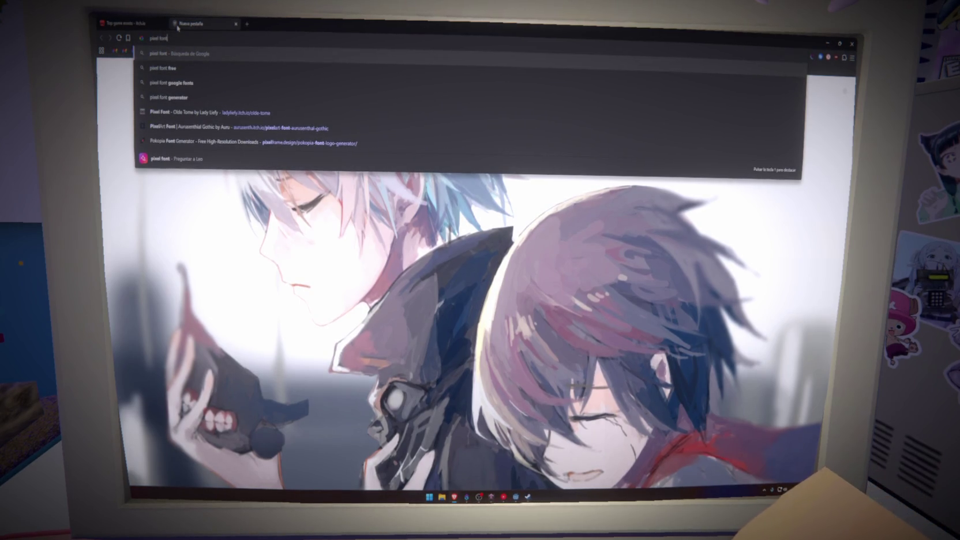
{"action": "type", "text": "gothic"}
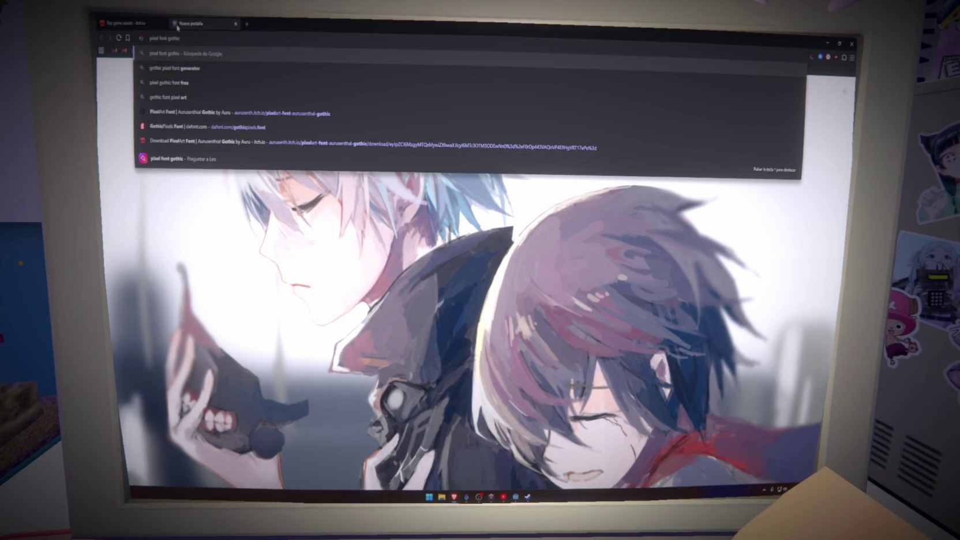
{"action": "left_click", "coordinate": [173, 83]}
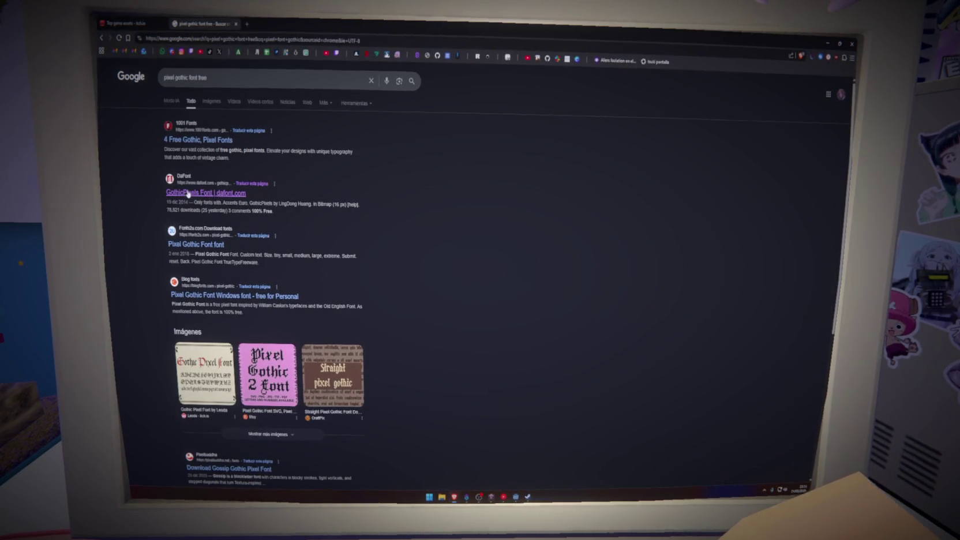
Compare the GothicPixels dafont page and Leoda's Gothic Pixel Font page from the results.
{"action": "left_click", "coordinate": [188, 193]}
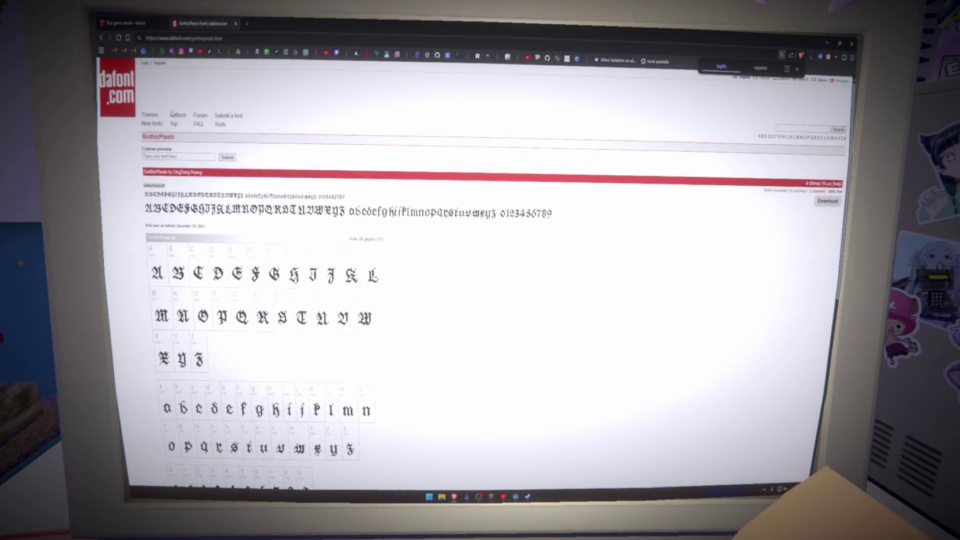
{"action": "key", "text": "alt+Left"}
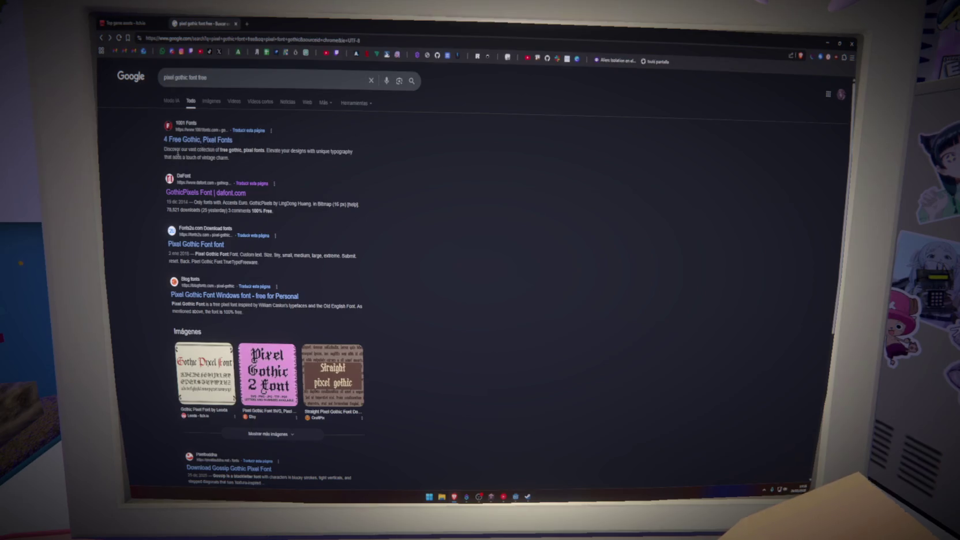
{"action": "scroll", "coordinate": [256, 220], "scroll_direction": "down", "scroll_amount": 3}
{"action": "scroll", "coordinate": [256, 221], "scroll_direction": "up", "scroll_amount": 1}
{"action": "scroll", "coordinate": [242, 277], "scroll_direction": "down", "scroll_amount": 4}
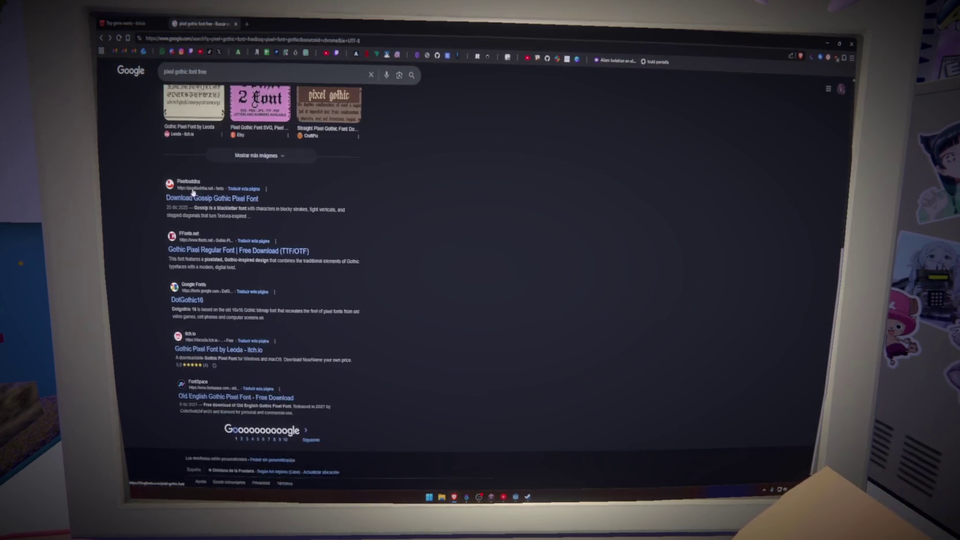
{"action": "left_click", "coordinate": [225, 346]}
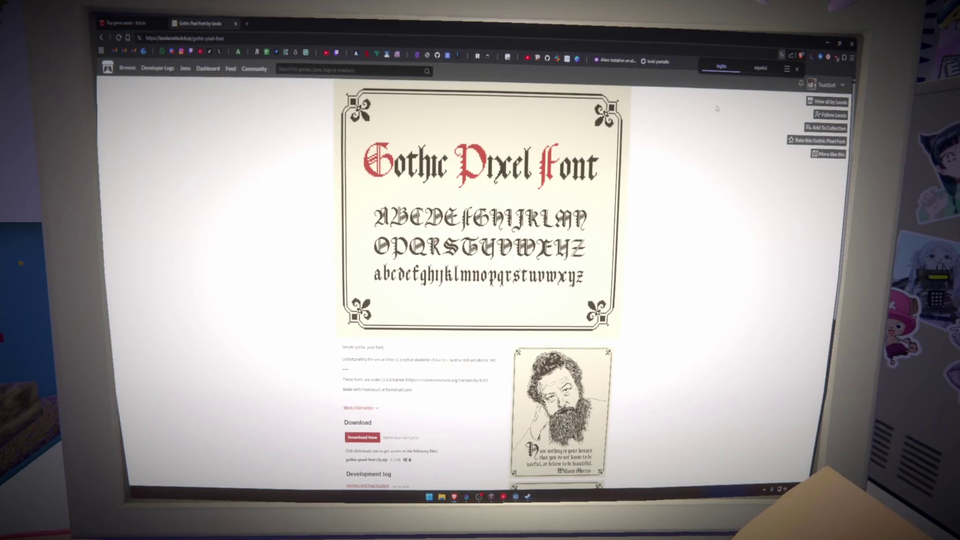
Browse the itch.io profile, dashboard and owned library, then return to itch.io home to search.
{"action": "left_click", "coordinate": [795, 70]}
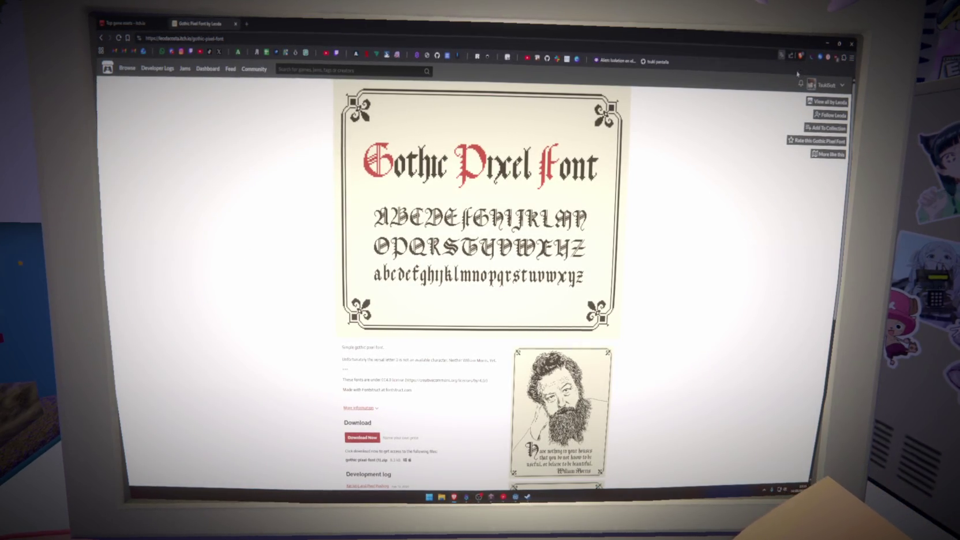
{"action": "left_click", "coordinate": [823, 86]}
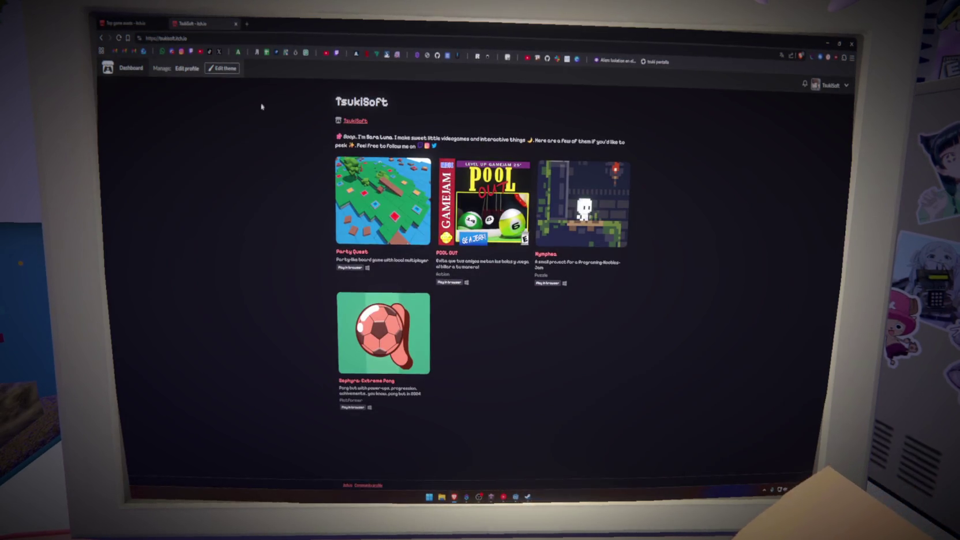
{"action": "left_click", "coordinate": [830, 85]}
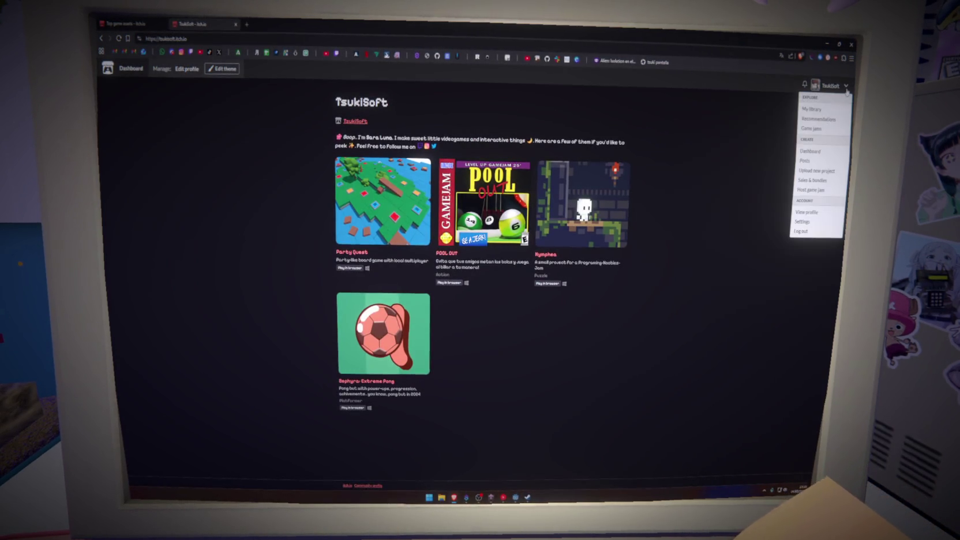
{"action": "left_click", "coordinate": [820, 152]}
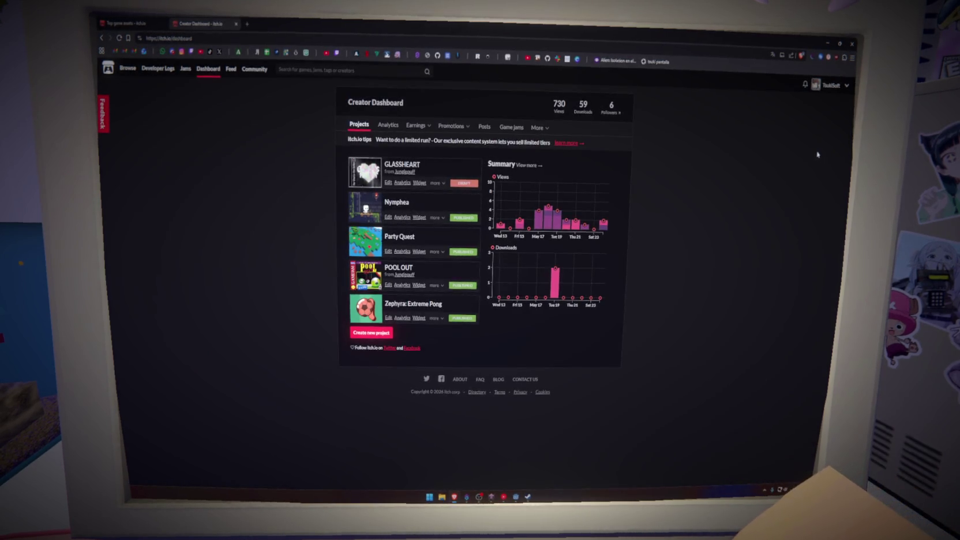
{"action": "key", "text": "alt+Left"}
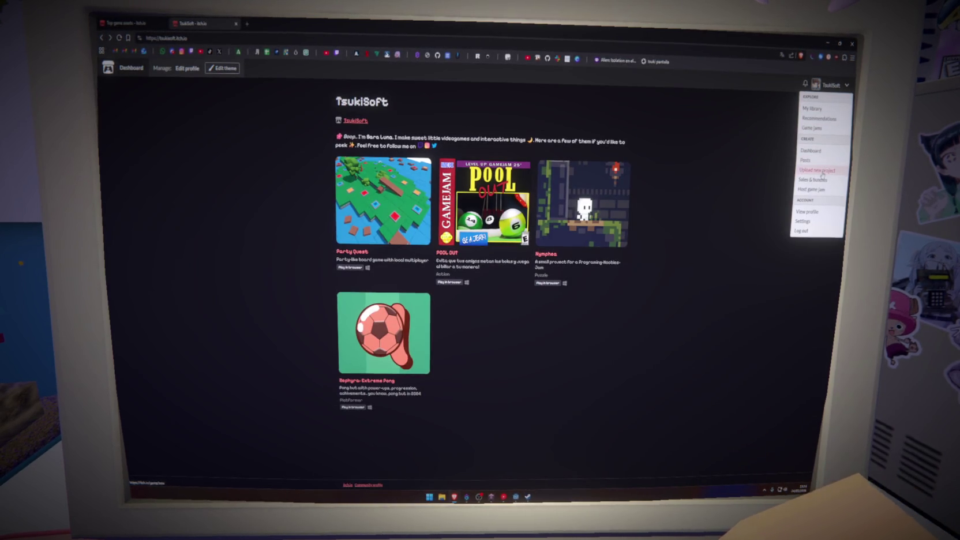
{"action": "left_click", "coordinate": [821, 111]}
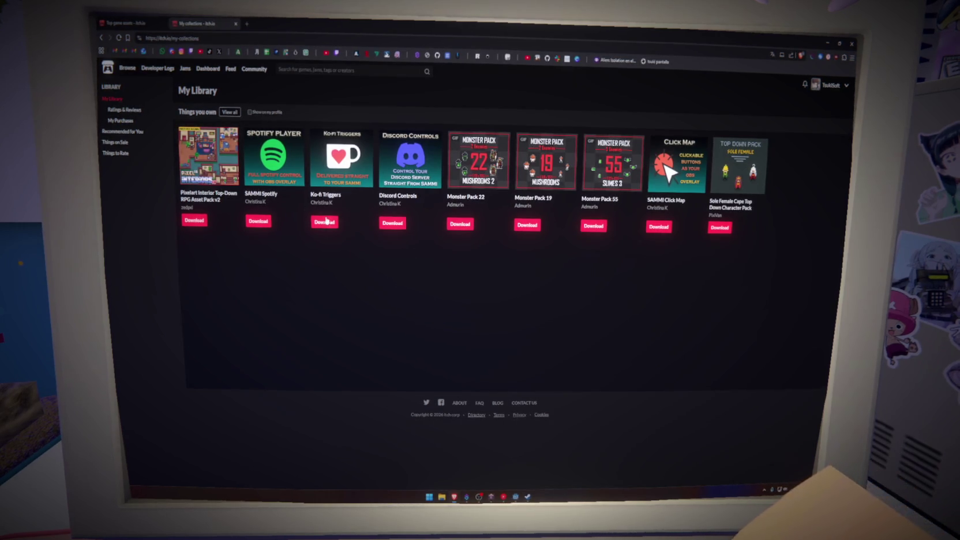
{"action": "left_click", "coordinate": [230, 113]}
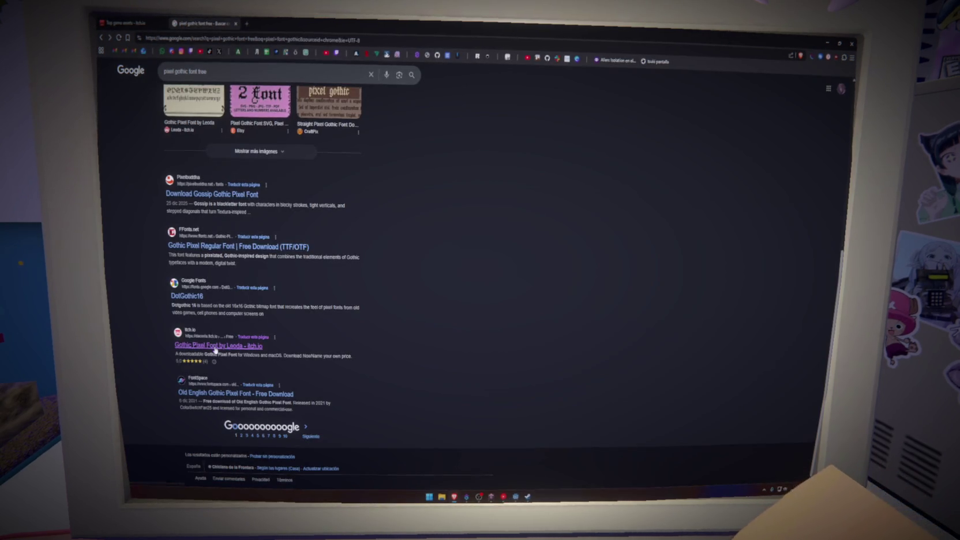
{"action": "left_click", "coordinate": [215, 345]}
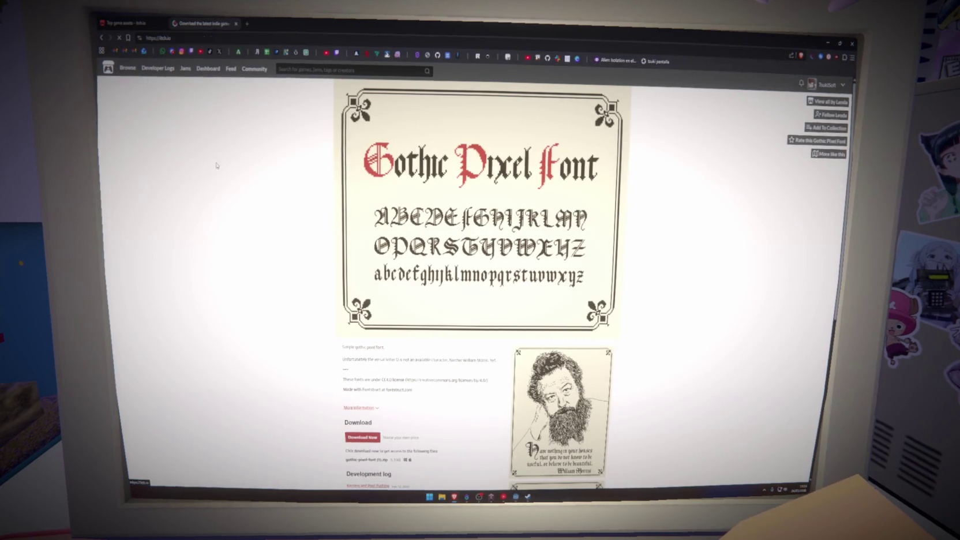
{"action": "left_click", "coordinate": [108, 68]}
{"action": "left_click", "coordinate": [335, 70]}
Search itch.io for 'oldetome' and open the Pixel Font - Olde Tome page.
{"action": "type", "text": "oldetome"}
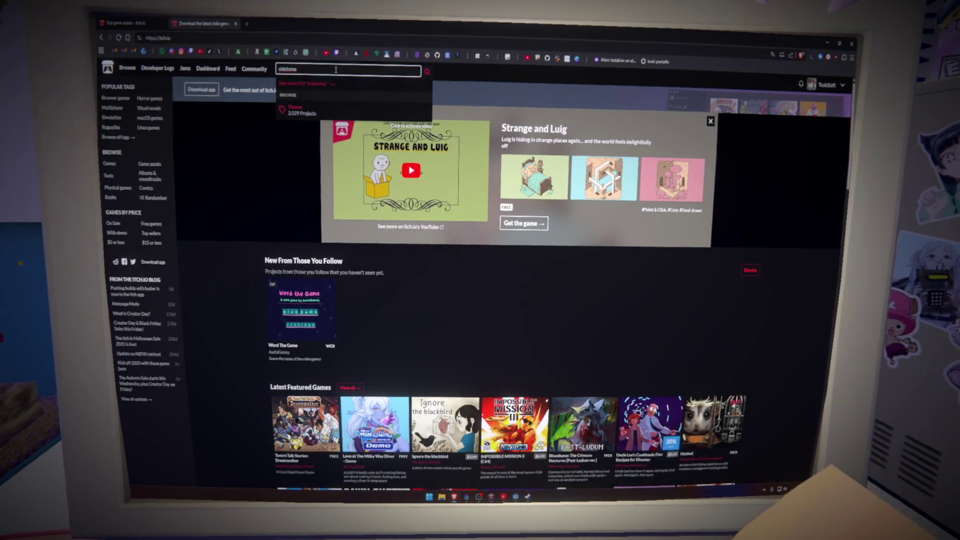
{"action": "key", "text": "Return"}
{"action": "left_click", "coordinate": [139, 204]}
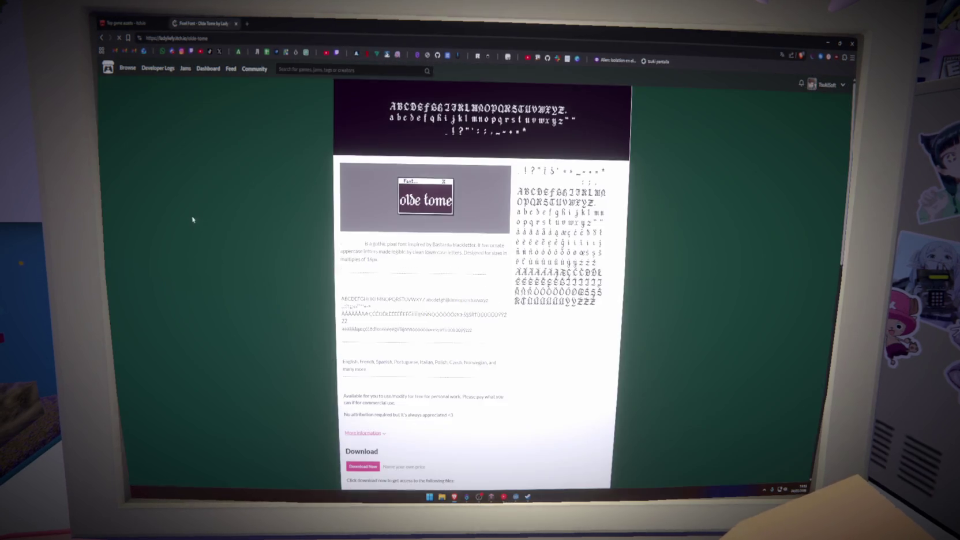
Highlight the supported languages (Spanish, Italian, Polish, Norwegian) and the licence and attribution text.
{"action": "scroll", "coordinate": [416, 295], "scroll_direction": "down", "scroll_amount": 3}
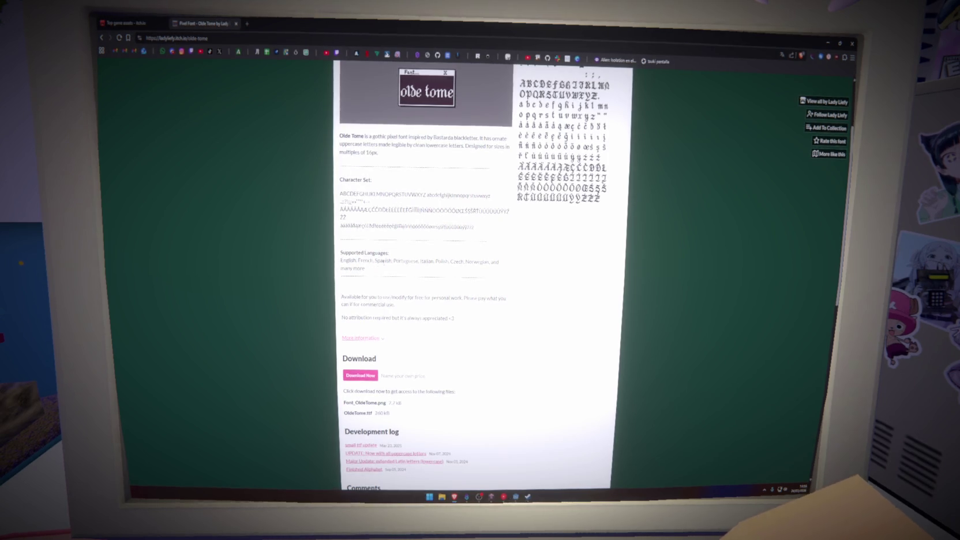
{"action": "double_click", "coordinate": [383, 261]}
{"action": "double_click", "coordinate": [427, 261]}
{"action": "double_click", "coordinate": [442, 261]}
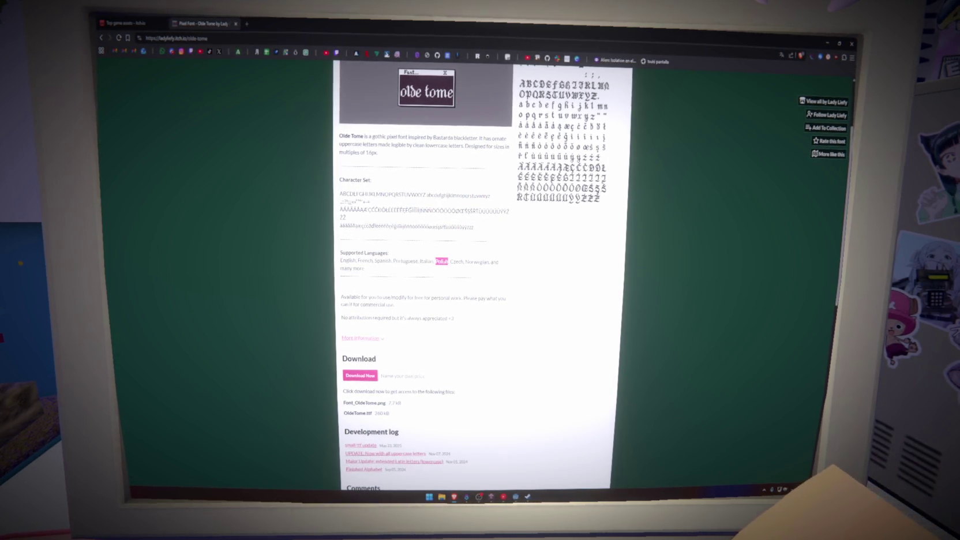
{"action": "triple_click", "coordinate": [455, 261]}
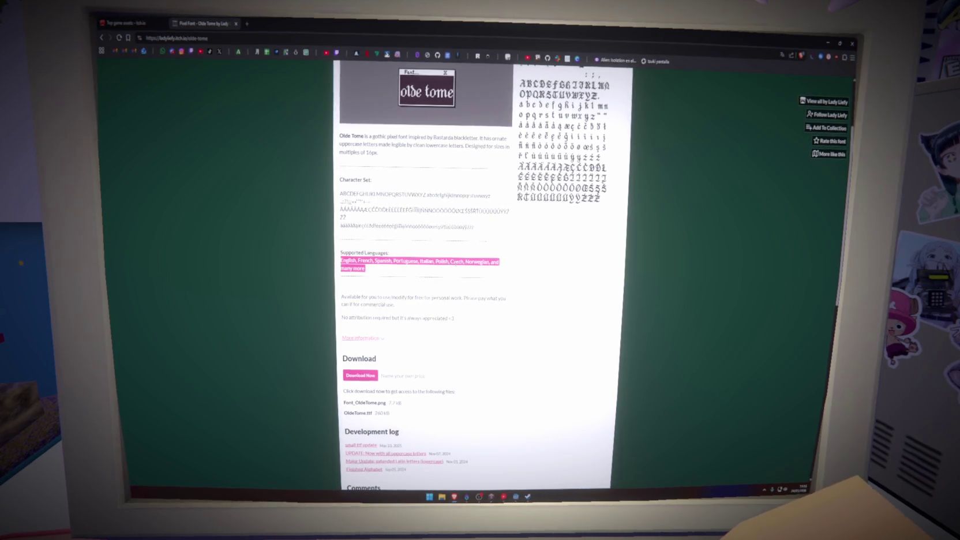
{"action": "double_click", "coordinate": [476, 261]}
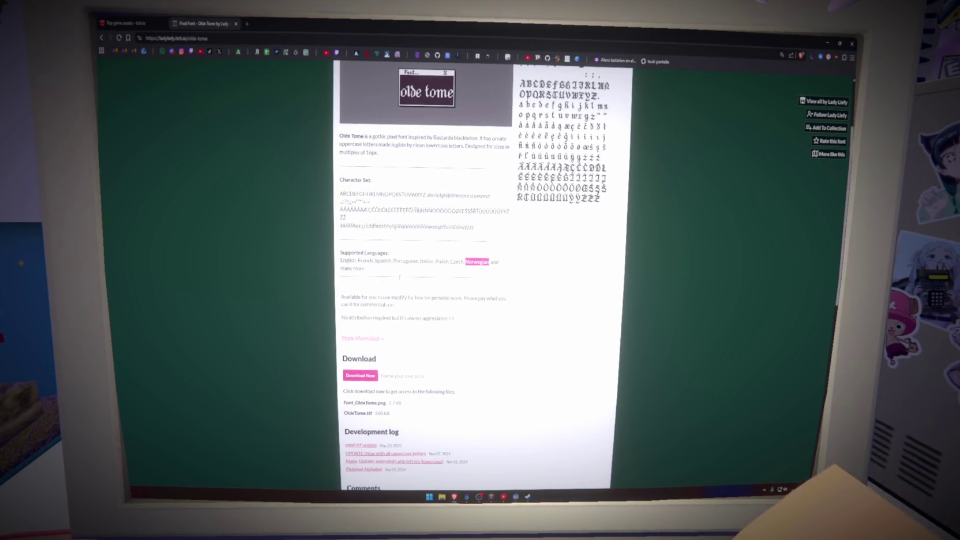
{"action": "scroll", "coordinate": [399, 277], "scroll_direction": "up", "scroll_amount": 3}
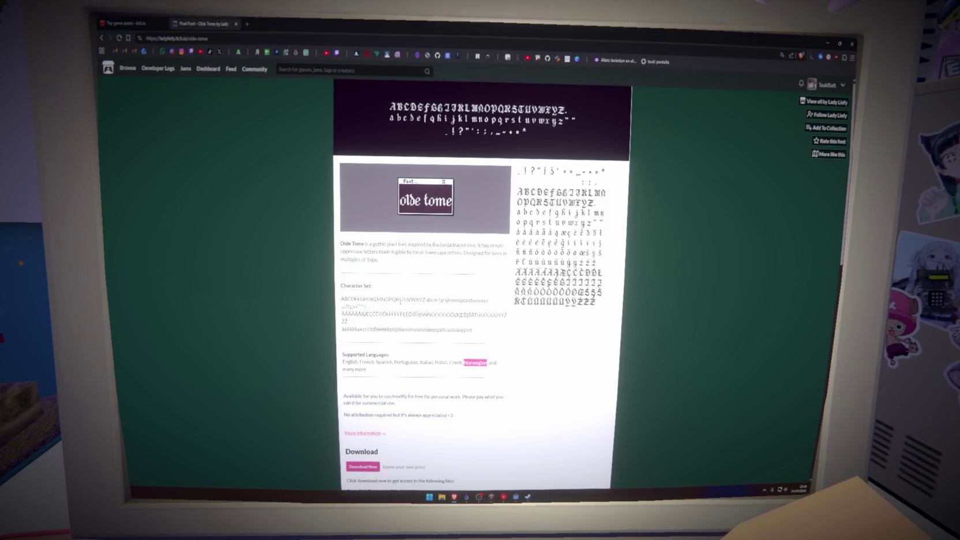
{"action": "scroll", "coordinate": [410, 333], "scroll_direction": "down", "scroll_amount": 3}
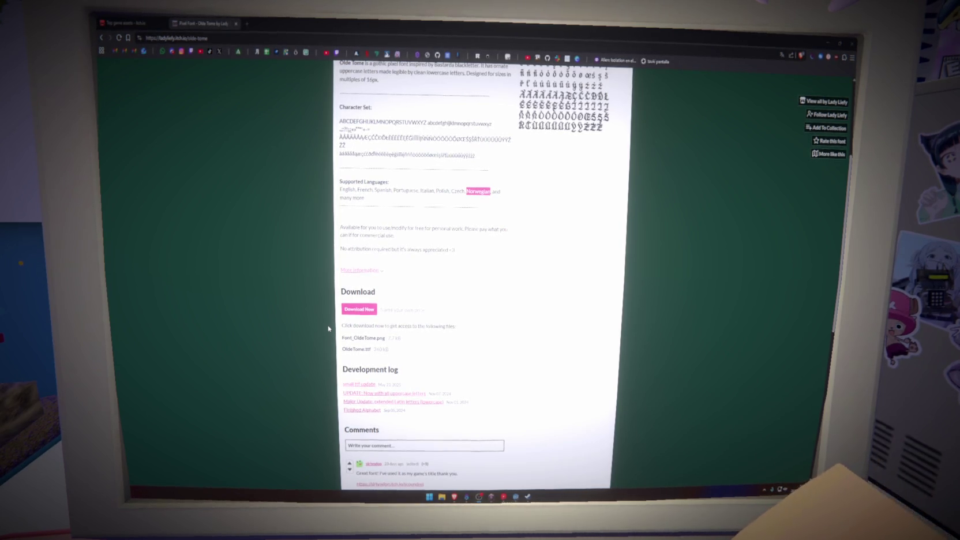
{"action": "left_click_drag", "start_coordinate": [455, 250], "coordinate": [353, 198]}
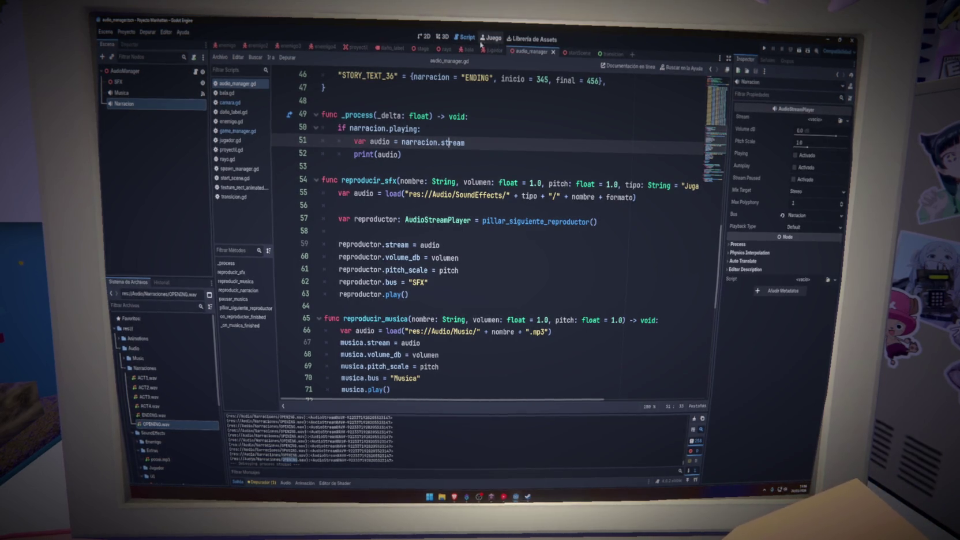
Open the transicion scene in 2D and select Titulo, then Subtitulo, to check its Olde Tome font.
{"action": "left_click", "coordinate": [610, 53]}
{"action": "left_click", "coordinate": [425, 36]}
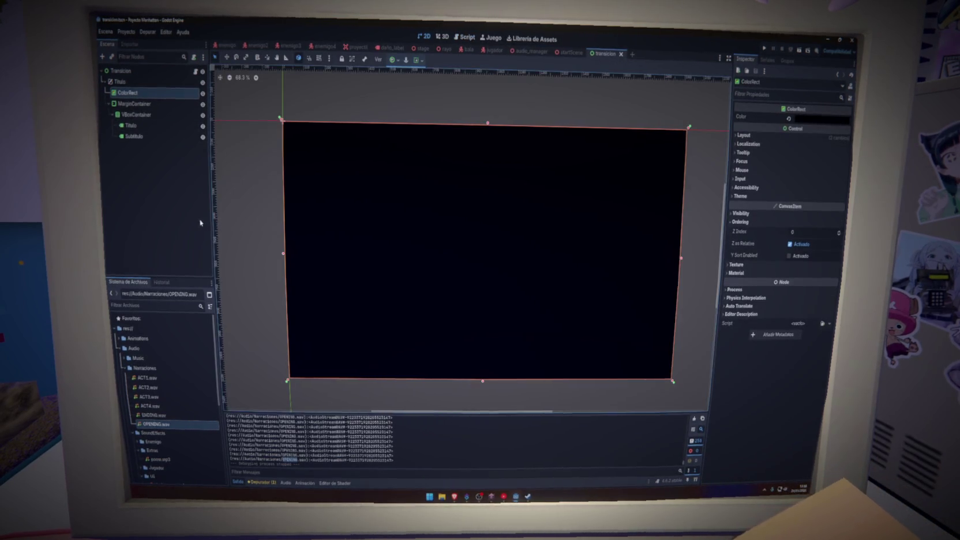
{"action": "left_click", "coordinate": [132, 125]}
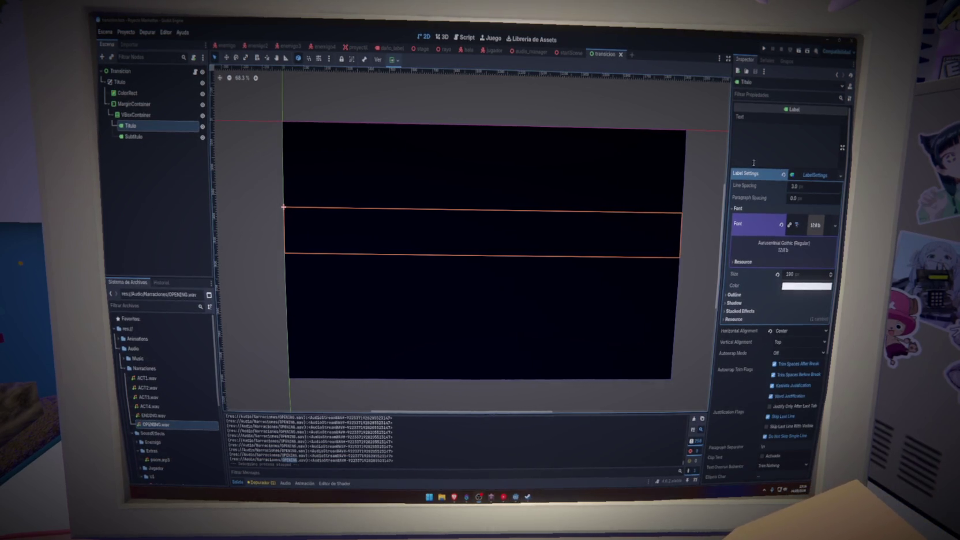
{"action": "left_click", "coordinate": [159, 138]}
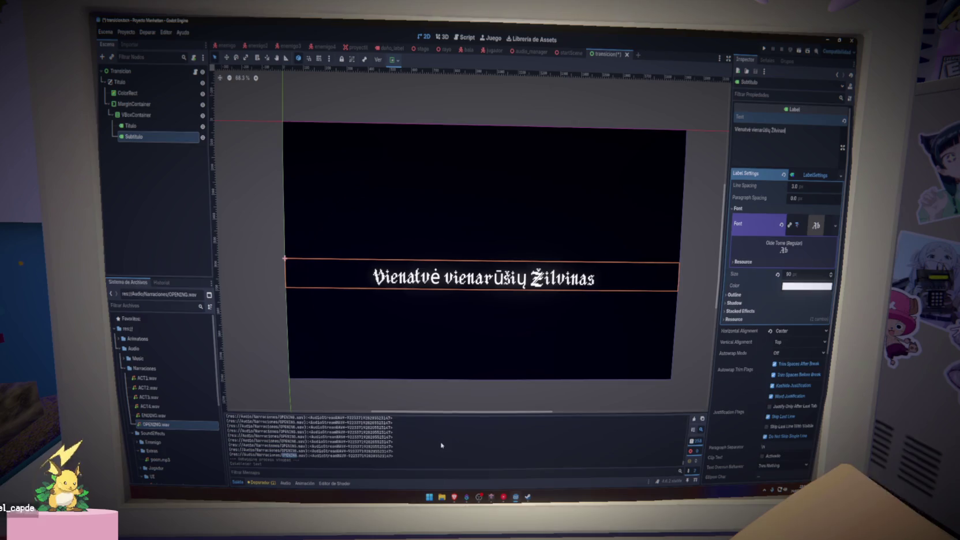
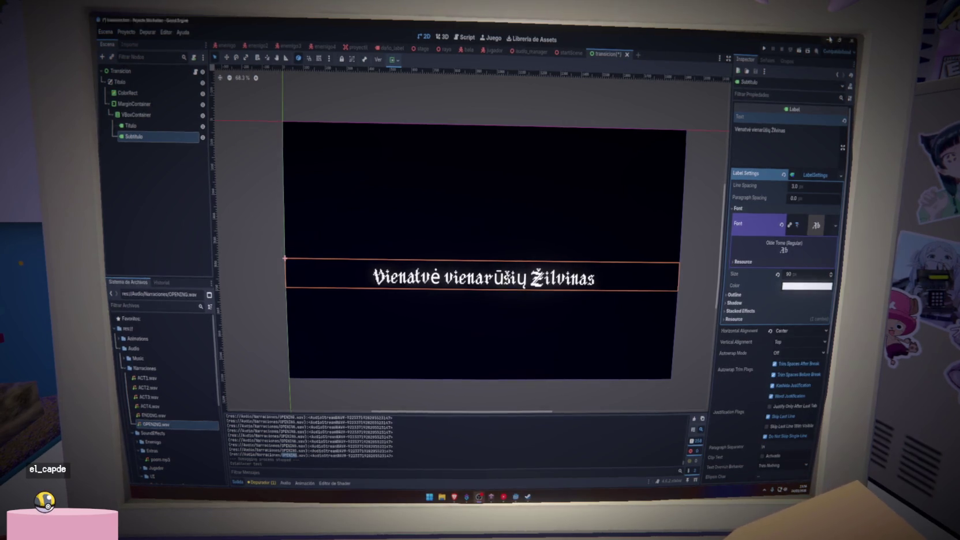
Switch from Godot to the browser and open the Olde Tome pixel font page on itch.io.
{"action": "left_click", "coordinate": [828, 40]}
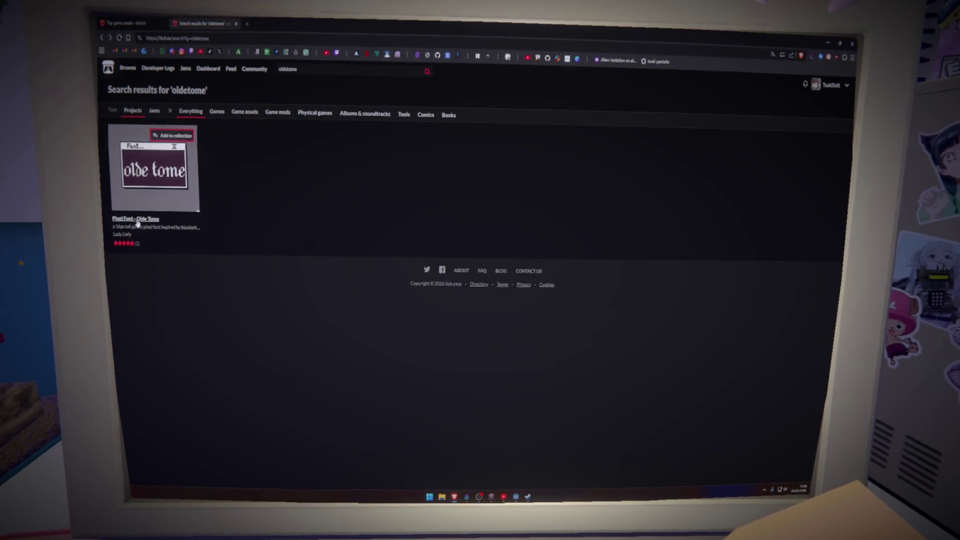
{"action": "left_click", "coordinate": [149, 219]}
Look over the Olde Tome page, then search itch.io for 'pixel font'.
{"action": "scroll", "coordinate": [379, 385], "scroll_direction": "down", "scroll_amount": 2}
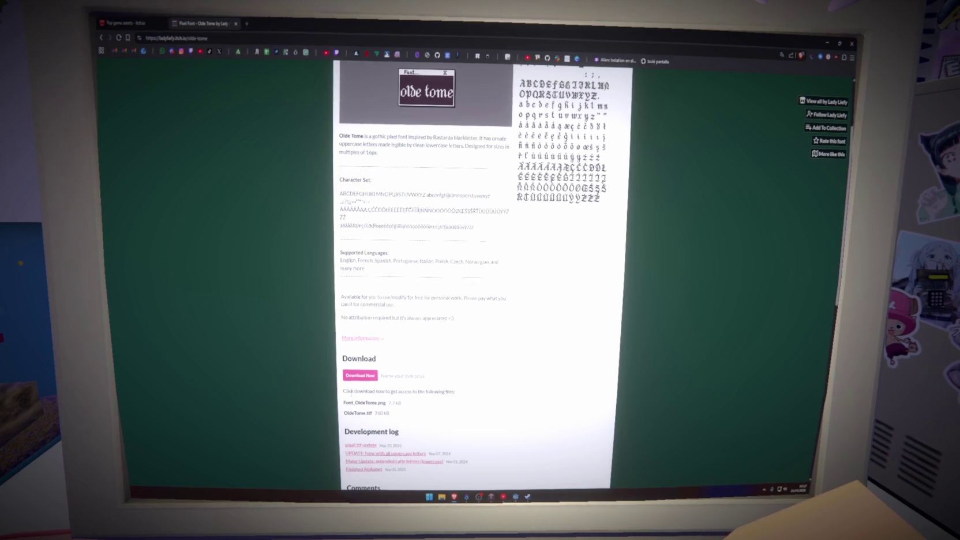
{"action": "scroll", "coordinate": [360, 392], "scroll_direction": "down", "scroll_amount": 1}
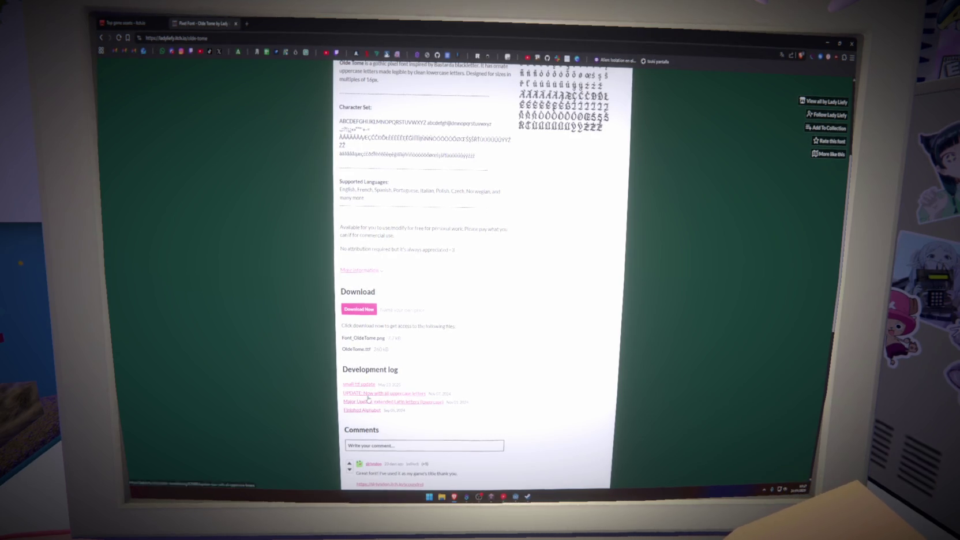
{"action": "scroll", "coordinate": [383, 337], "scroll_direction": "up", "scroll_amount": 3}
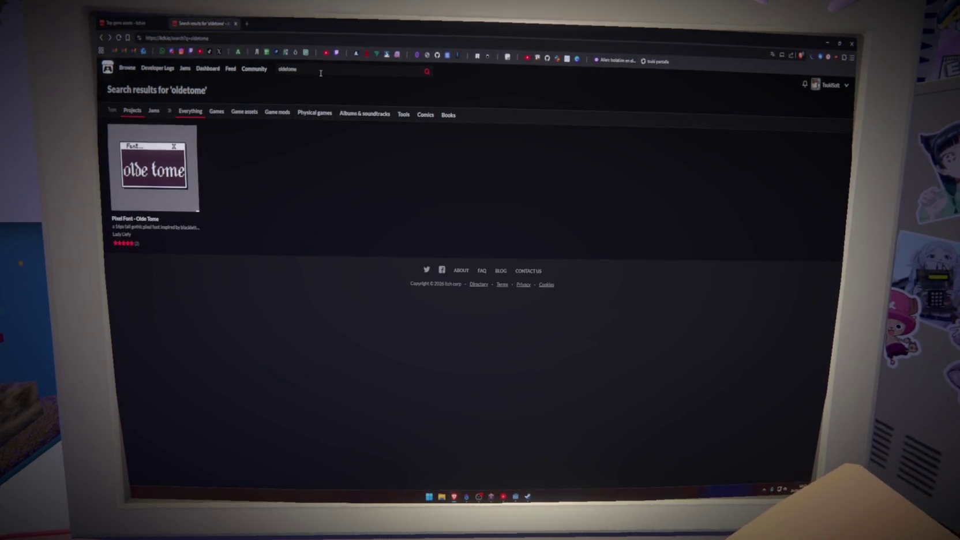
{"action": "left_click", "coordinate": [277, 70]}
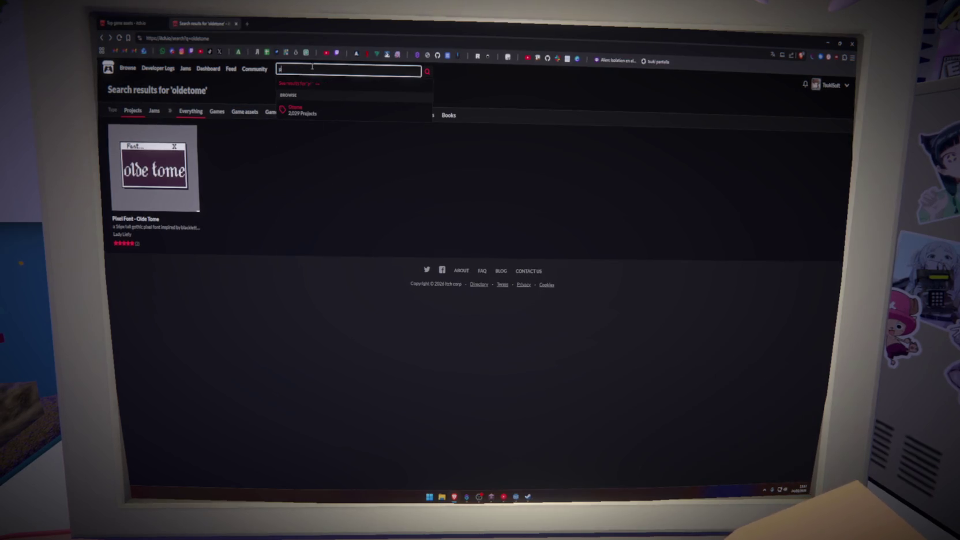
{"action": "type", "text": "ixel font"}
{"action": "key", "text": "Return"}
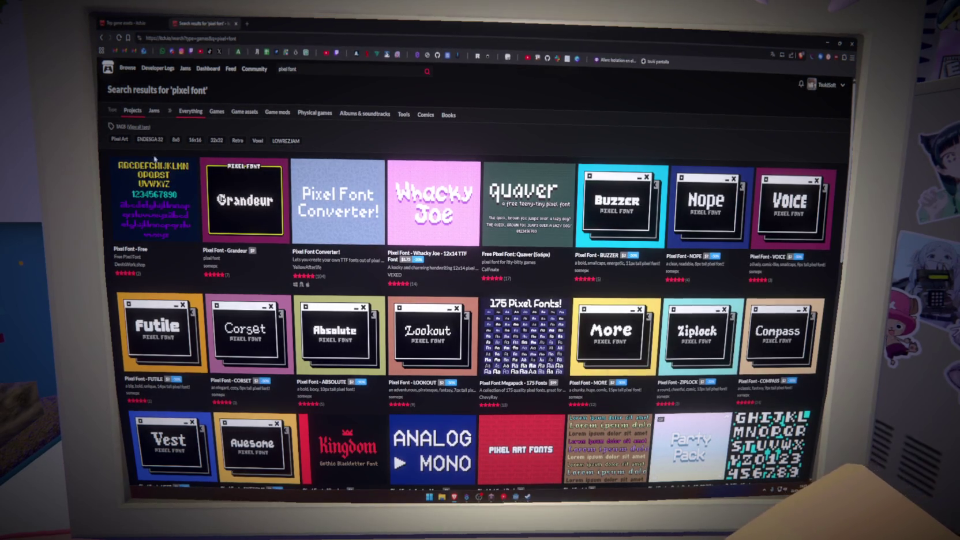
{"action": "mouse_move", "coordinate": [140, 214]}
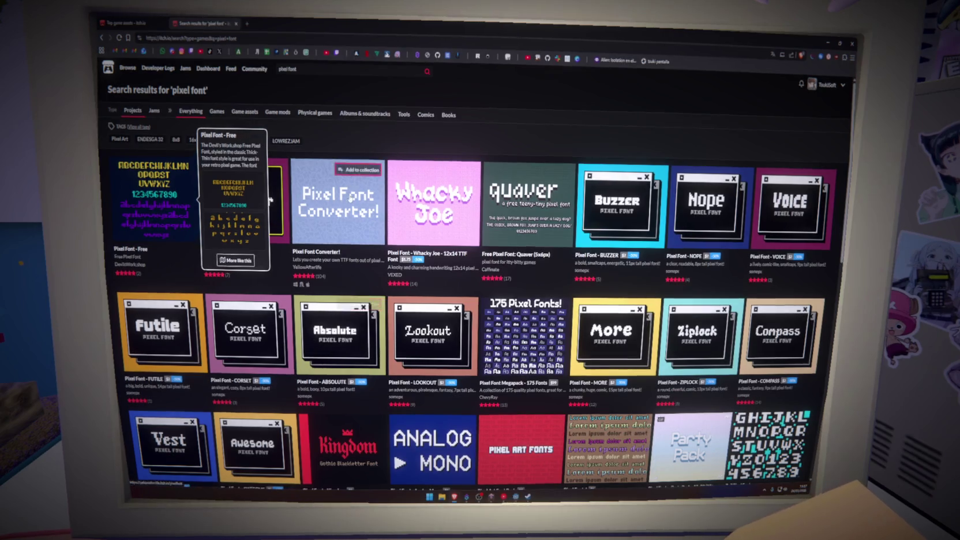
Refine the query to 'pixel font all languages' and run it on Google in a new tab.
{"action": "left_click", "coordinate": [309, 67]}
{"action": "type", "text": "all lang"}
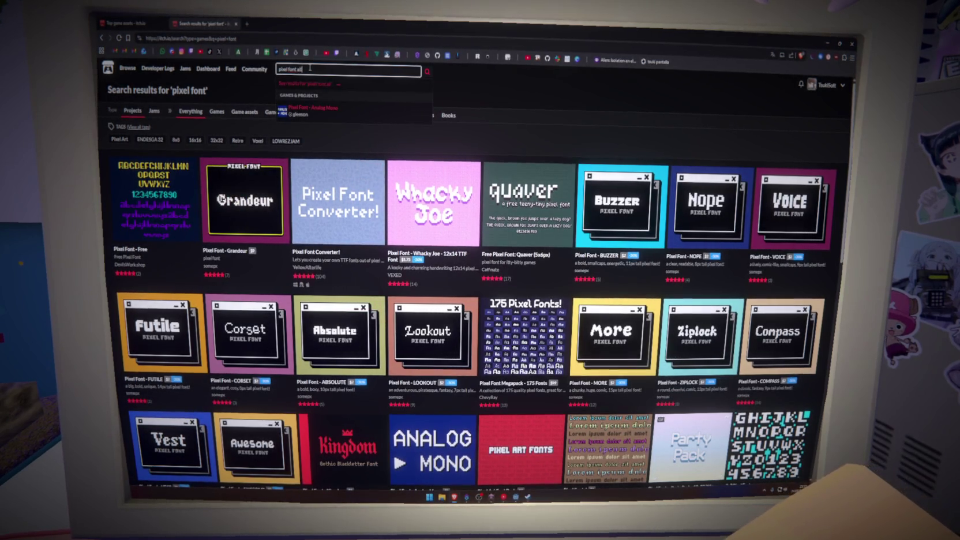
{"action": "type", "text": "uages"}
{"action": "key", "text": "Return"}
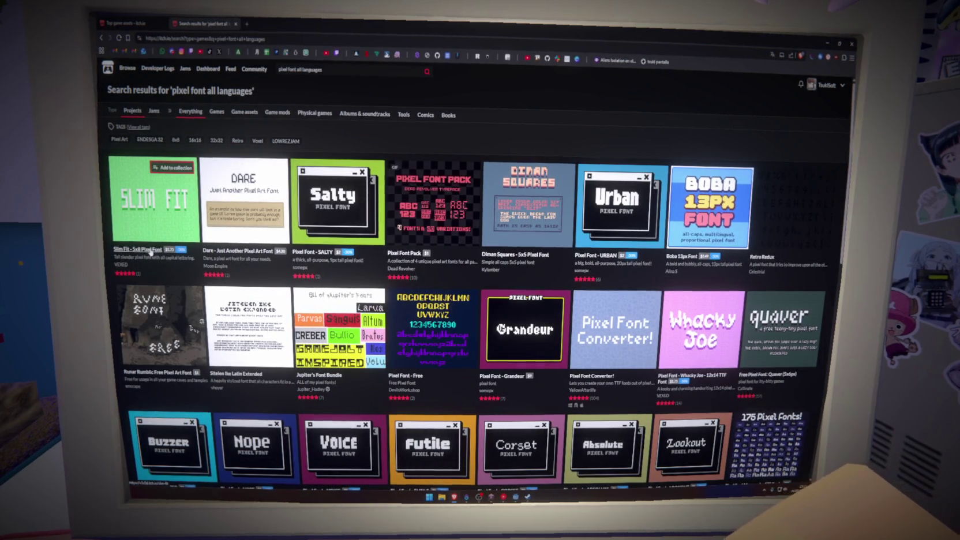
{"action": "triple_click", "coordinate": [323, 70]}
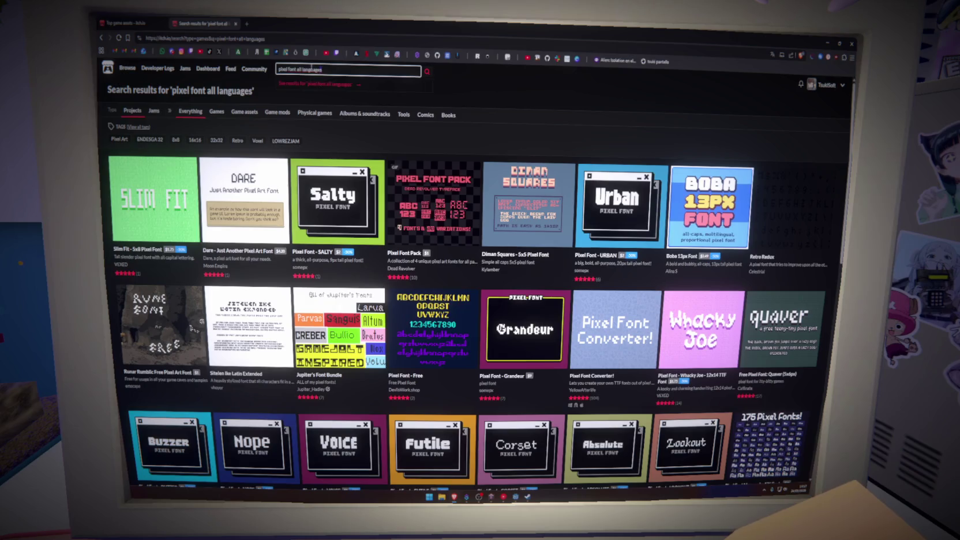
{"action": "left_click_drag", "start_coordinate": [323, 70], "coordinate": [248, 24]}
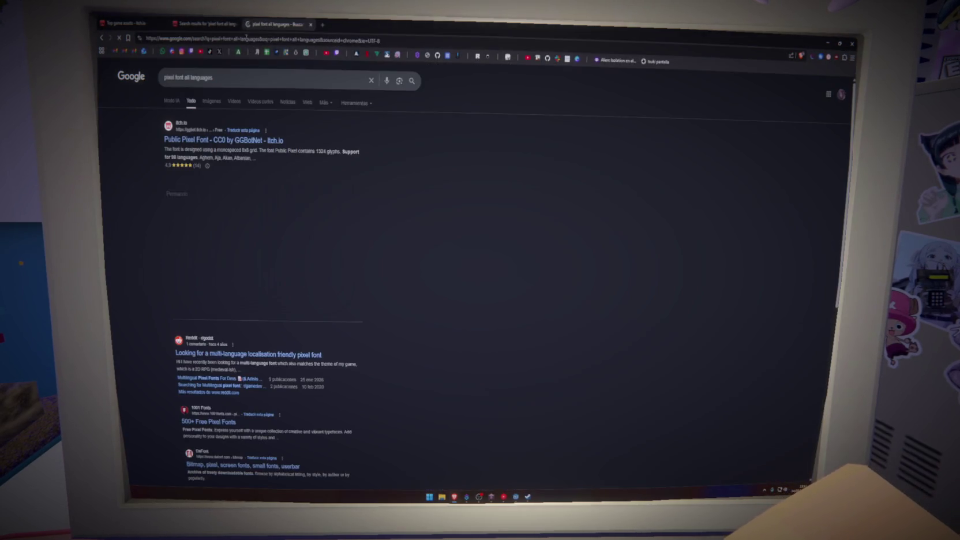
Check the Public Pixel Font page's language sample images, then return to the Google results.
{"action": "left_click", "coordinate": [230, 140]}
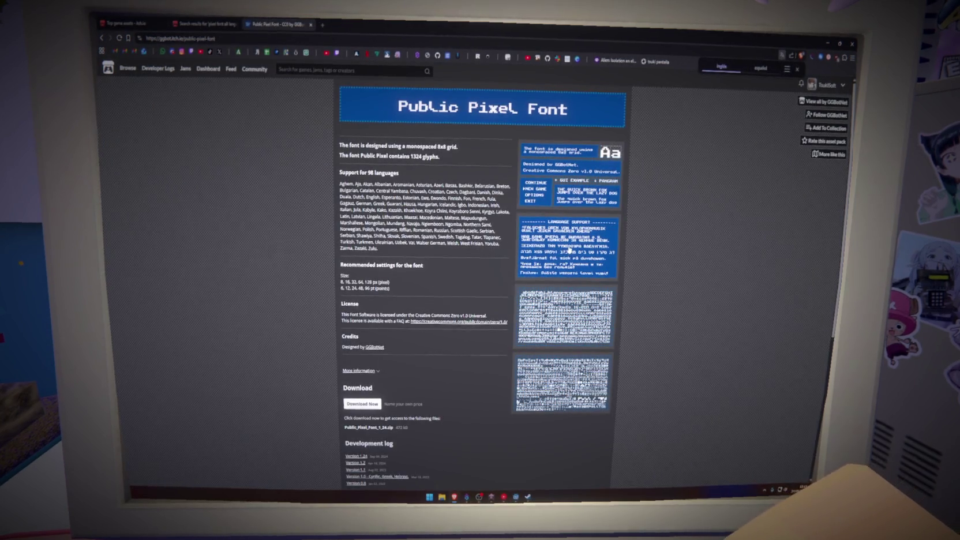
{"action": "left_click", "coordinate": [567, 247]}
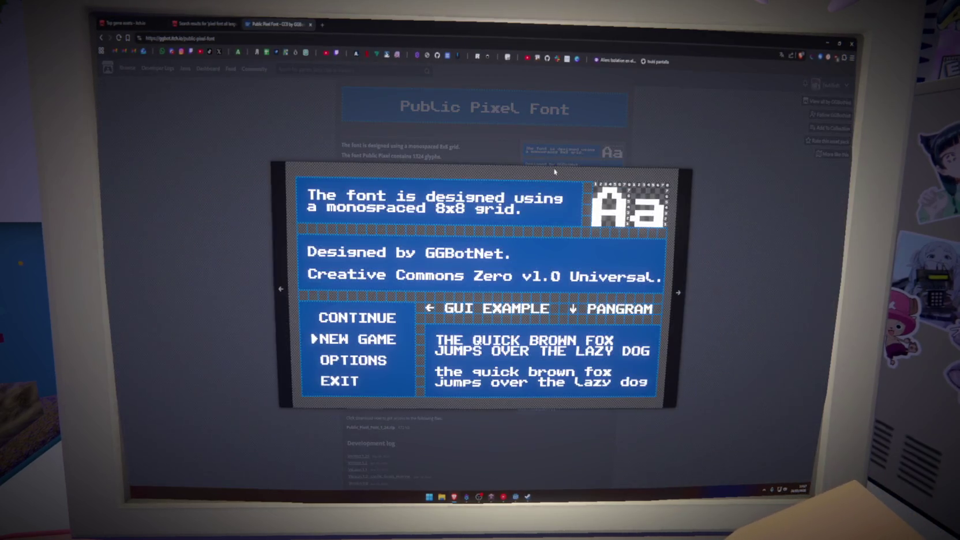
{"action": "left_click", "coordinate": [585, 396]}
{"action": "left_click", "coordinate": [765, 365]}
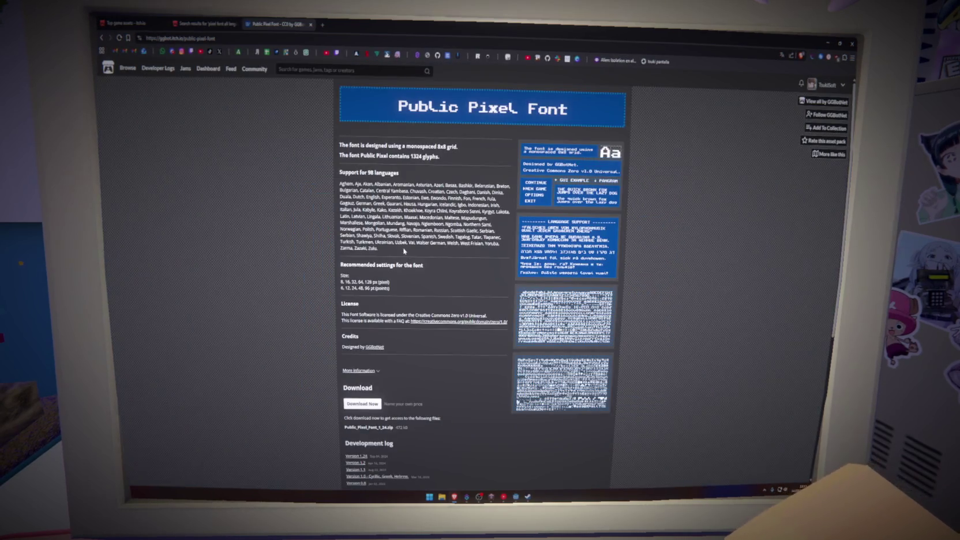
{"action": "scroll", "coordinate": [404, 250], "scroll_direction": "down", "scroll_amount": 2}
{"action": "key", "text": "alt+Left"}
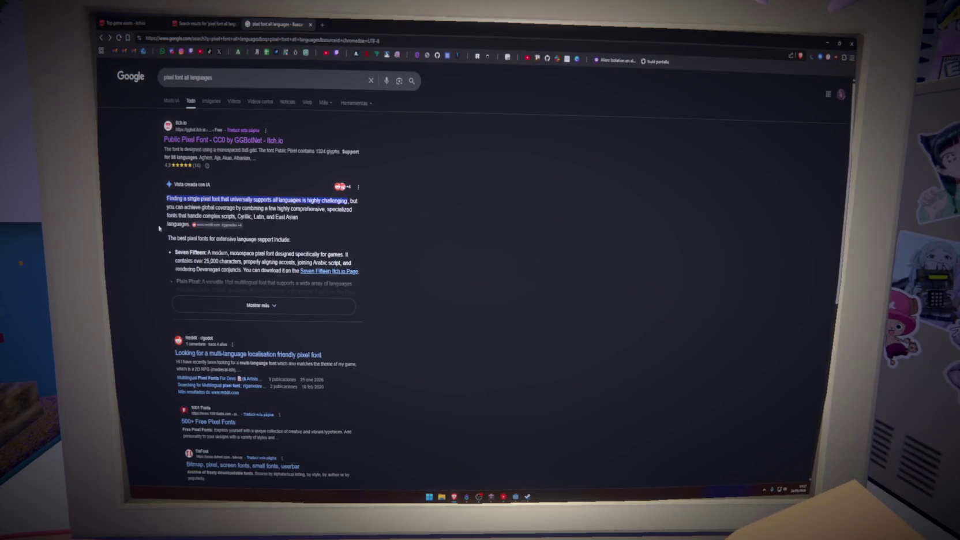
{"action": "scroll", "coordinate": [160, 228], "scroll_direction": "down", "scroll_amount": 3}
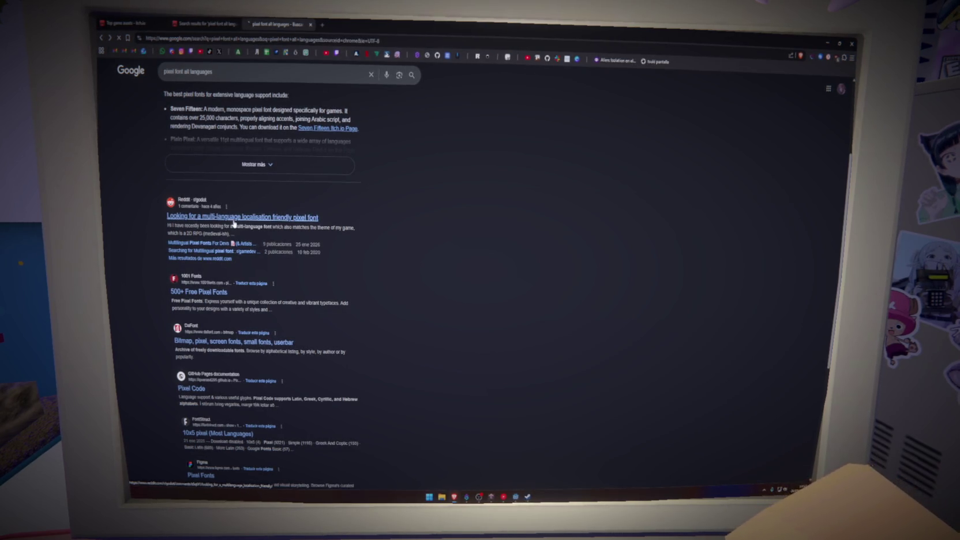
Browse the Reddit thread and the Silver font screenshots, then close both tabs.
{"action": "left_click", "coordinate": [235, 219]}
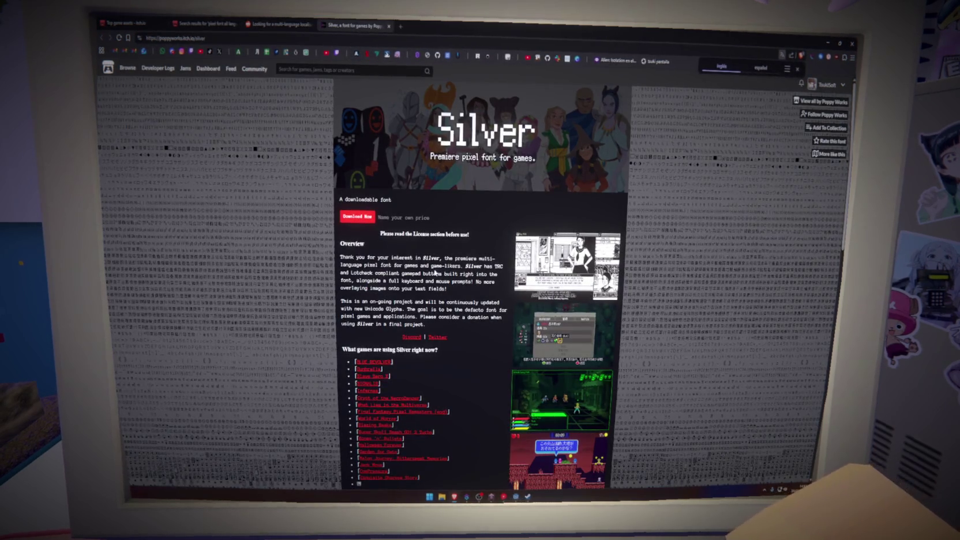
{"action": "left_click", "coordinate": [565, 280]}
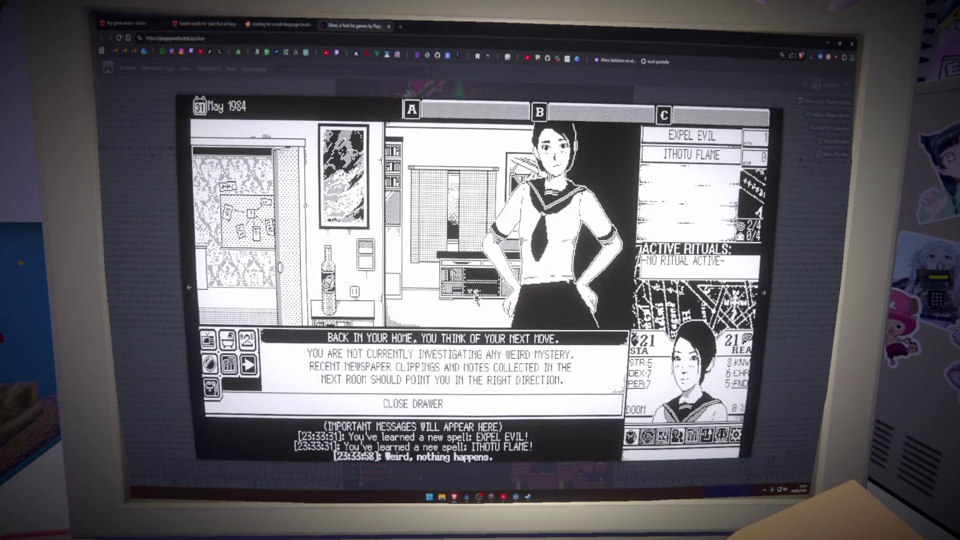
{"action": "left_click", "coordinate": [764, 294]}
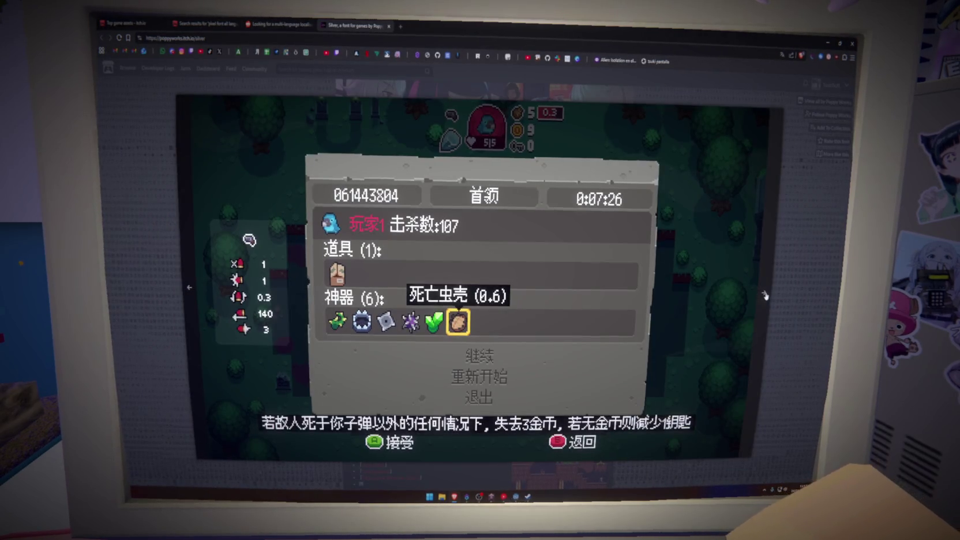
{"action": "left_click", "coordinate": [765, 295]}
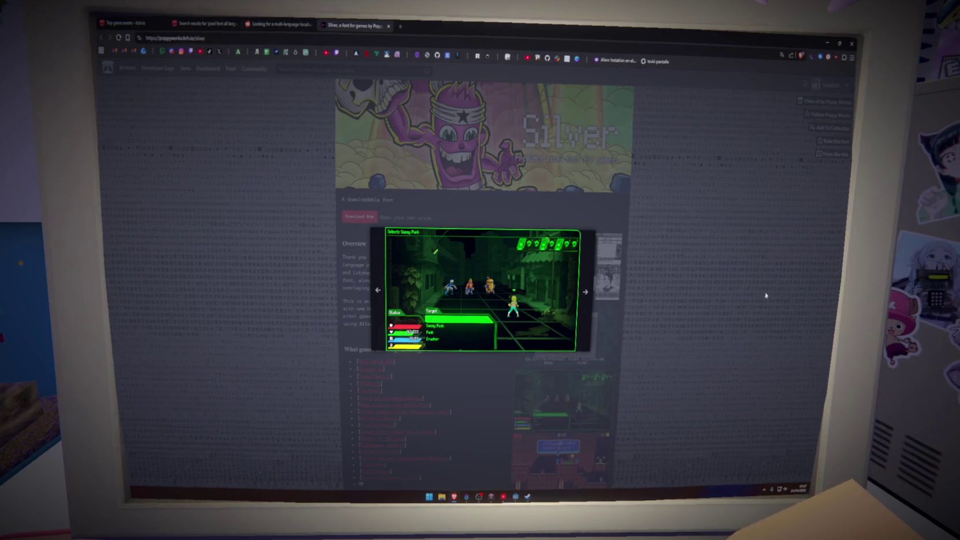
{"action": "left_click", "coordinate": [754, 307]}
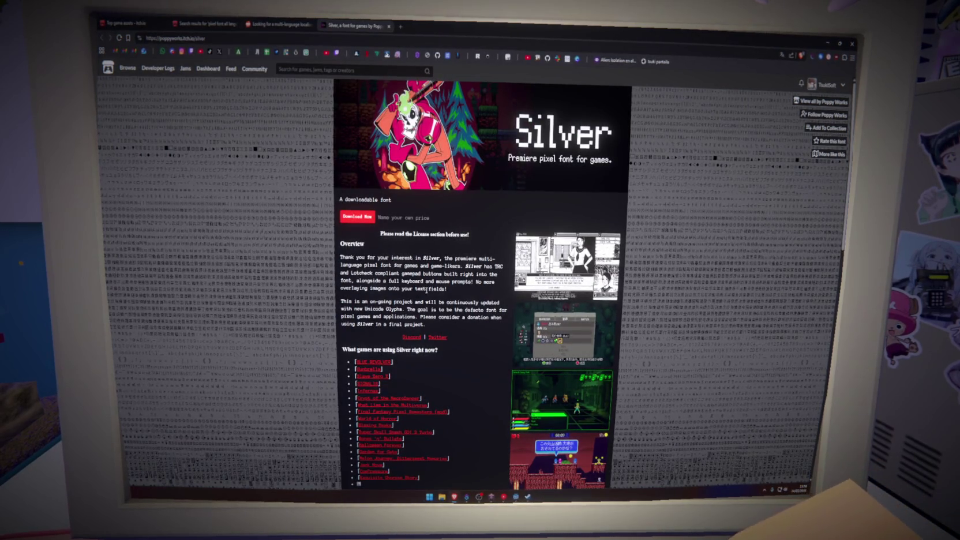
{"action": "scroll", "coordinate": [414, 287], "scroll_direction": "down", "scroll_amount": 3}
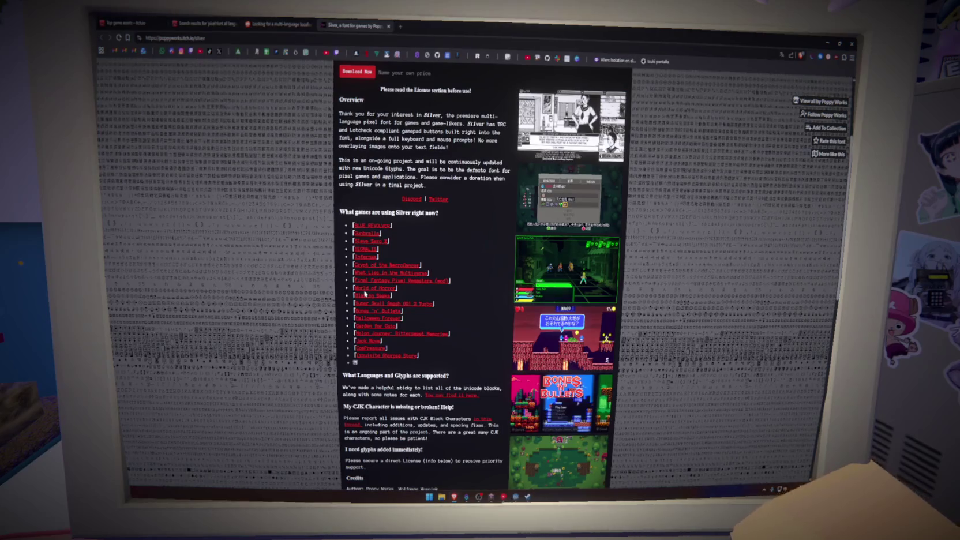
{"action": "scroll", "coordinate": [380, 309], "scroll_direction": "up", "scroll_amount": 3}
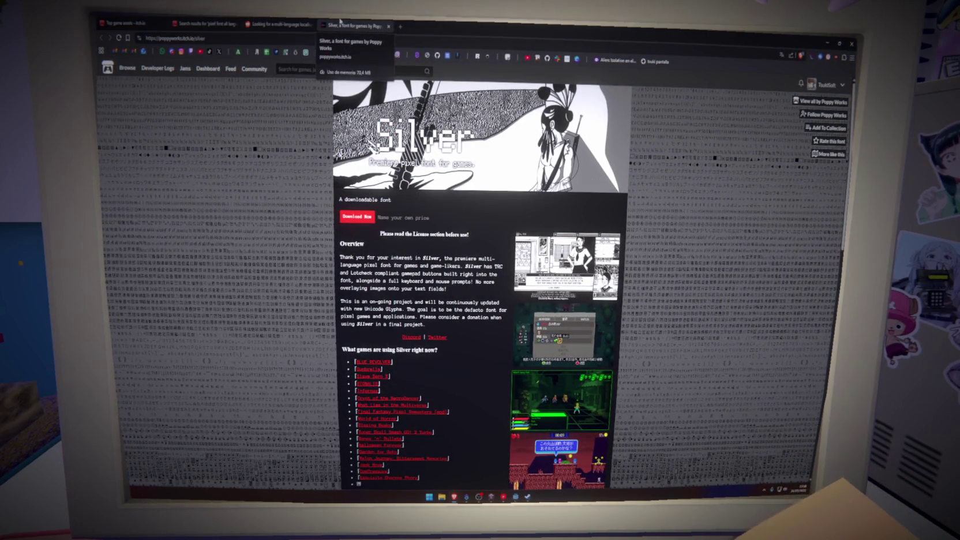
{"action": "key", "text": "ctrl+w"}
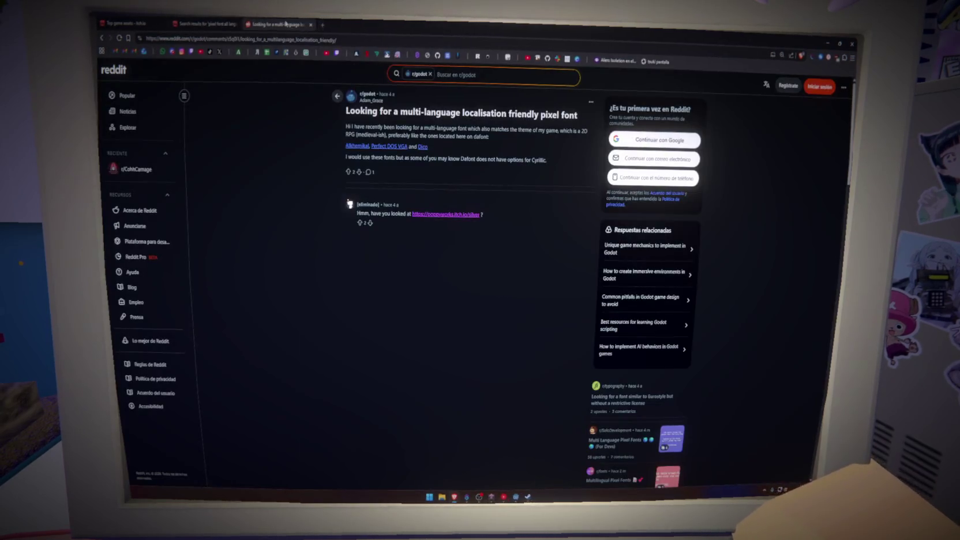
{"action": "key", "text": "ctrl+w"}
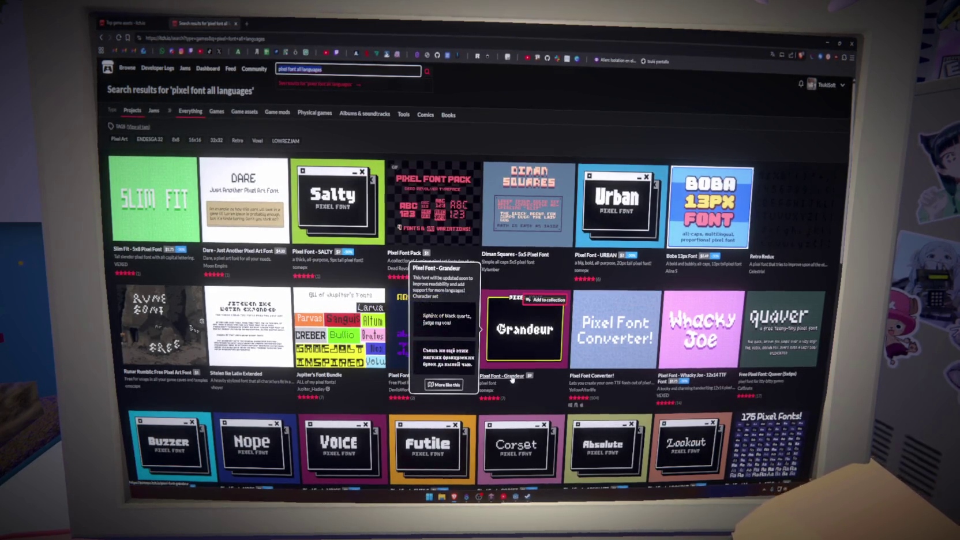
View the Pixel Font - Grandeur page, go back to the results, and start a blank tab.
{"action": "left_click", "coordinate": [510, 346]}
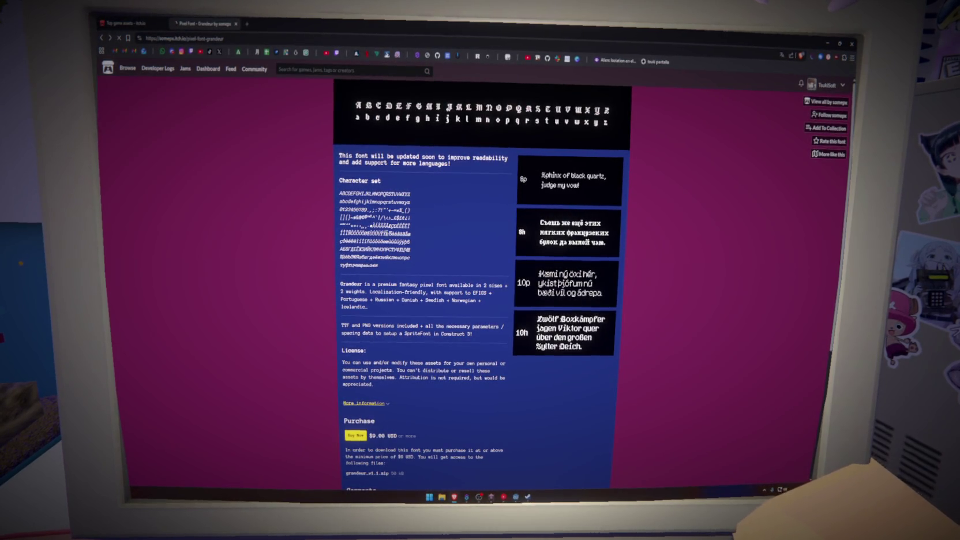
{"action": "key", "text": "alt+Left"}
{"action": "left_click", "coordinate": [247, 24]}
Google 'lituanian pixel font' and open the Pixelbasel free font page.
{"action": "type", "text": "lituanian"}
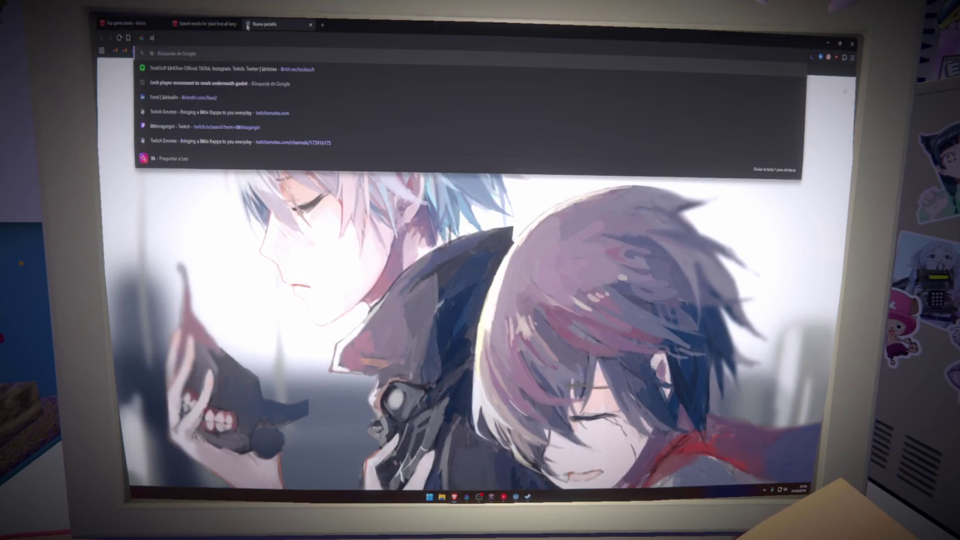
{"action": "type", "text": " pixel fo"}
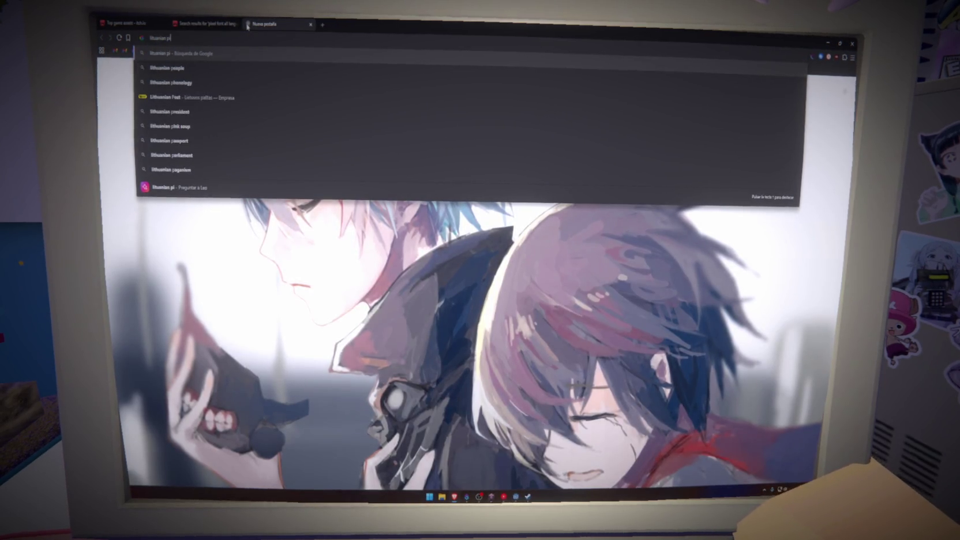
{"action": "type", "text": "nt"}
{"action": "key", "text": "Return"}
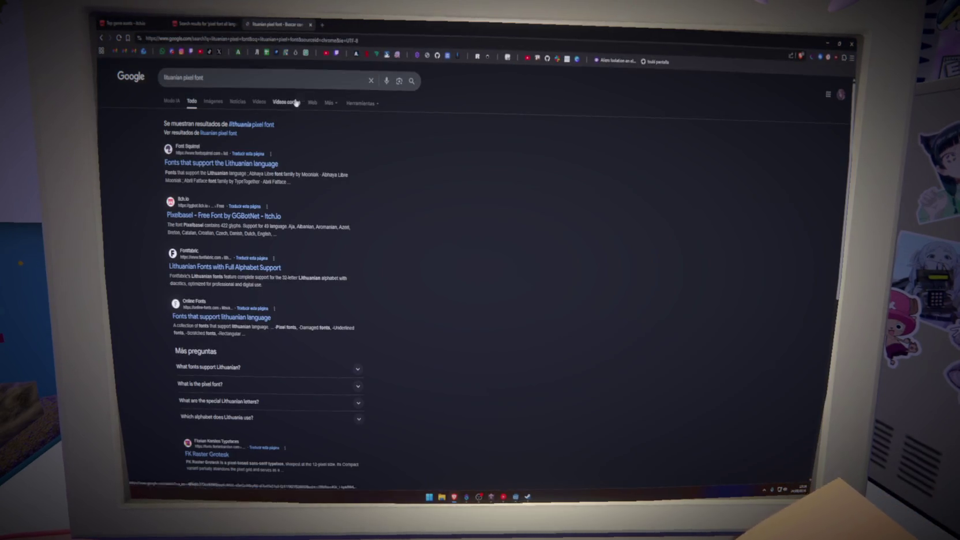
{"action": "left_click", "coordinate": [264, 171]}
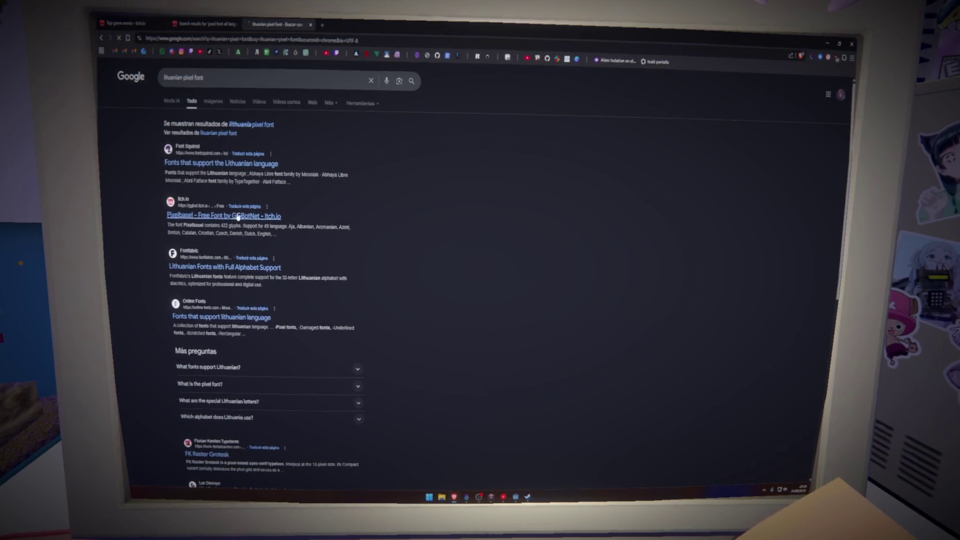
{"action": "left_click", "coordinate": [234, 218]}
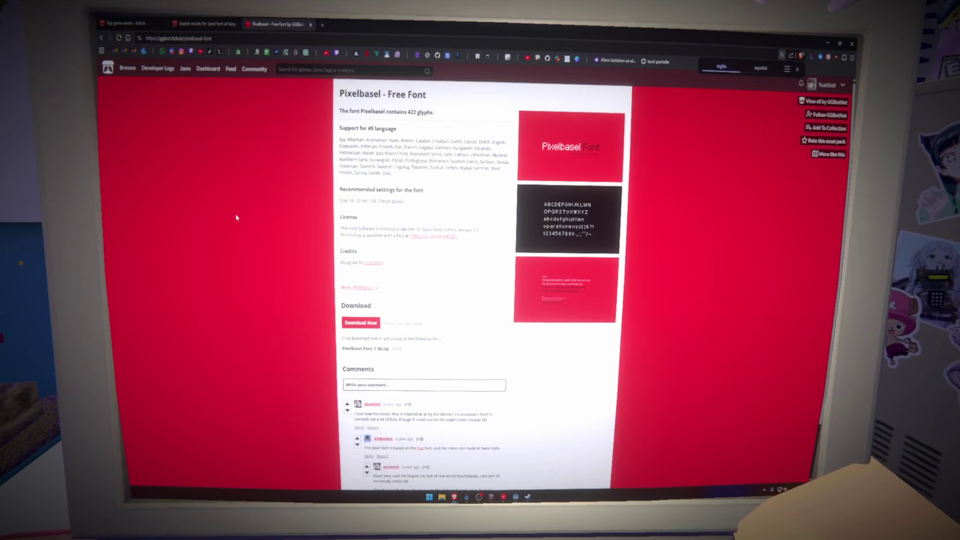
Inspect Pixelbasel's supported languages, glyph previews and red 32 px sample images.
{"action": "left_click_drag", "start_coordinate": [391, 173], "coordinate": [340, 139]}
{"action": "left_click", "coordinate": [575, 248]}
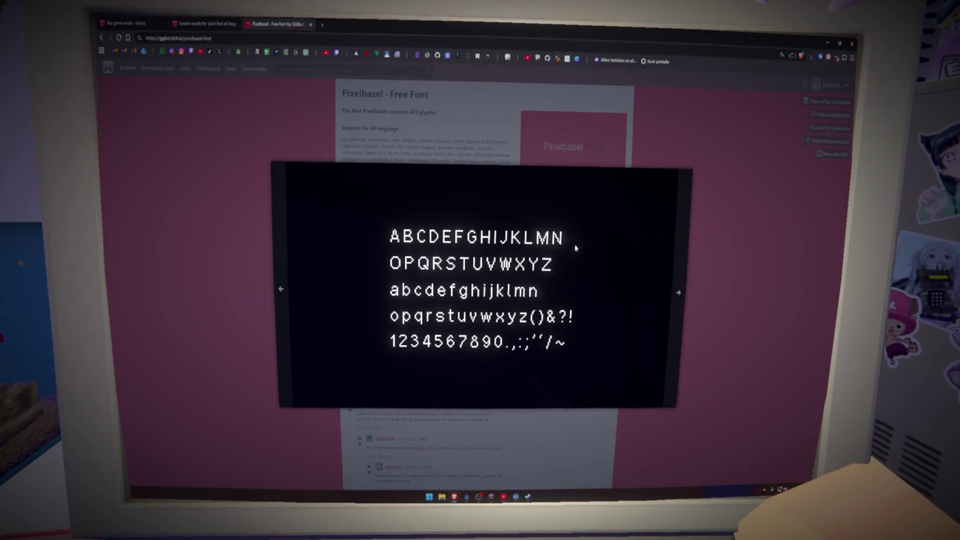
{"action": "left_click", "coordinate": [704, 300]}
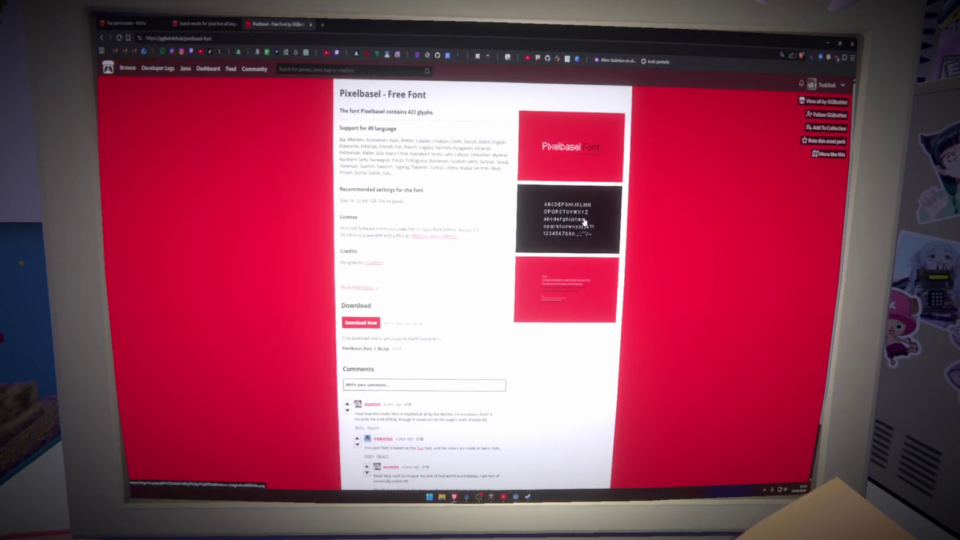
{"action": "left_click", "coordinate": [584, 222]}
{"action": "left_click", "coordinate": [679, 295]}
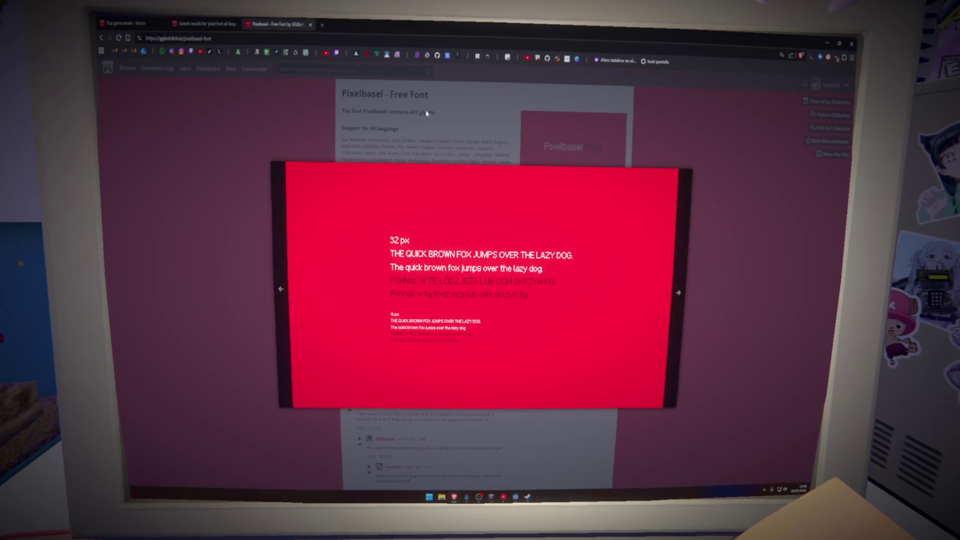
{"action": "left_click", "coordinate": [427, 141]}
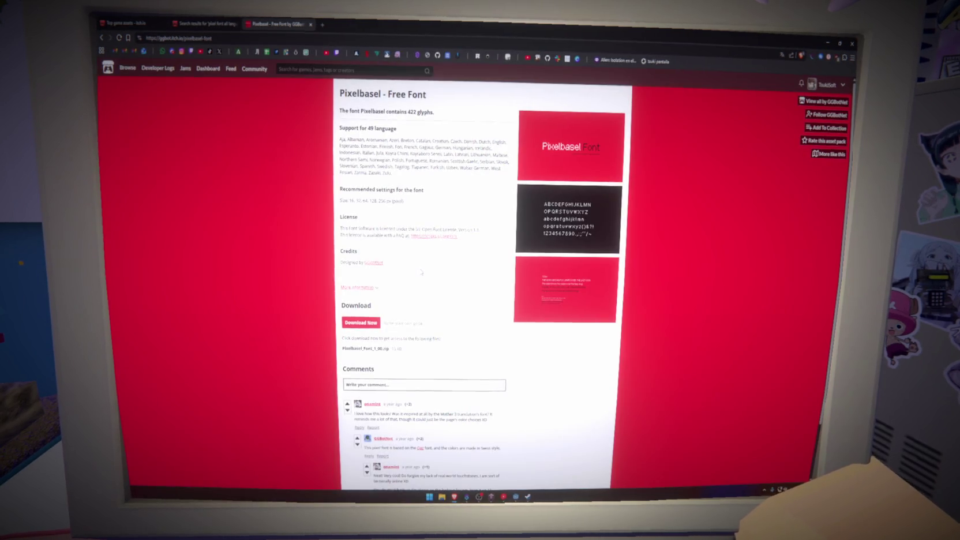
{"action": "scroll", "coordinate": [420, 272], "scroll_direction": "down", "scroll_amount": 2}
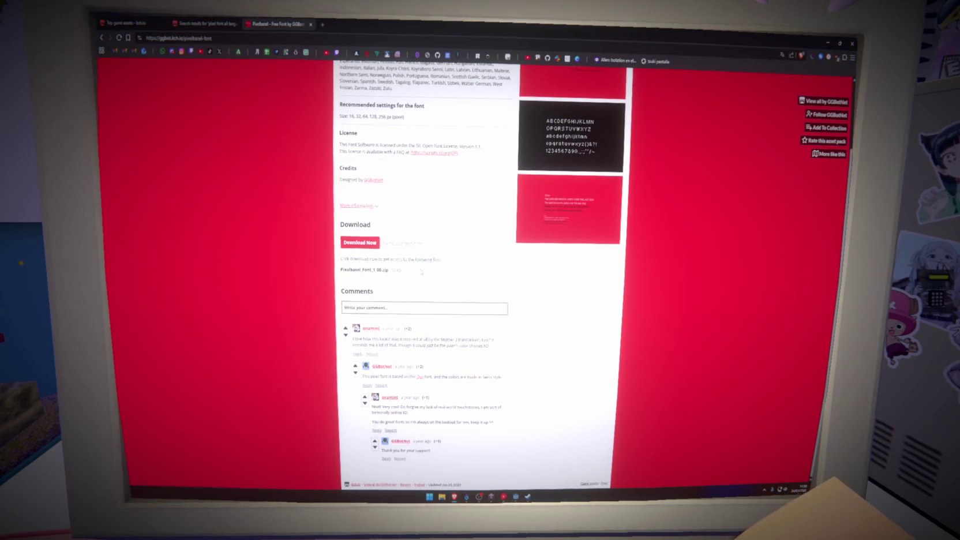
{"action": "scroll", "coordinate": [420, 272], "scroll_direction": "up", "scroll_amount": 2}
{"action": "left_click", "coordinate": [561, 207]}
{"action": "left_click", "coordinate": [504, 142]}
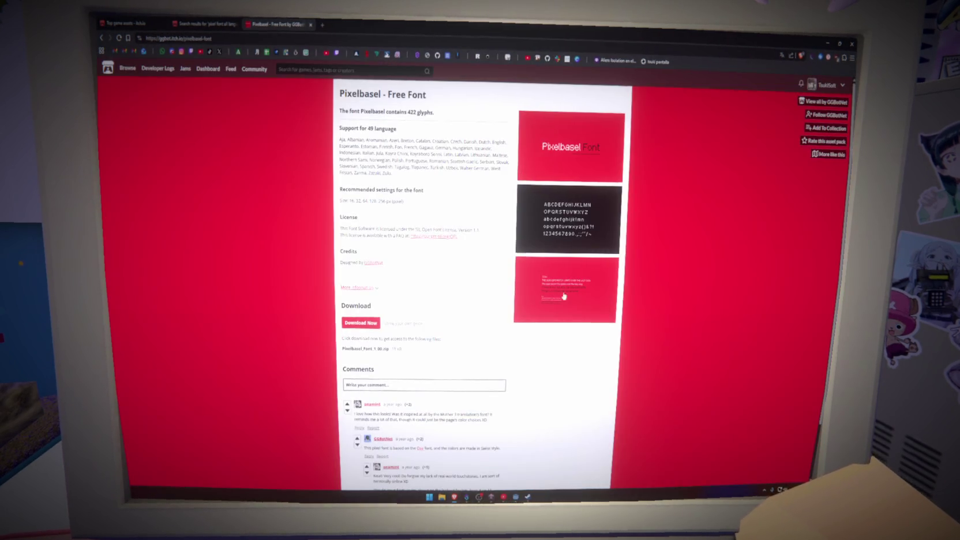
{"action": "left_click", "coordinate": [570, 309]}
{"action": "left_click", "coordinate": [467, 150]}
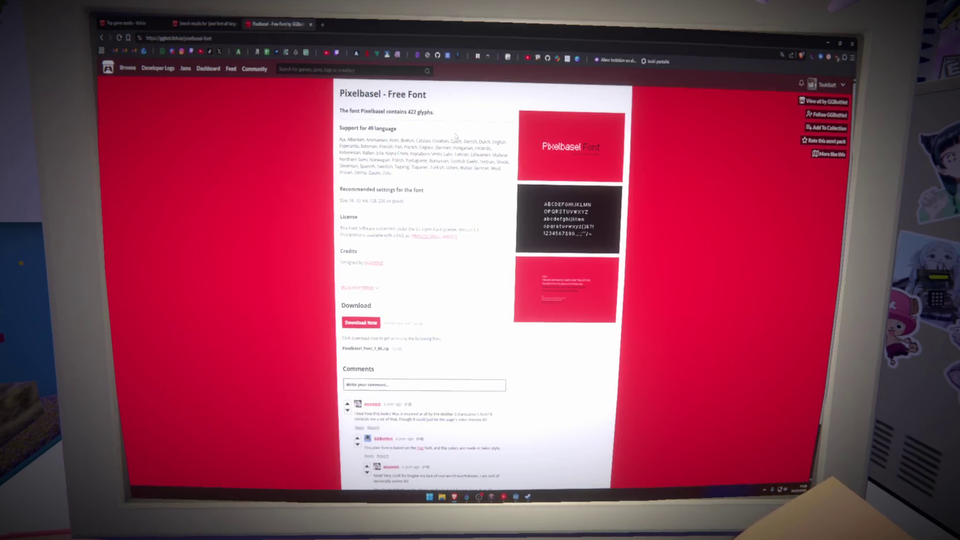
Check the FK Raster Grotesk result, reopen Pixelbasel on itch.io, and go to the itch.io homepage.
{"action": "key", "text": "alt+Left"}
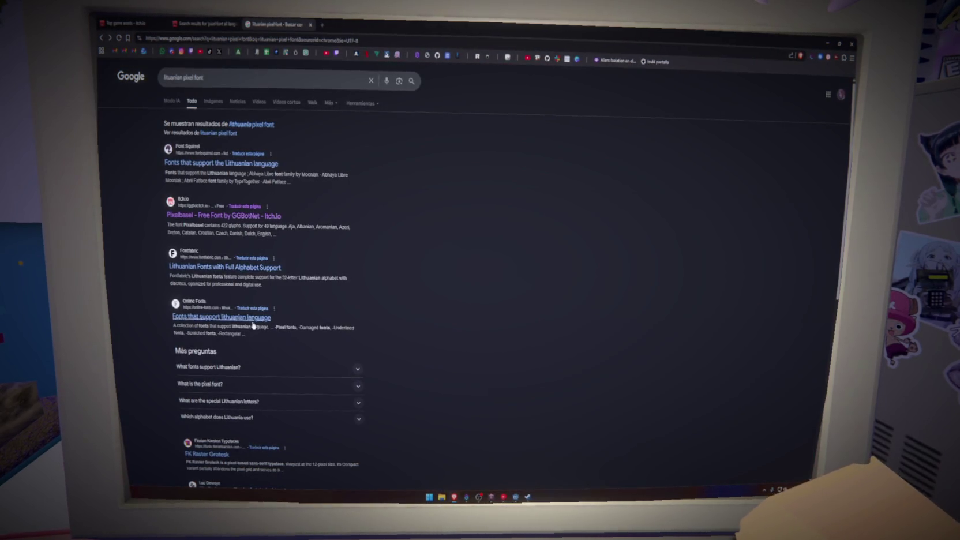
{"action": "scroll", "coordinate": [243, 392], "scroll_direction": "down", "scroll_amount": 2}
{"action": "left_click", "coordinate": [213, 395]}
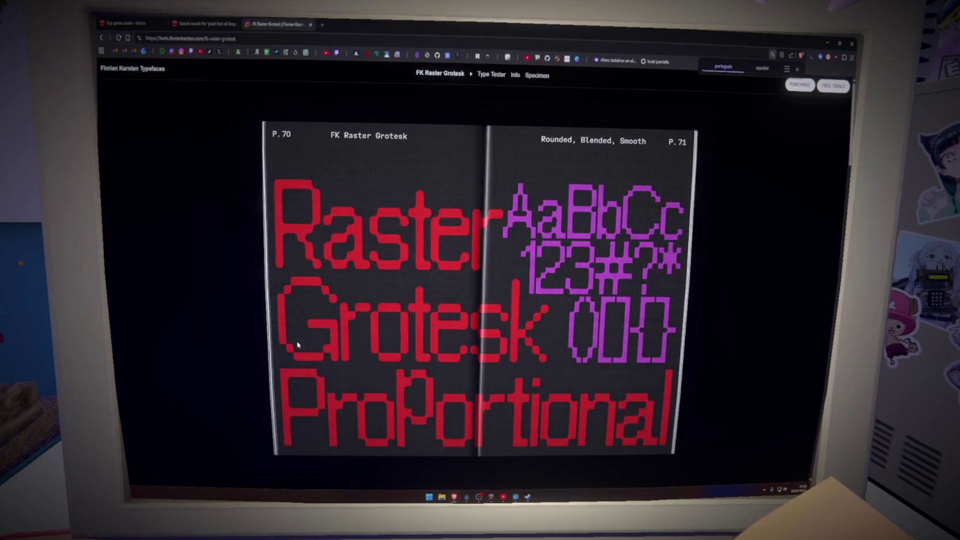
{"action": "key", "text": "alt+Left"}
{"action": "scroll", "coordinate": [294, 337], "scroll_direction": "down", "scroll_amount": 1}
{"action": "scroll", "coordinate": [270, 345], "scroll_direction": "down", "scroll_amount": 3}
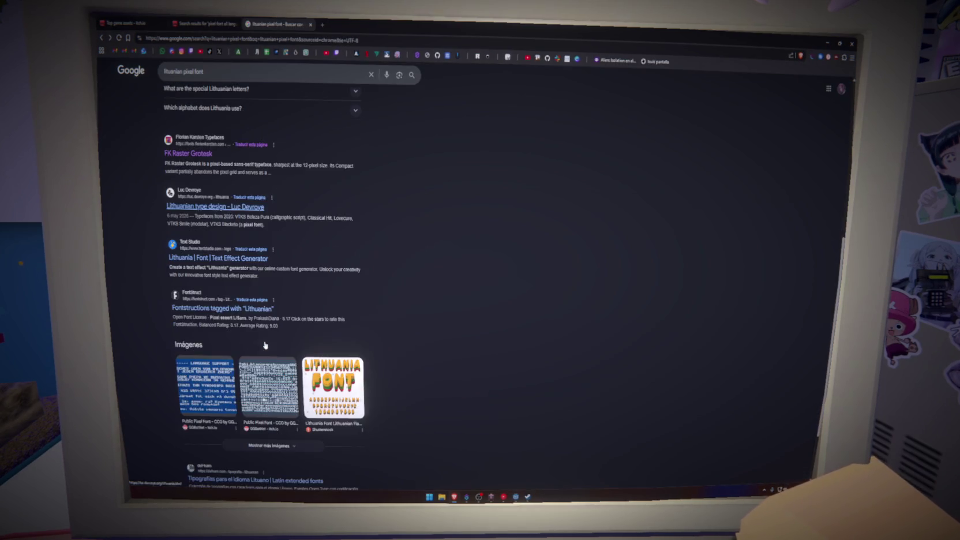
{"action": "scroll", "coordinate": [265, 344], "scroll_direction": "up", "scroll_amount": 7}
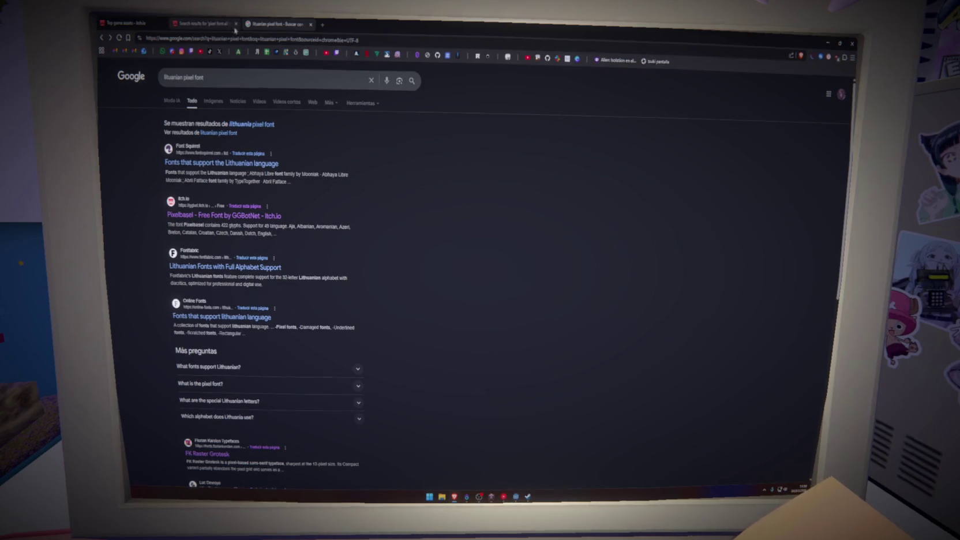
{"action": "left_click", "coordinate": [218, 217]}
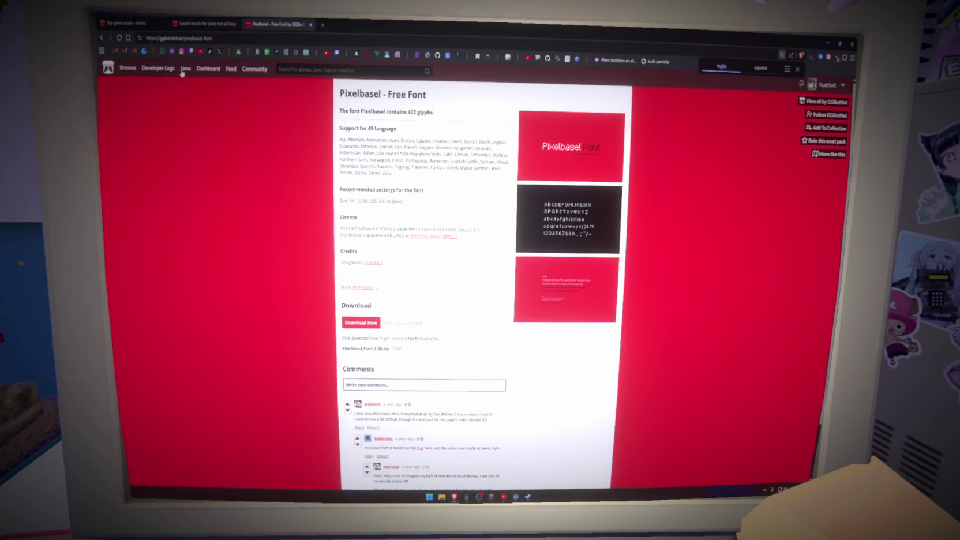
{"action": "left_click", "coordinate": [108, 67]}
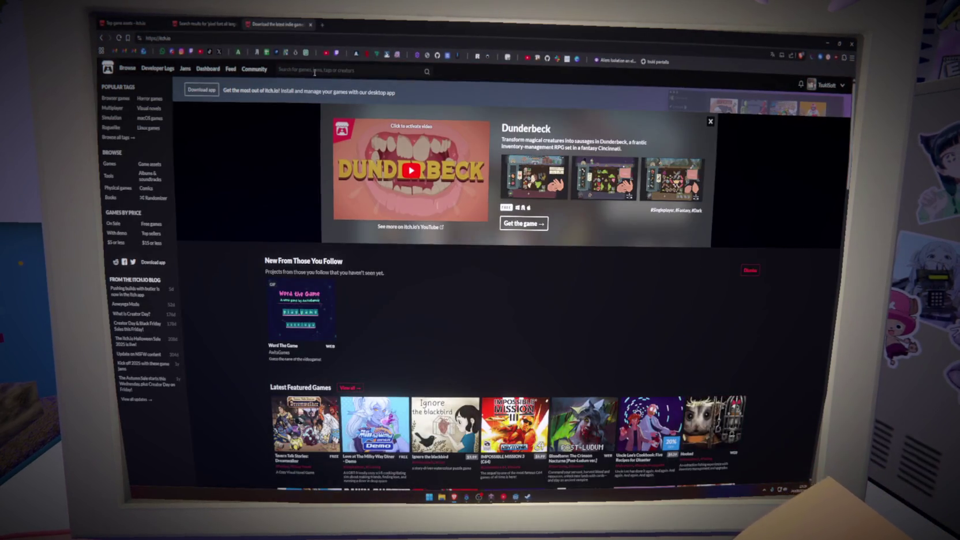
Search itch.io for 'font' and limit the results to the Game assets category.
{"action": "type", "text": "font"}
{"action": "key", "text": "Return"}
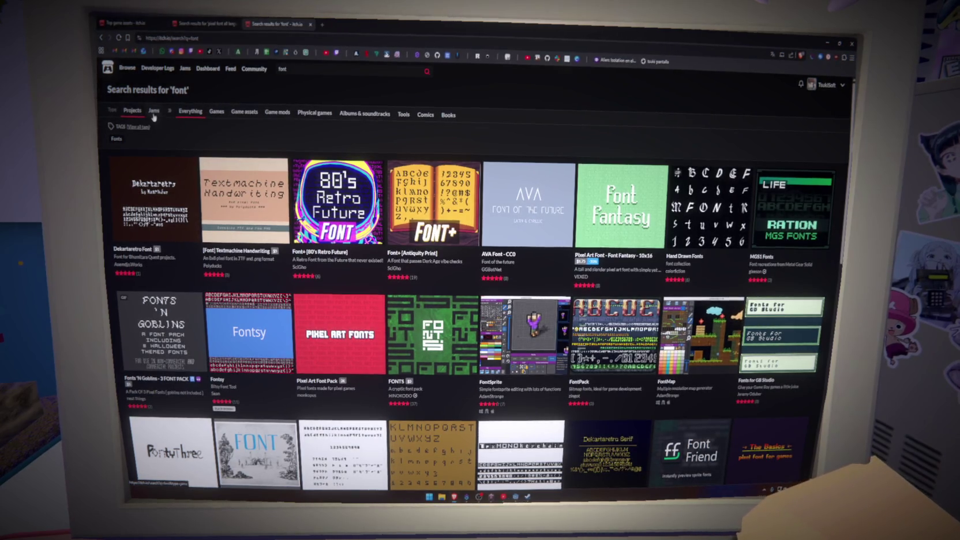
{"action": "left_click", "coordinate": [247, 114]}
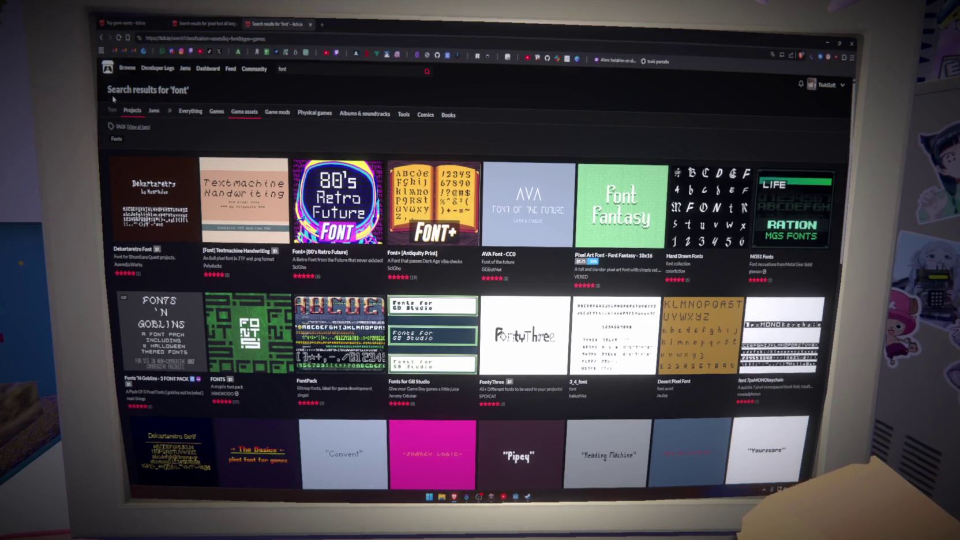
{"action": "mouse_move", "coordinate": [132, 73]}
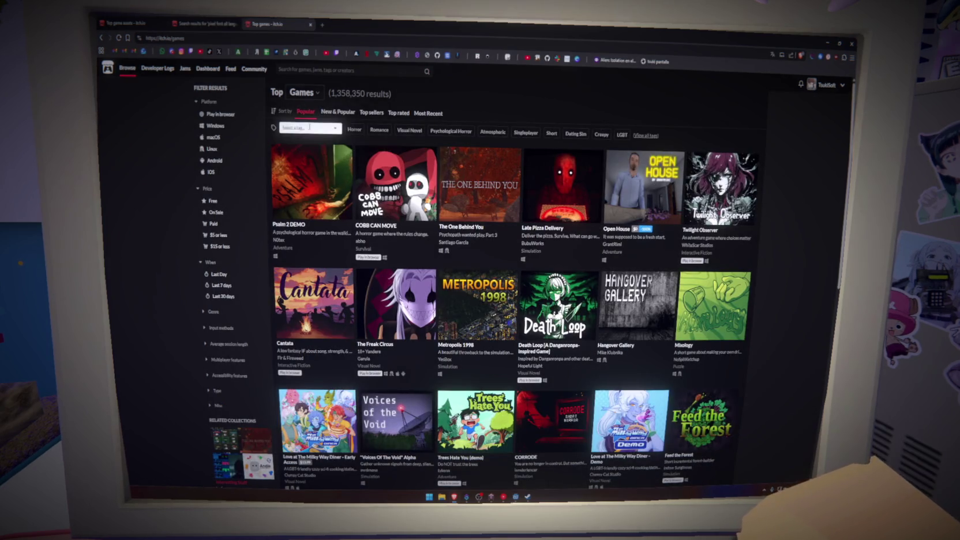
Filter games by the Fonts tag, show only free ones, and switch to the Pixel Art tag.
{"action": "key", "text": "Return"}
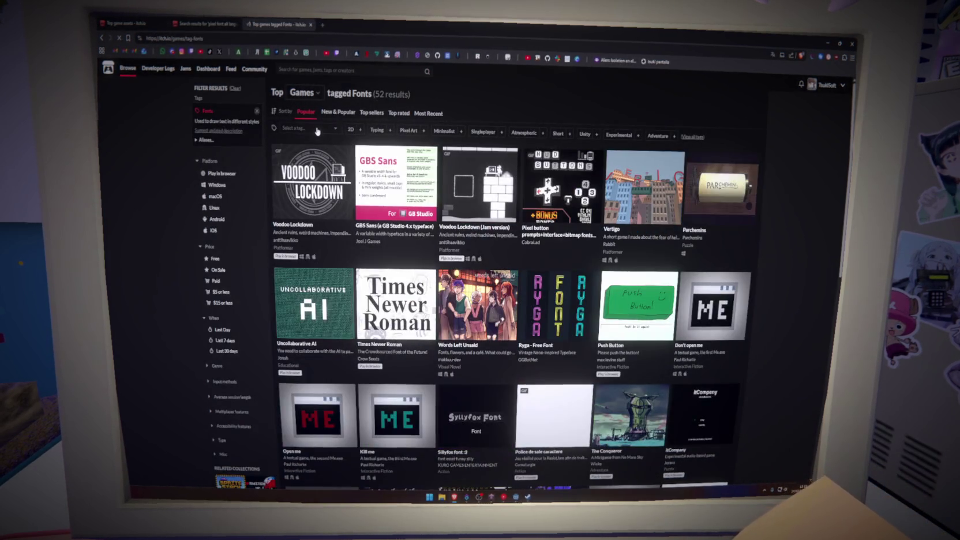
{"action": "left_click", "coordinate": [229, 263]}
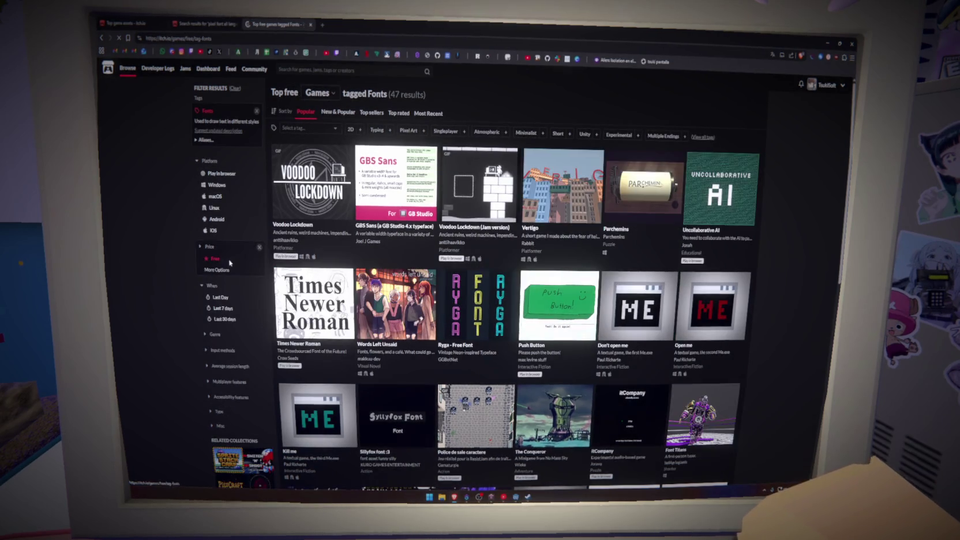
{"action": "left_click", "coordinate": [219, 411]}
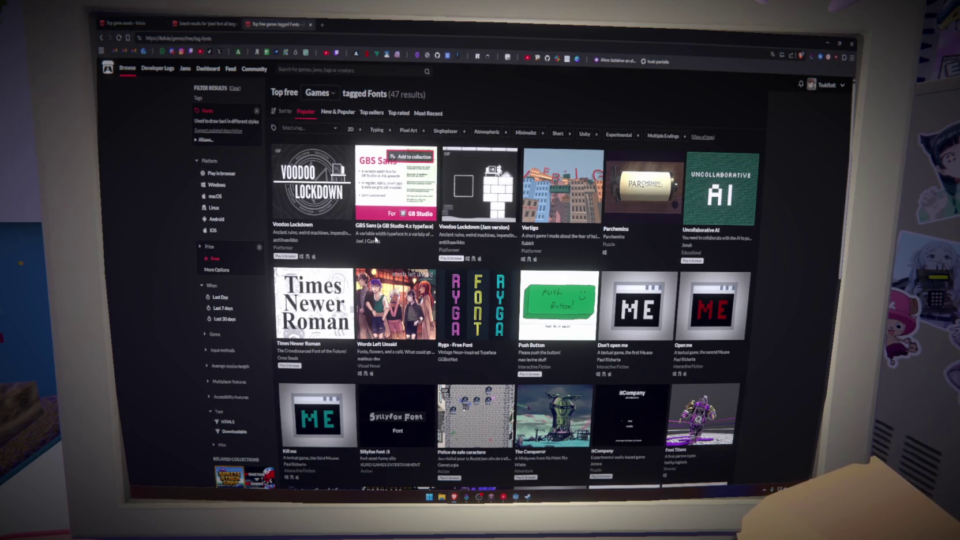
{"action": "mouse_move", "coordinate": [319, 152]}
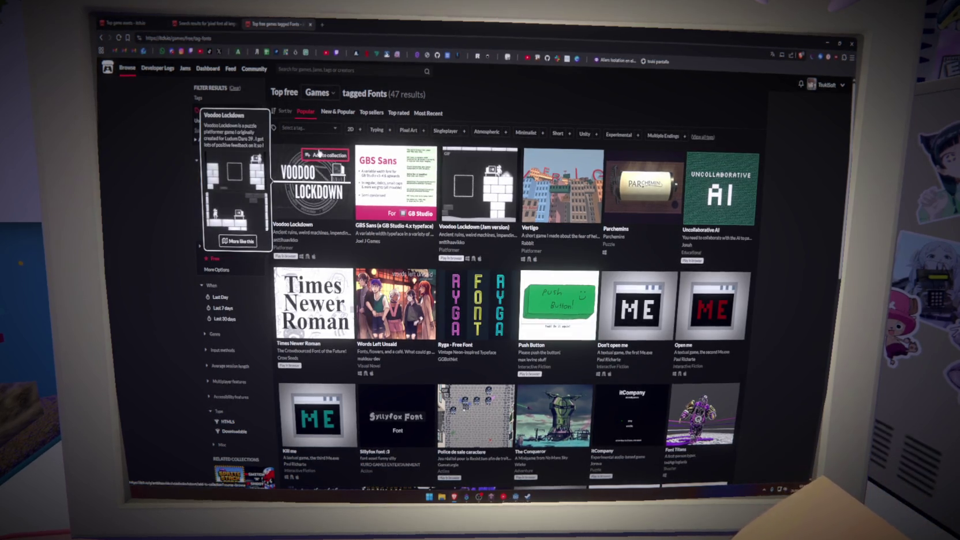
{"action": "left_click", "coordinate": [408, 130]}
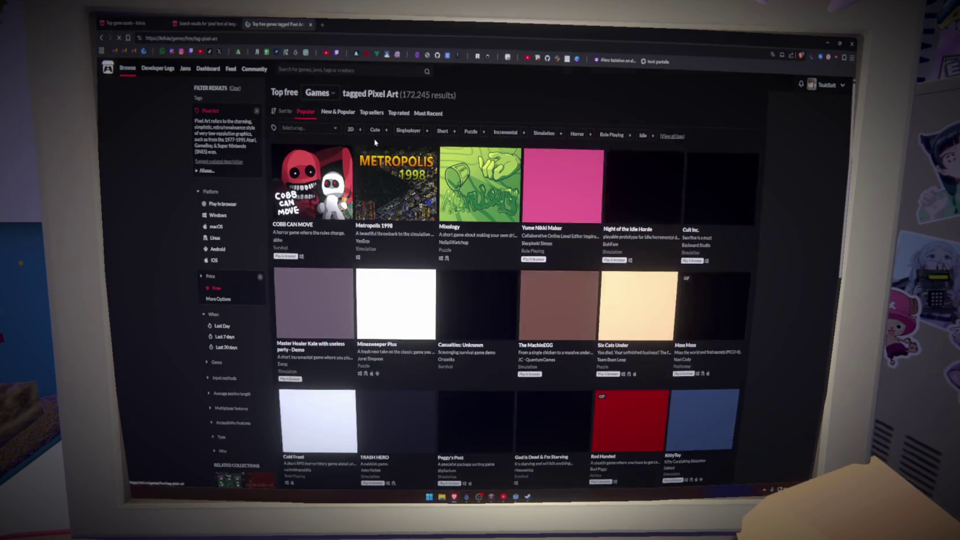
Combine the Pixel Art and Fonts tags, pass the verification check, then close those results.
{"action": "left_click", "coordinate": [315, 128]}
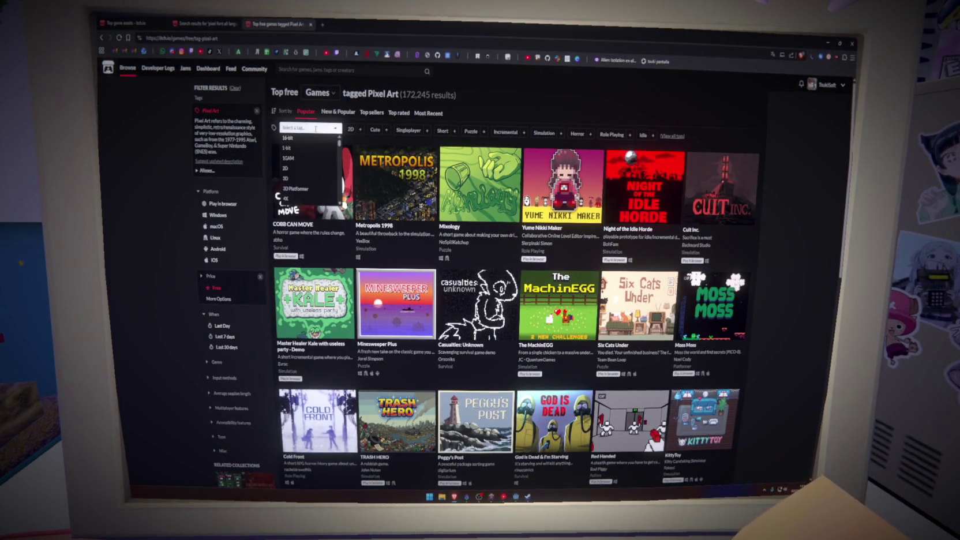
{"action": "type", "text": "font"}
{"action": "key", "text": "Return"}
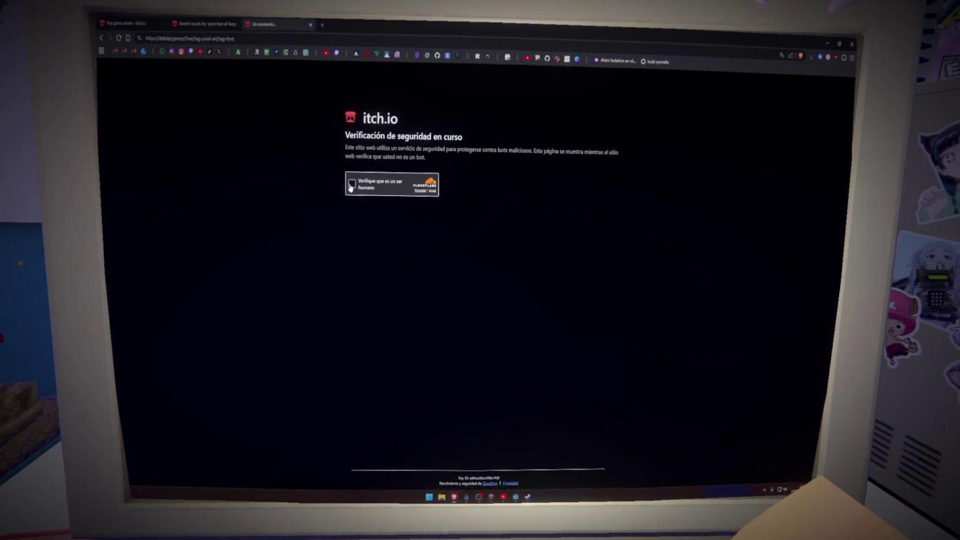
{"action": "left_click", "coordinate": [352, 184]}
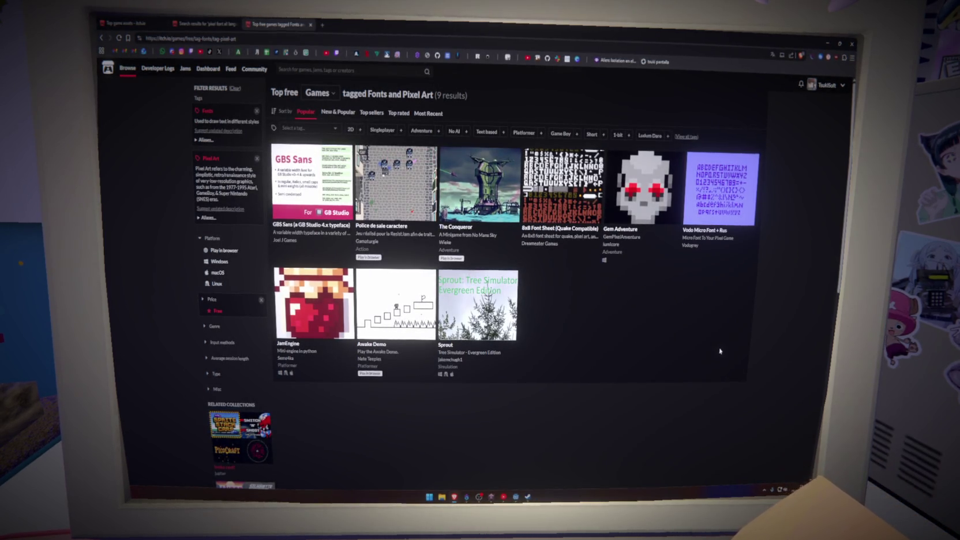
{"action": "left_click_drag", "start_coordinate": [486, 266], "coordinate": [597, 369]}
{"action": "left_click", "coordinate": [148, 205]}
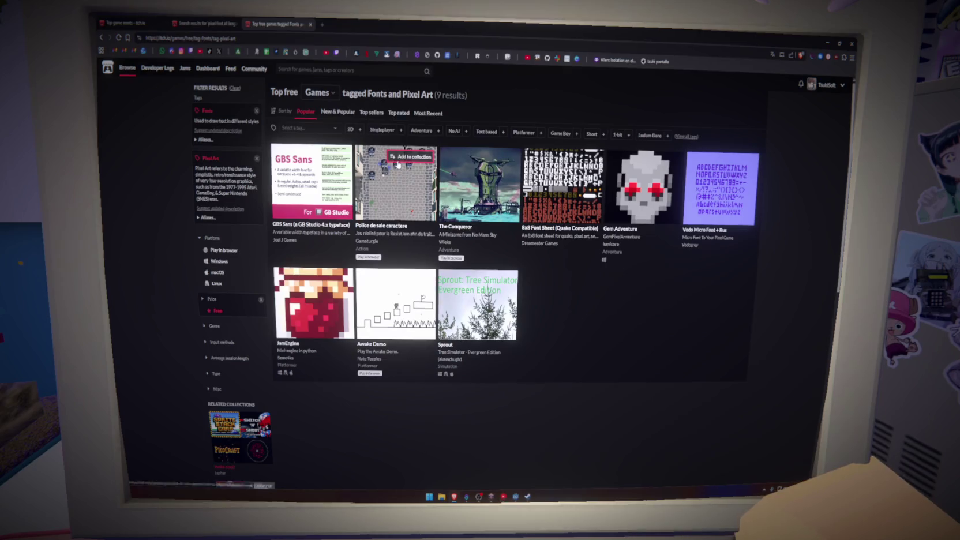
{"action": "key", "text": "ctrl+w"}
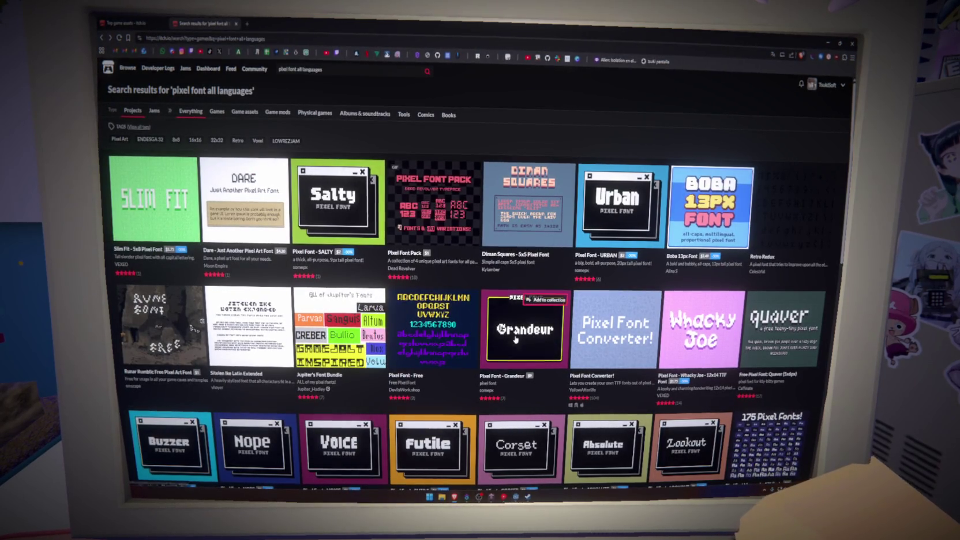
Scroll through the 'pixel font all languages' packs like Buzzer, Kingdom and Analog Mono, then close the tab.
{"action": "mouse_move", "coordinate": [522, 331]}
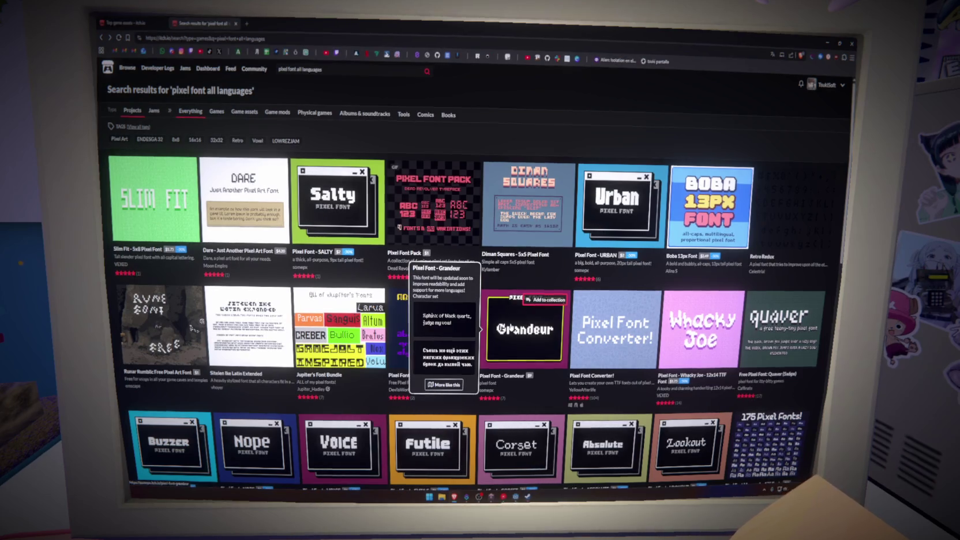
{"action": "mouse_move", "coordinate": [340, 171]}
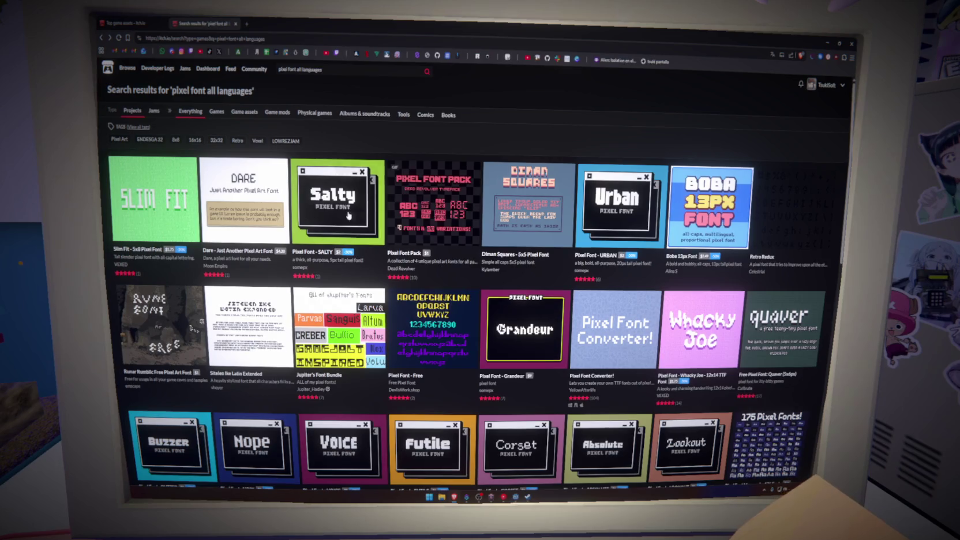
{"action": "scroll", "coordinate": [386, 293], "scroll_direction": "down", "scroll_amount": 3}
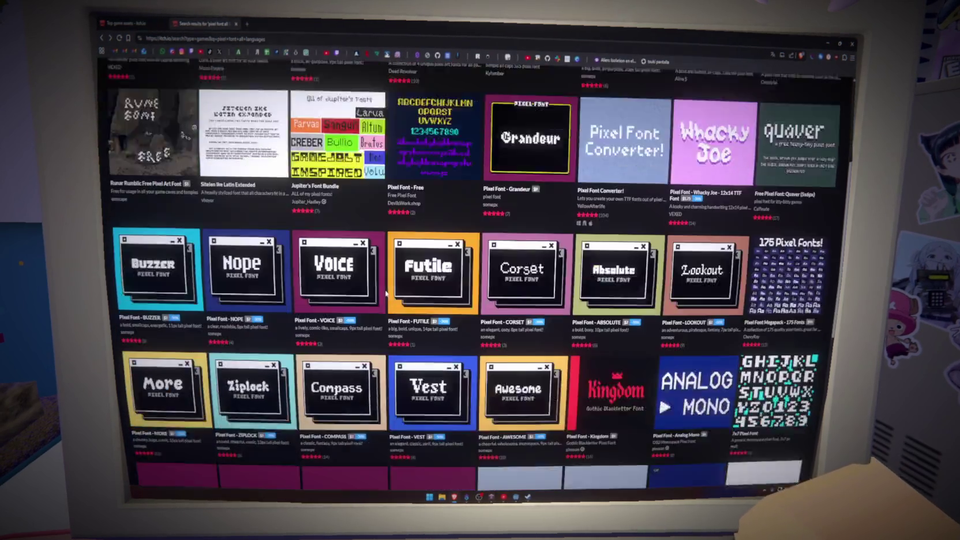
{"action": "scroll", "coordinate": [386, 293], "scroll_direction": "down", "scroll_amount": 5}
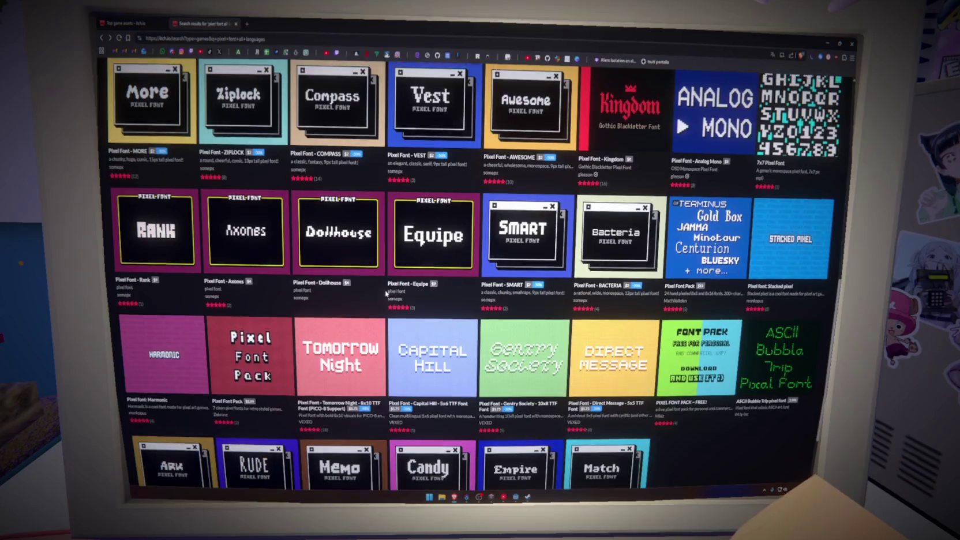
{"action": "scroll", "coordinate": [386, 293], "scroll_direction": "up", "scroll_amount": 8}
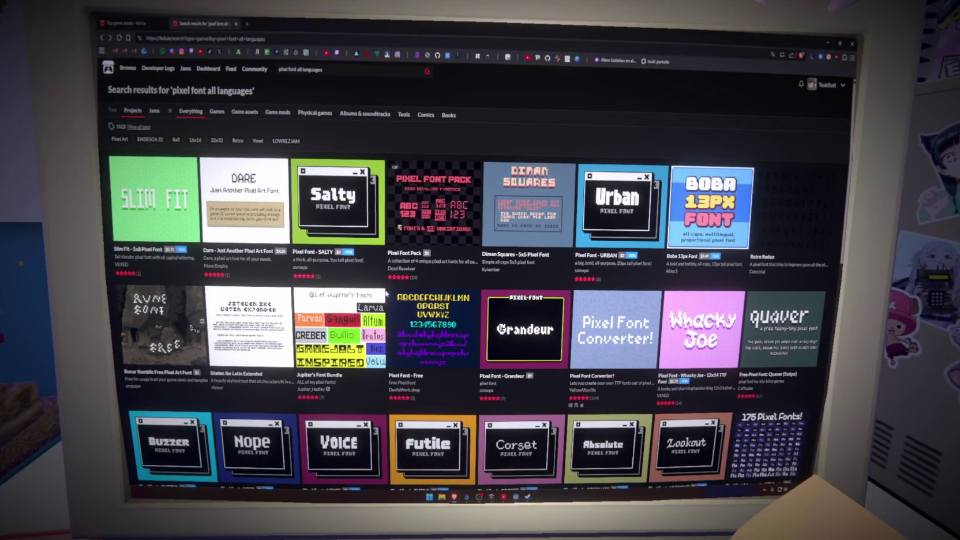
{"action": "scroll", "coordinate": [388, 228], "scroll_direction": "down", "scroll_amount": 5}
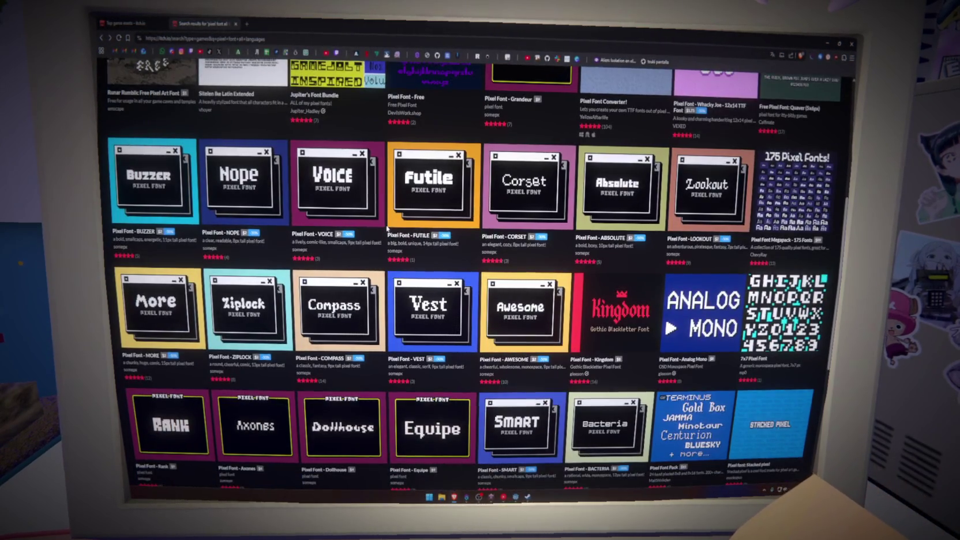
{"action": "scroll", "coordinate": [387, 229], "scroll_direction": "up", "scroll_amount": 1}
{"action": "scroll", "coordinate": [387, 228], "scroll_direction": "up", "scroll_amount": 1}
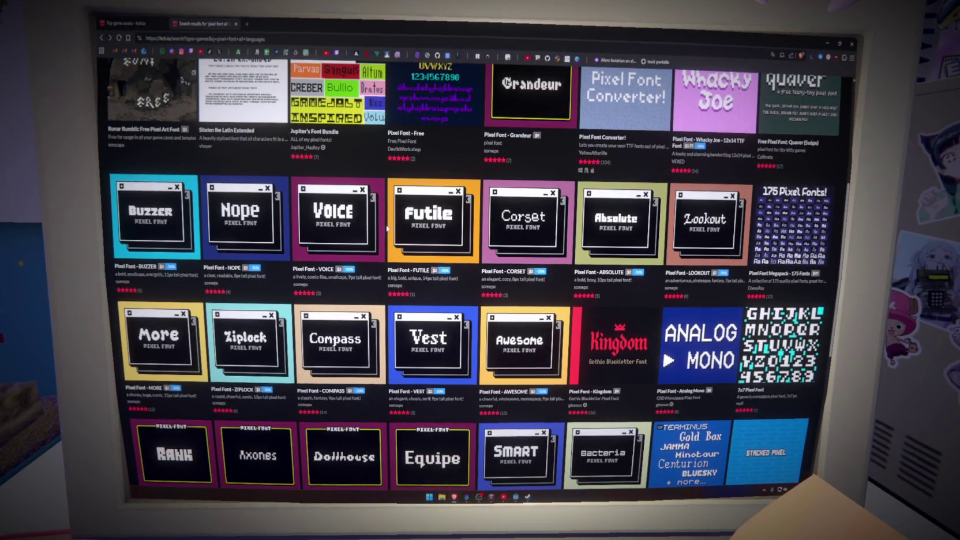
{"action": "mouse_move", "coordinate": [263, 86]}
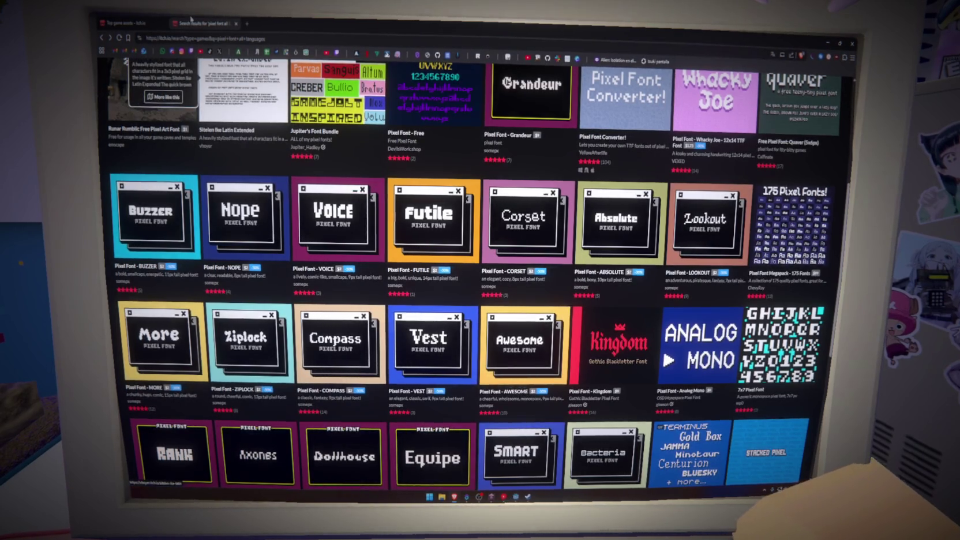
{"action": "key", "text": "ctrl+w"}
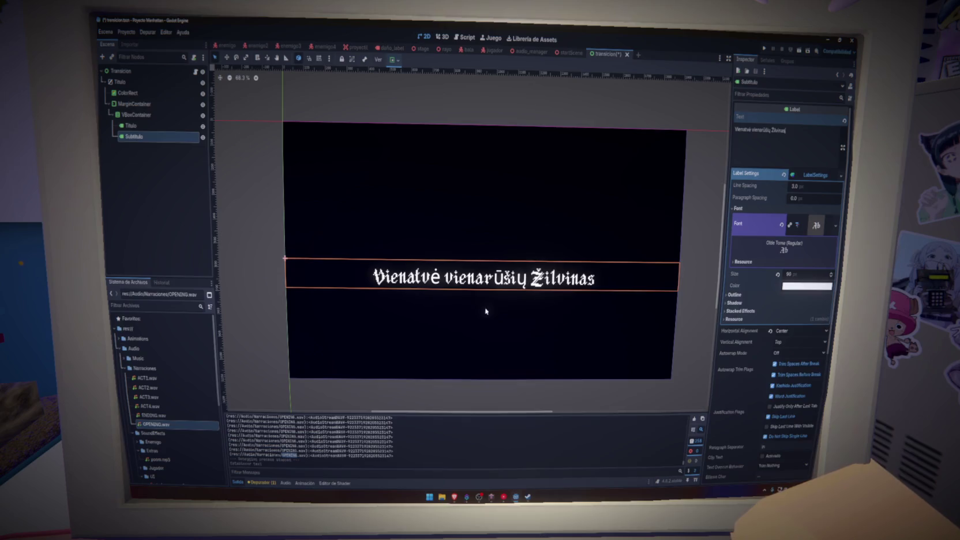
Clear the Subtitulo text, test 'ăâîșț' in it, undo, and save the transicion scene.
{"action": "left_click", "coordinate": [806, 134]}
{"action": "key", "text": "ctrl+a"}
{"action": "key", "text": "ctrl+c"}
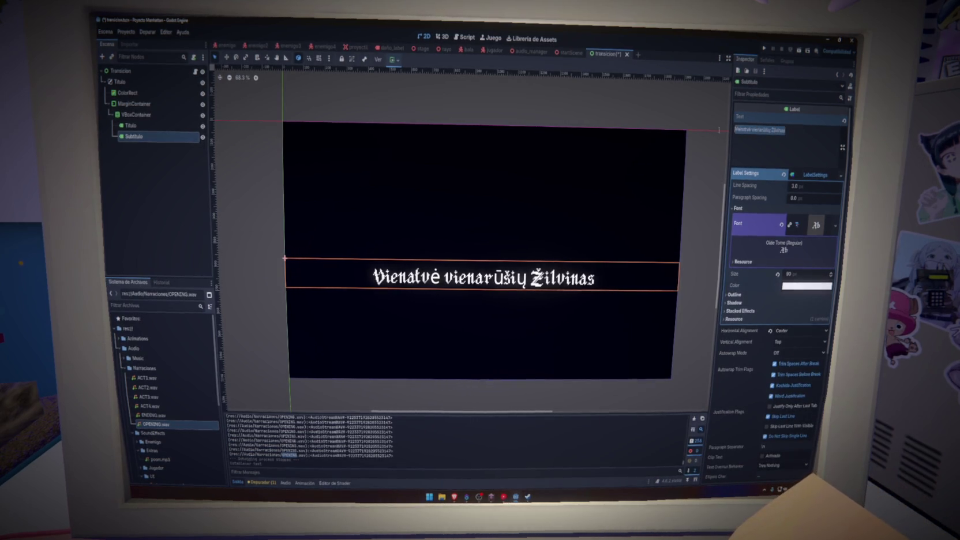
{"action": "key", "text": "BackSpace"}
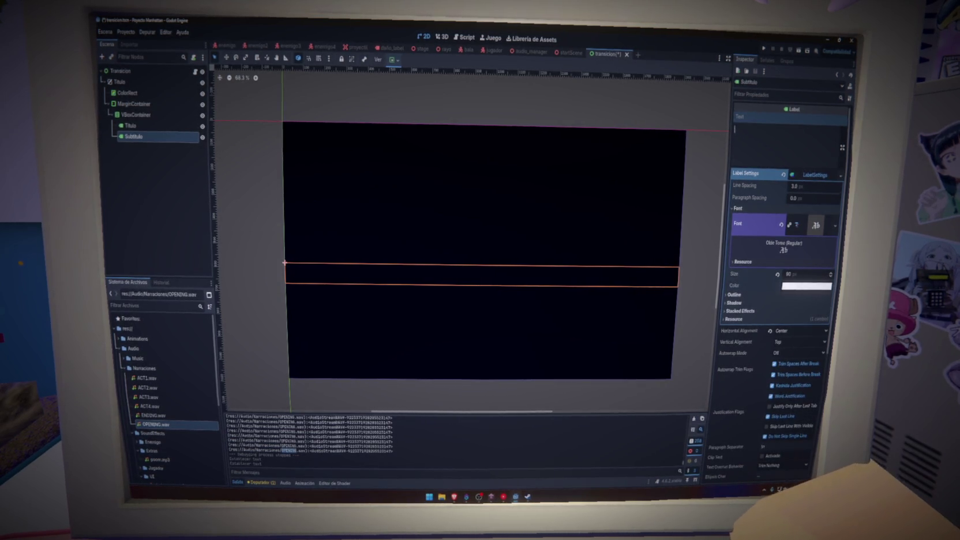
{"action": "left_click", "coordinate": [769, 142]}
{"action": "type", "text": "ăâîșț"}
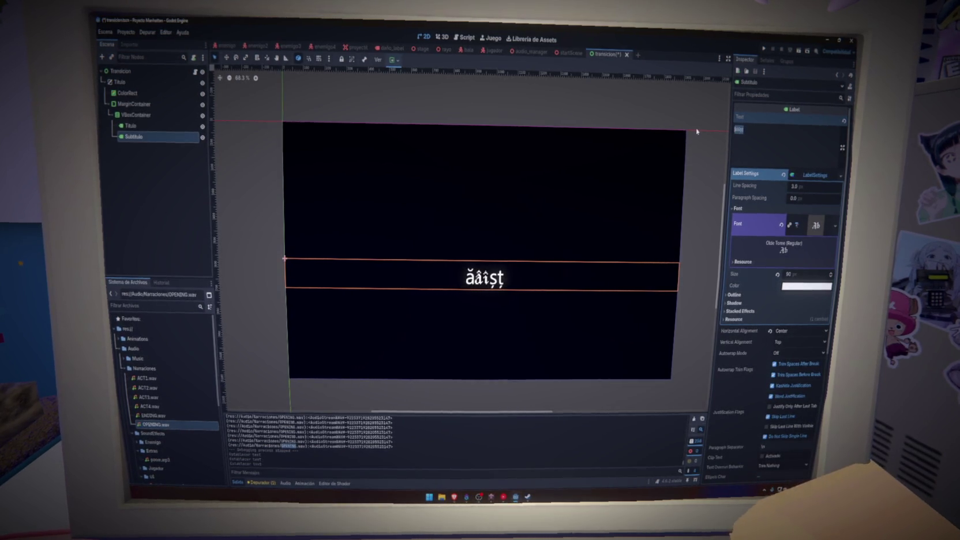
{"action": "key", "text": "ctrl+z"}
{"action": "left_click", "coordinate": [166, 191]}
{"action": "key", "text": "ctrl+s"}
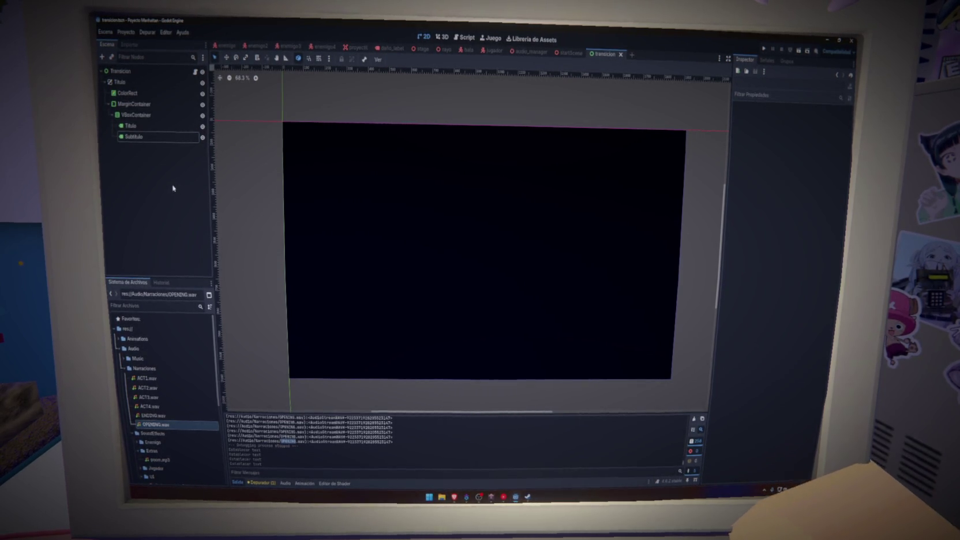
Select the Subtitulo label node, then switch to the stage scene.
{"action": "left_click", "coordinate": [161, 137]}
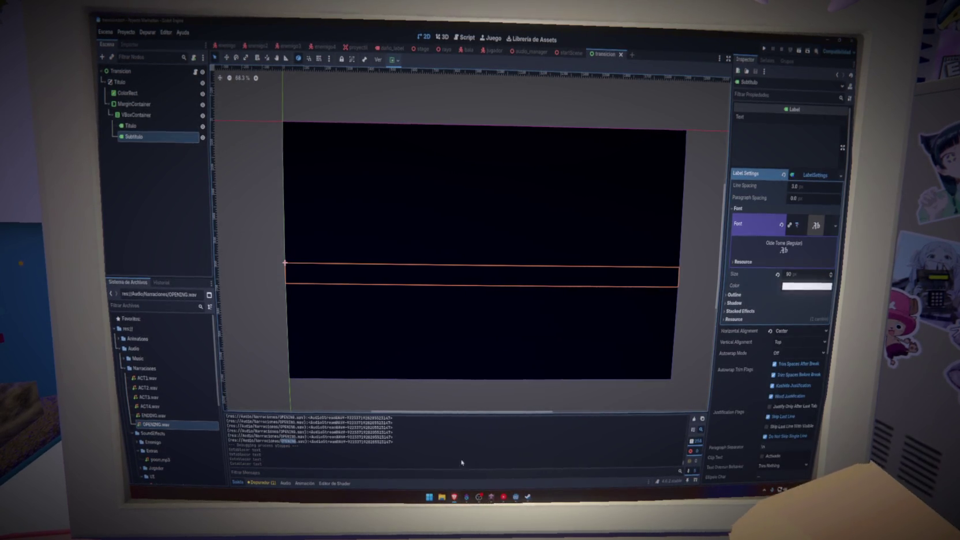
{"action": "mouse_move", "coordinate": [455, 498]}
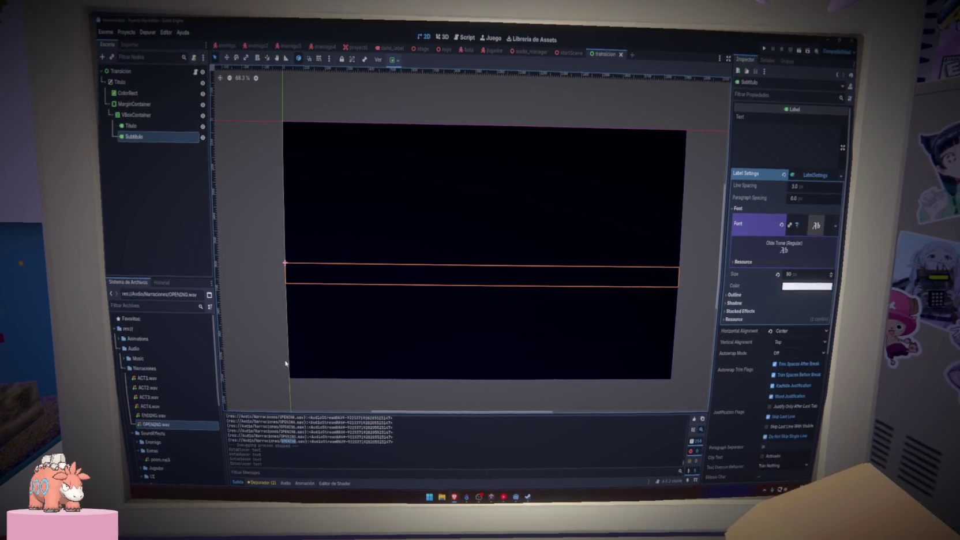
{"action": "left_click", "coordinate": [163, 232]}
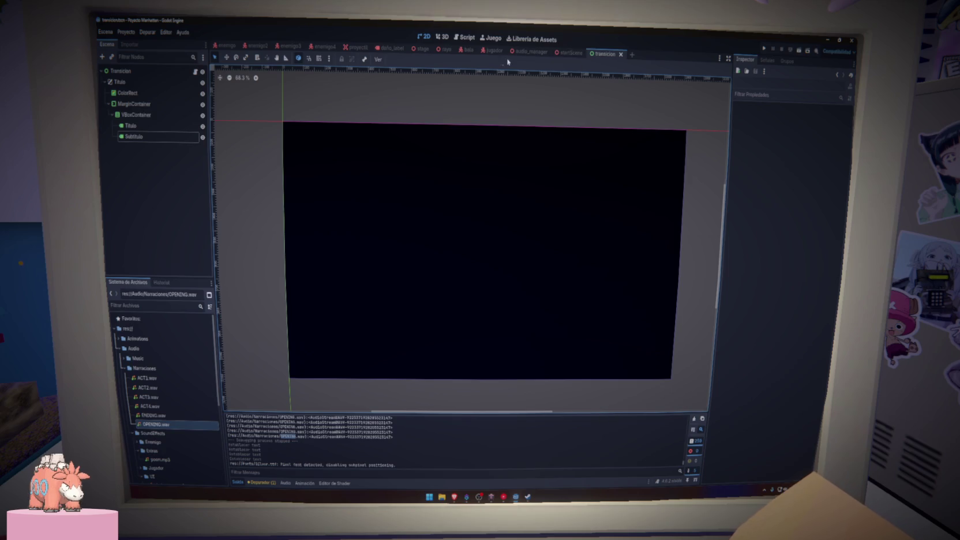
{"action": "left_click", "coordinate": [422, 50]}
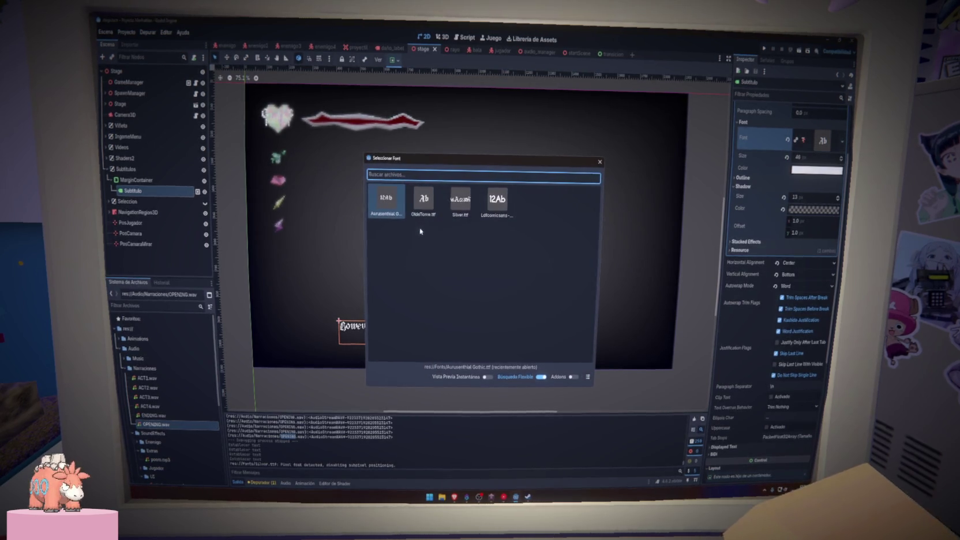
Give the stage subtitle a pixel font from the font picker.
{"action": "double_click", "coordinate": [465, 206]}
{"action": "scroll", "coordinate": [446, 383], "scroll_direction": "up", "scroll_amount": 3}
{"action": "scroll", "coordinate": [420, 338], "scroll_direction": "down", "scroll_amount": 3}
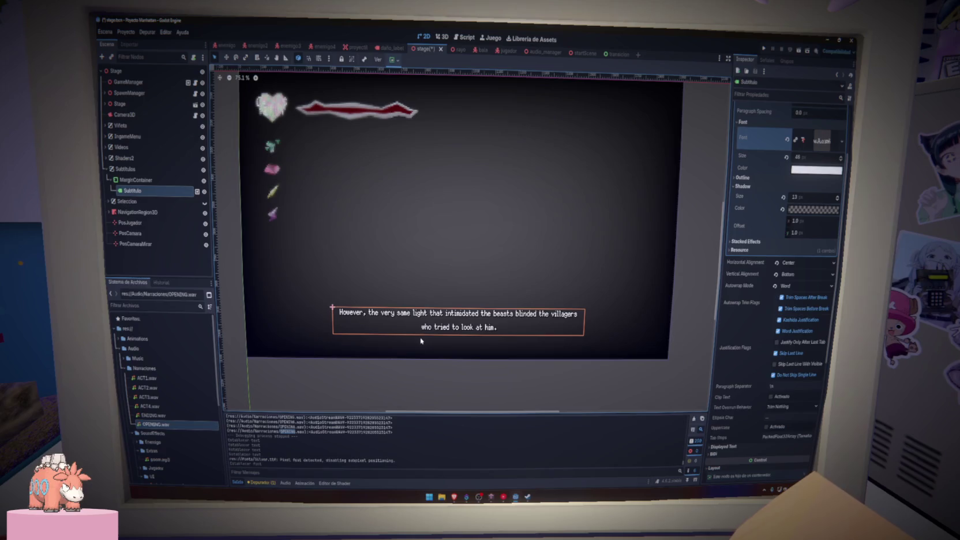
{"action": "scroll", "coordinate": [420, 341], "scroll_direction": "up", "scroll_amount": 3}
{"action": "scroll", "coordinate": [420, 341], "scroll_direction": "up", "scroll_amount": 2}
{"action": "scroll", "coordinate": [420, 341], "scroll_direction": "down", "scroll_amount": 4}
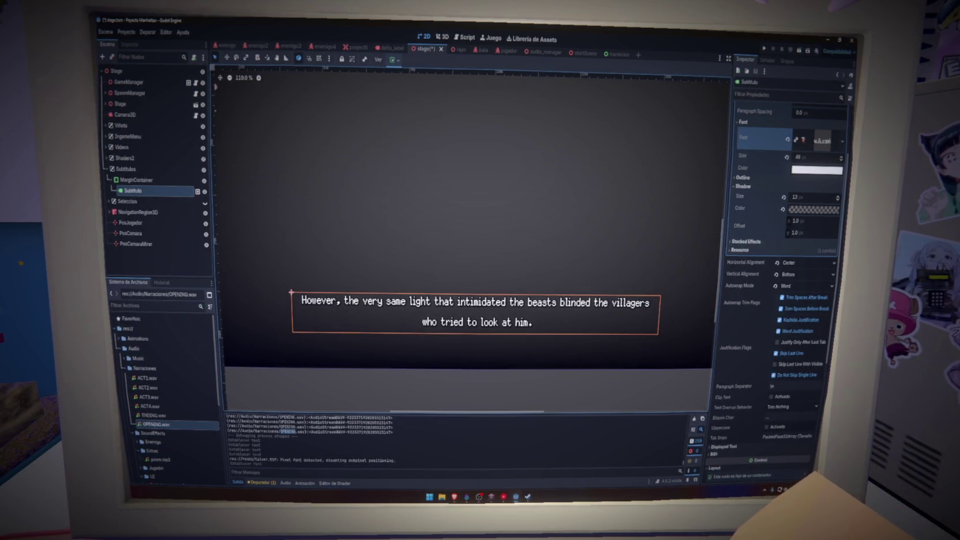
{"action": "scroll", "coordinate": [783, 173], "scroll_direction": "up", "scroll_amount": 3}
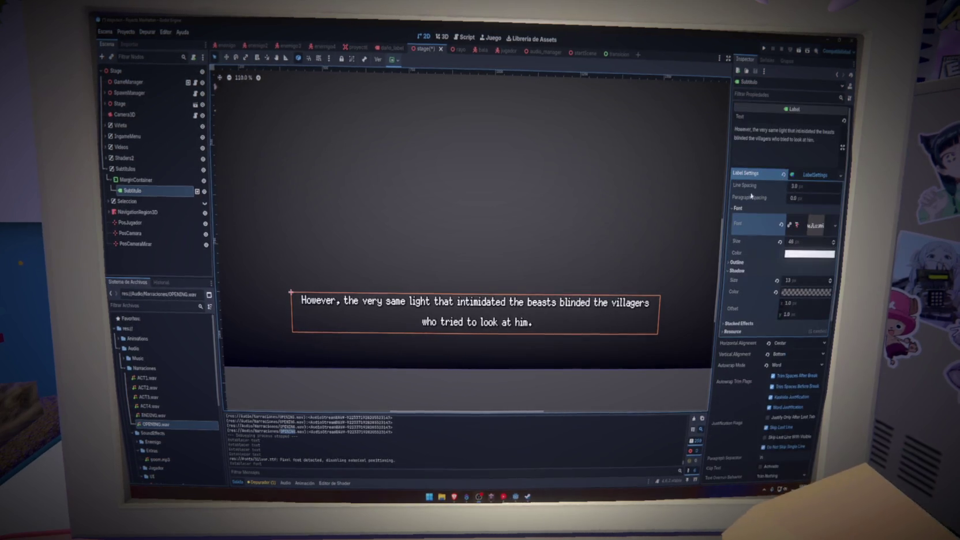
Test 'ääșt' and the pasted Lithuanian sample line in the subtitle, then revert the stage scene.
{"action": "left_click", "coordinate": [783, 130]}
{"action": "key", "text": "ctrl+a"}
{"action": "type", "text": "ääșt"}
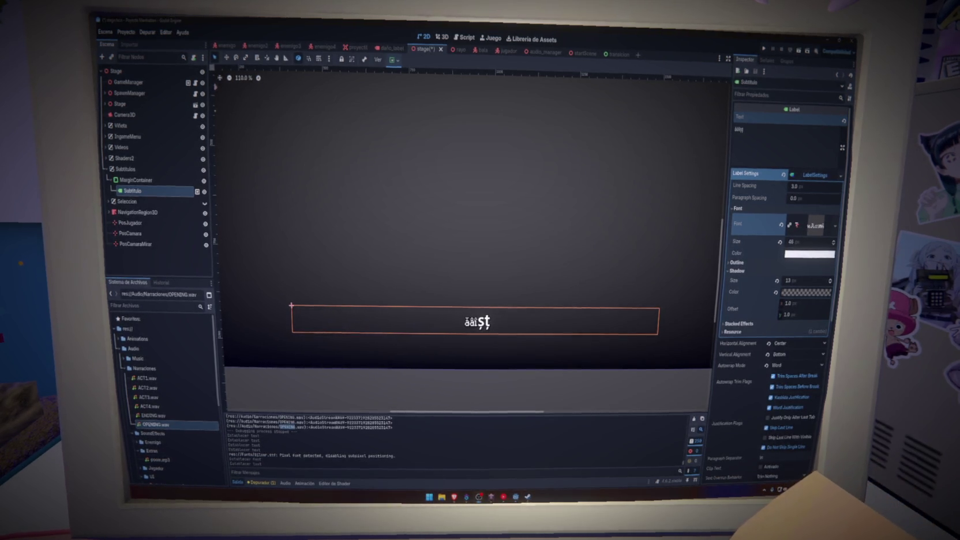
{"action": "double_click", "coordinate": [765, 138]}
{"action": "key", "text": "ctrl+v"}
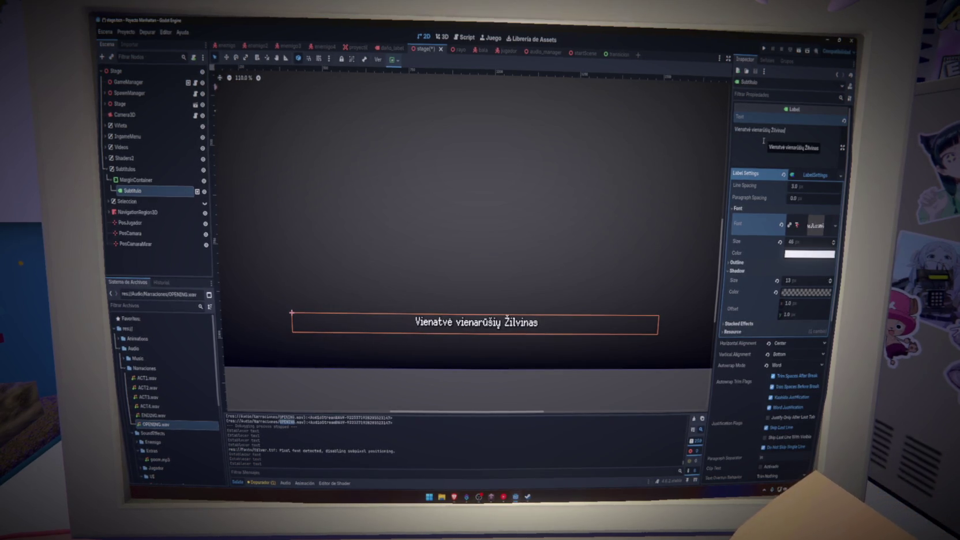
{"action": "left_click", "coordinate": [497, 403]}
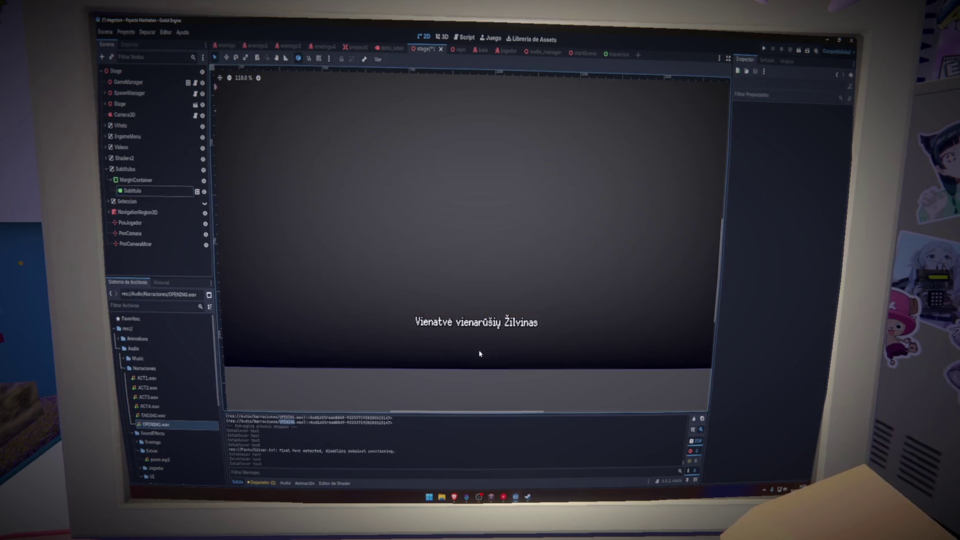
{"action": "scroll", "coordinate": [499, 342], "scroll_direction": "down", "scroll_amount": 3}
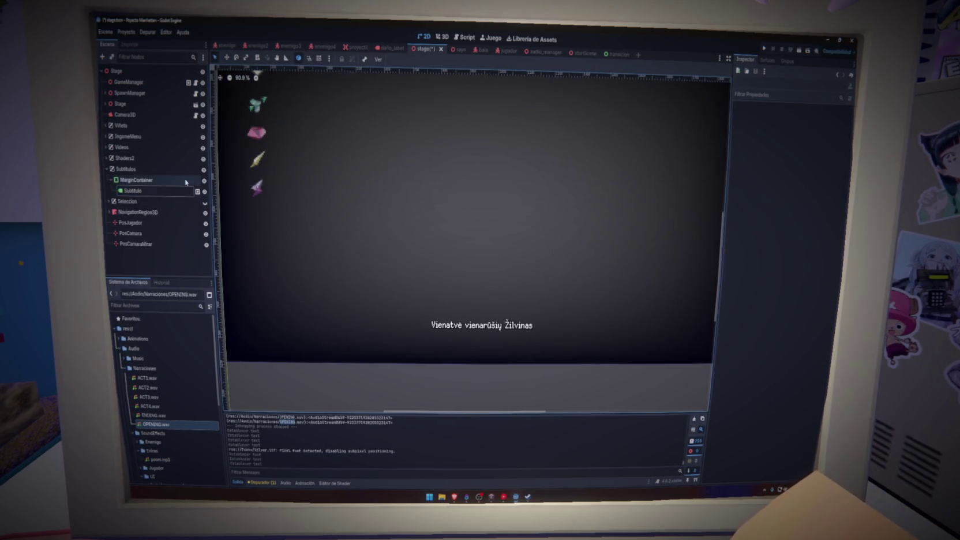
{"action": "key", "text": "ctrl+s"}
{"action": "left_click", "coordinate": [174, 191]}
{"action": "left_click", "coordinate": [478, 342]}
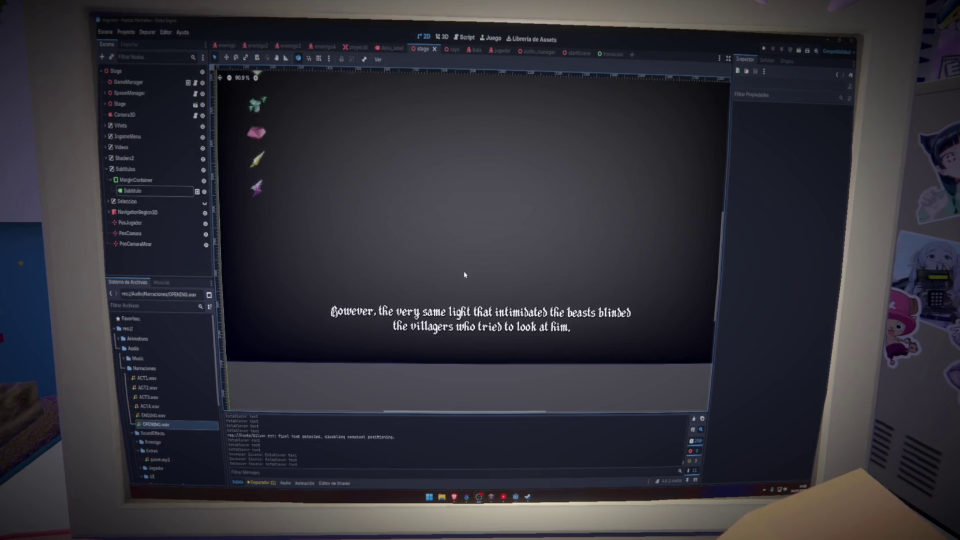
{"action": "left_click", "coordinate": [537, 157]}
{"action": "left_click", "coordinate": [450, 397]}
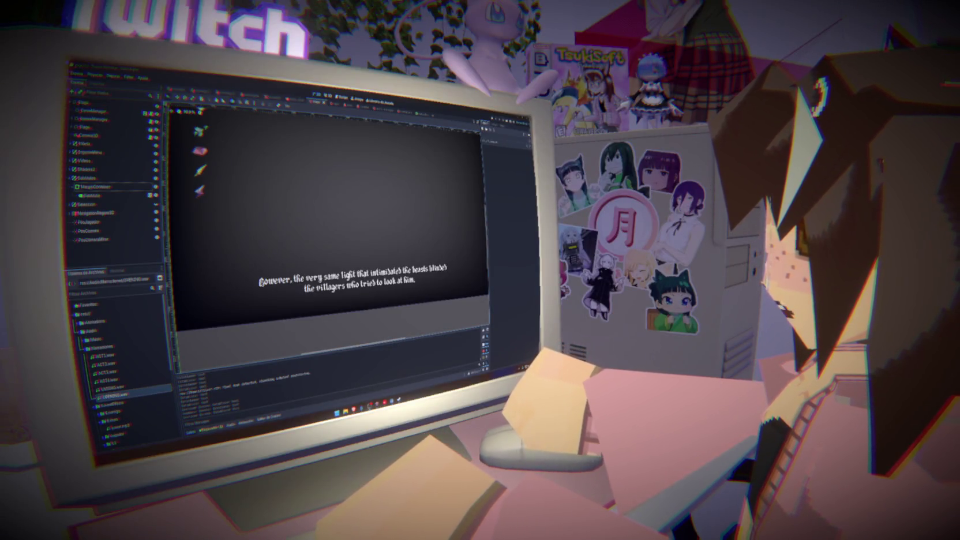
In the audio manager script, copy the narration stream line and test-run the game.
{"action": "key", "text": "ctrl+F3"}
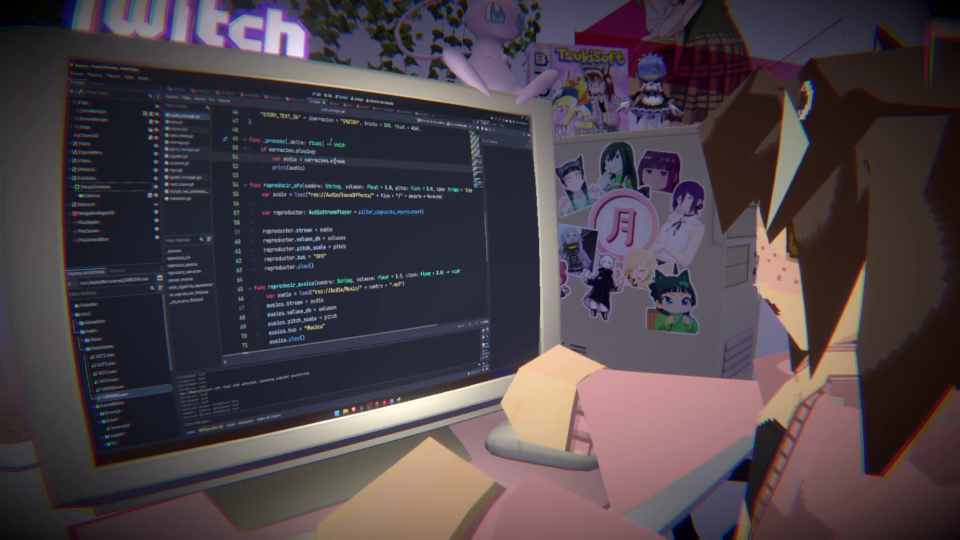
{"action": "left_click_drag", "start_coordinate": [275, 237], "coordinate": [348, 238]}
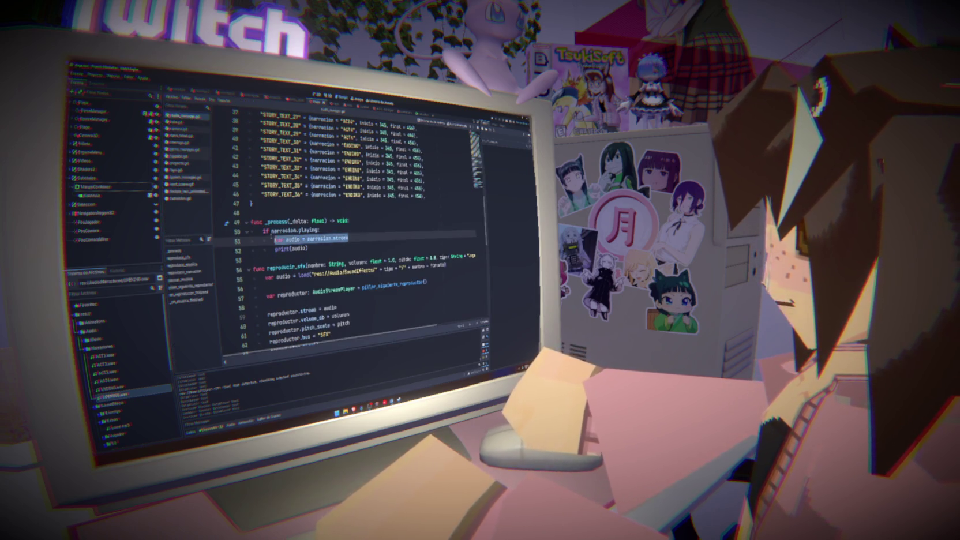
{"action": "left_click", "coordinate": [349, 238]}
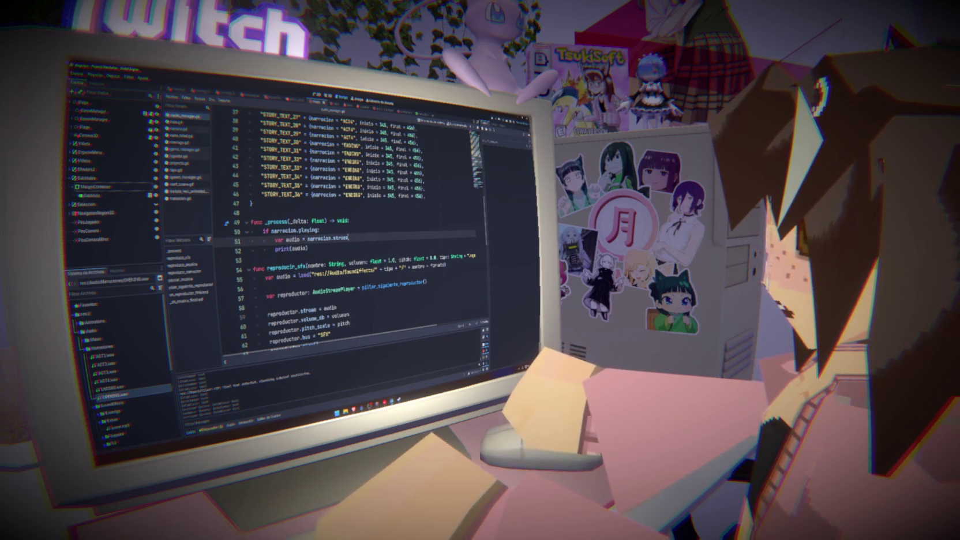
{"action": "key", "text": "F5"}
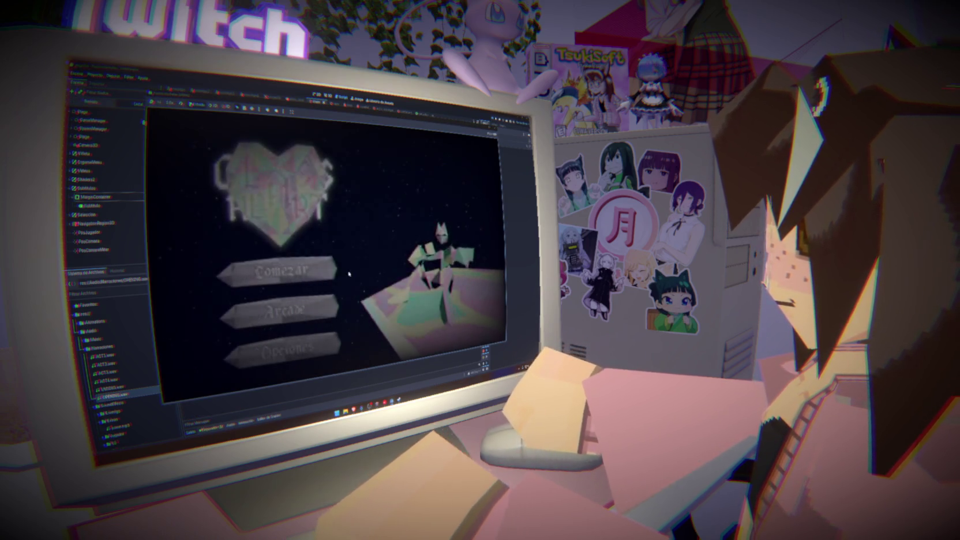
{"action": "left_click", "coordinate": [316, 267]}
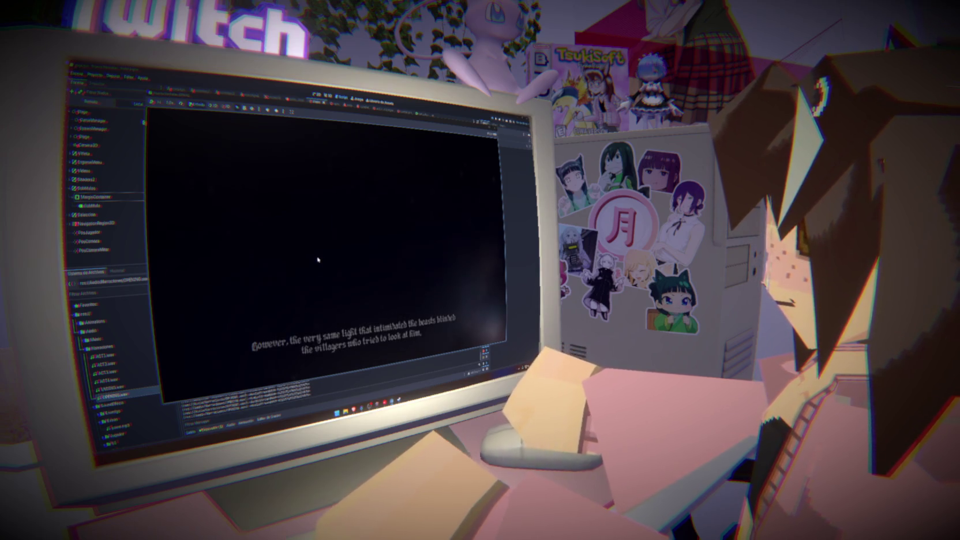
{"action": "key", "text": "F8"}
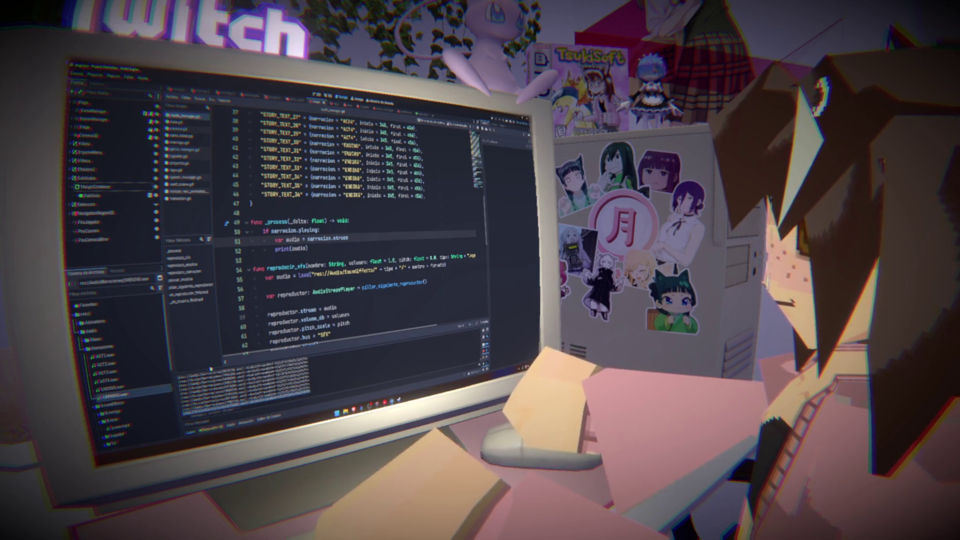
Add an 'if audio ==' check against the OPENING.wav stream with an empty print, then test-run.
{"action": "key", "text": "Return"}
{"action": "type", "text": "if aud"}
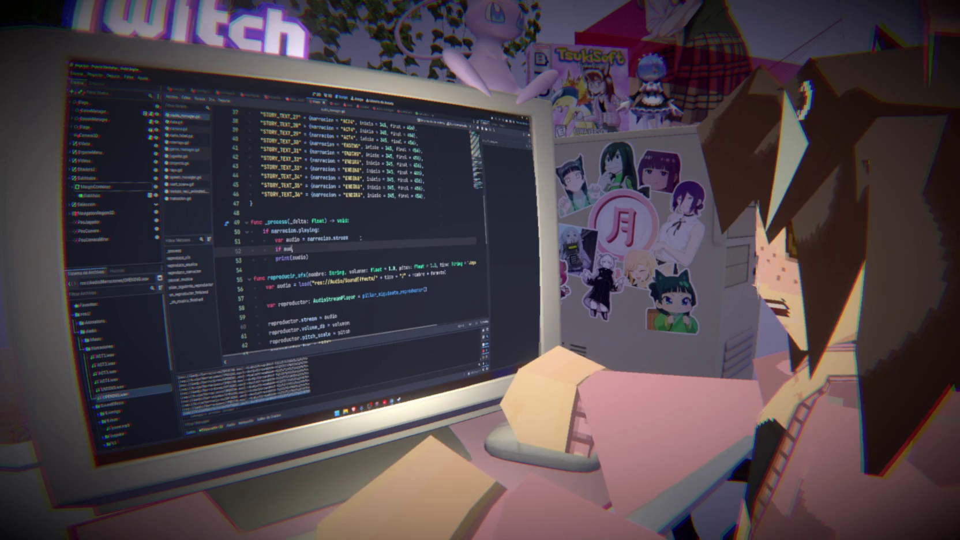
{"action": "type", "text": "io =="}
{"action": "key", "text": "ctrl+v"}
{"action": "key", "text": "Return"}
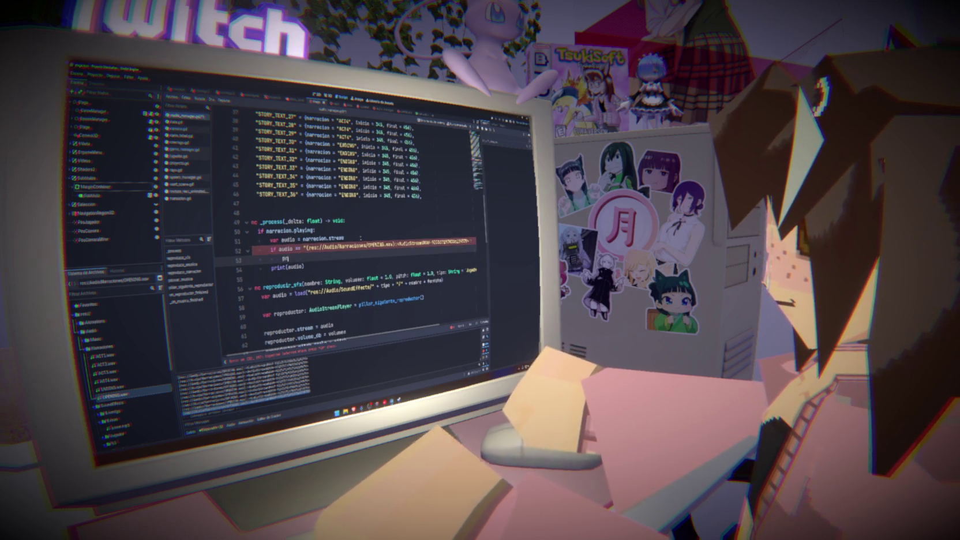
{"action": "type", "text": "hola"}
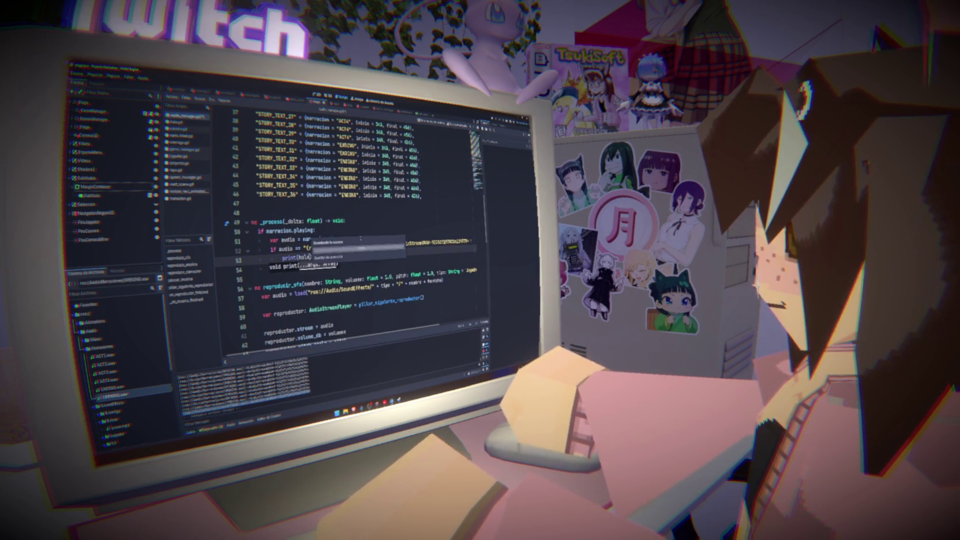
{"action": "key", "text": "BackSpace"}
{"action": "key", "text": "BackSpace"}
{"action": "key", "text": "BackSpace"}
{"action": "type", "text": "\""}
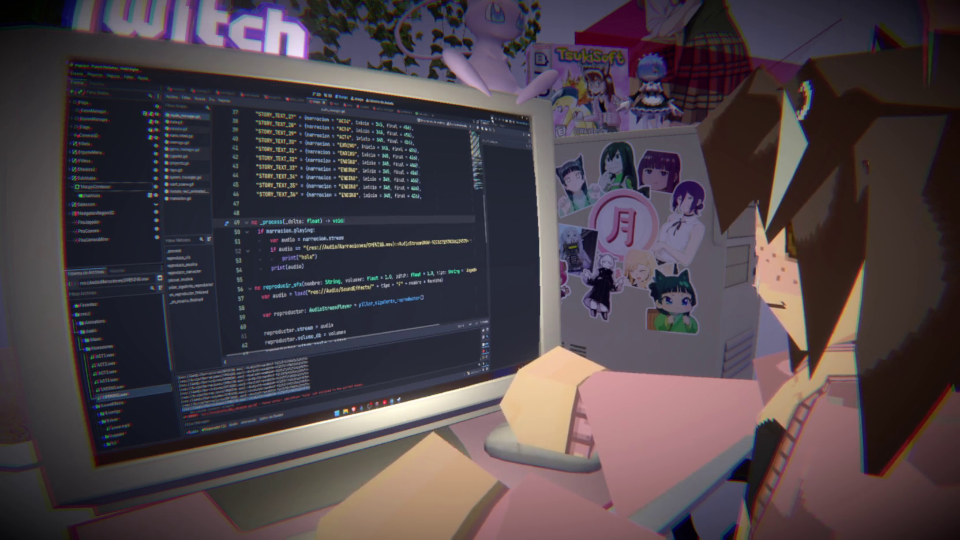
{"action": "key", "text": "F5"}
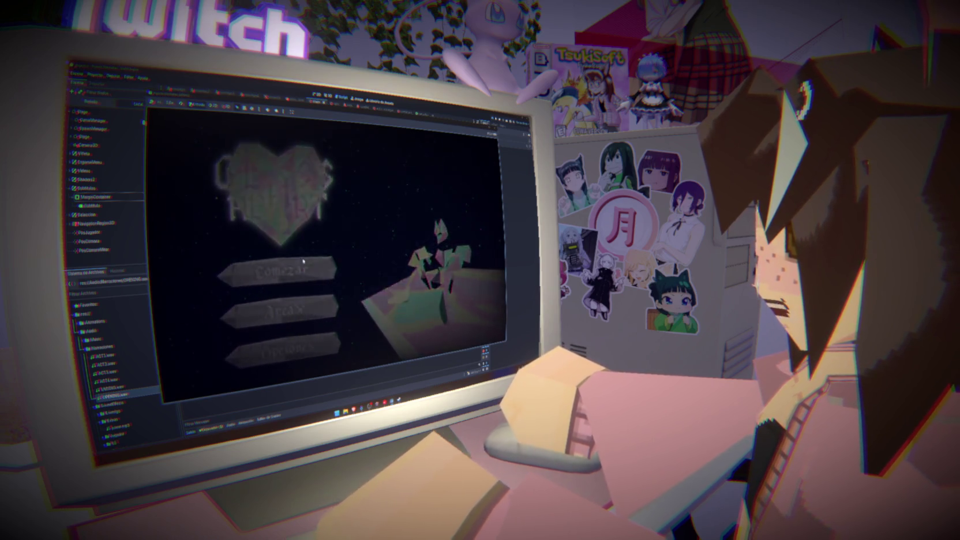
{"action": "left_click", "coordinate": [303, 260]}
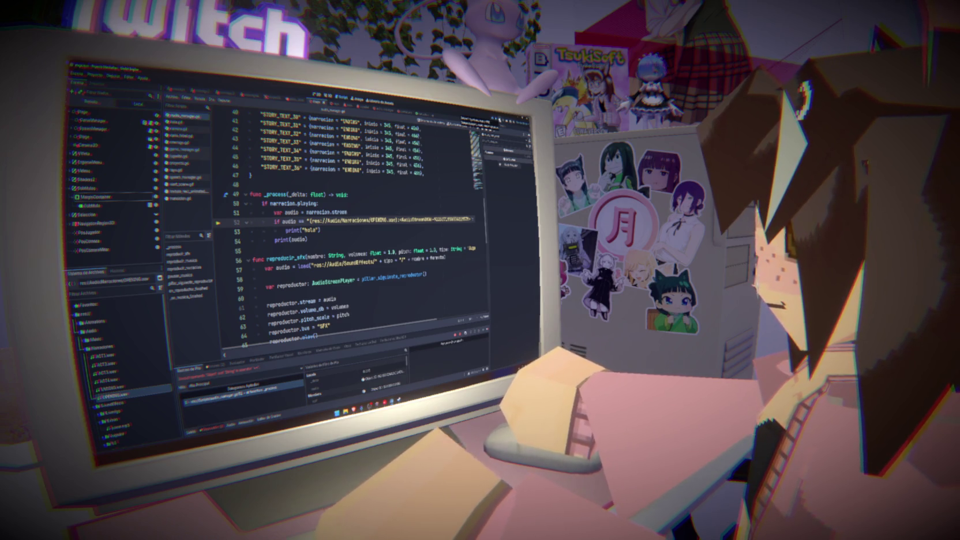
{"action": "key", "text": "F8"}
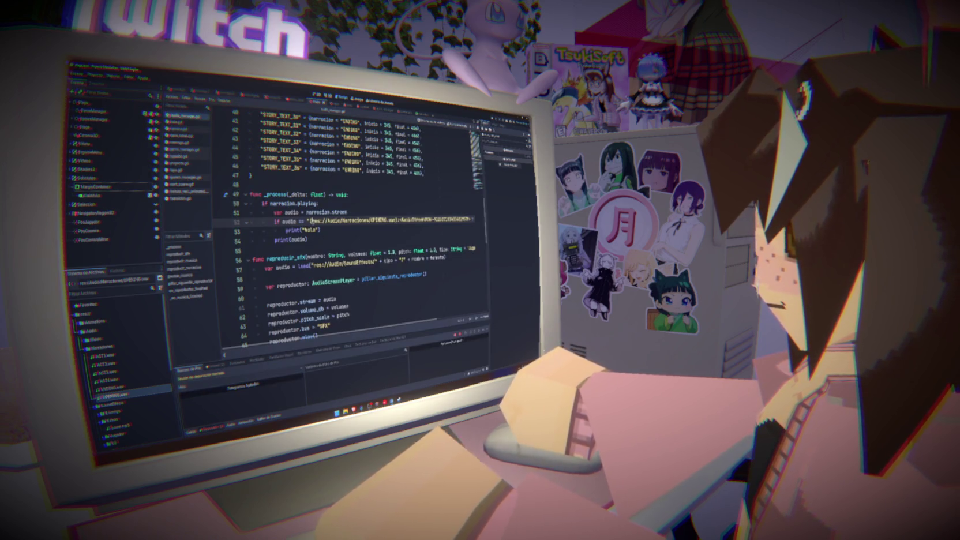
Replace the <AudioStreamWAV> text on line 52 with the OPENING.wav path and relaunch the game.
{"action": "left_click_drag", "start_coordinate": [311, 221], "coordinate": [395, 220]}
{"action": "key", "text": "ctrl+c"}
{"action": "key", "text": "BackSpace"}
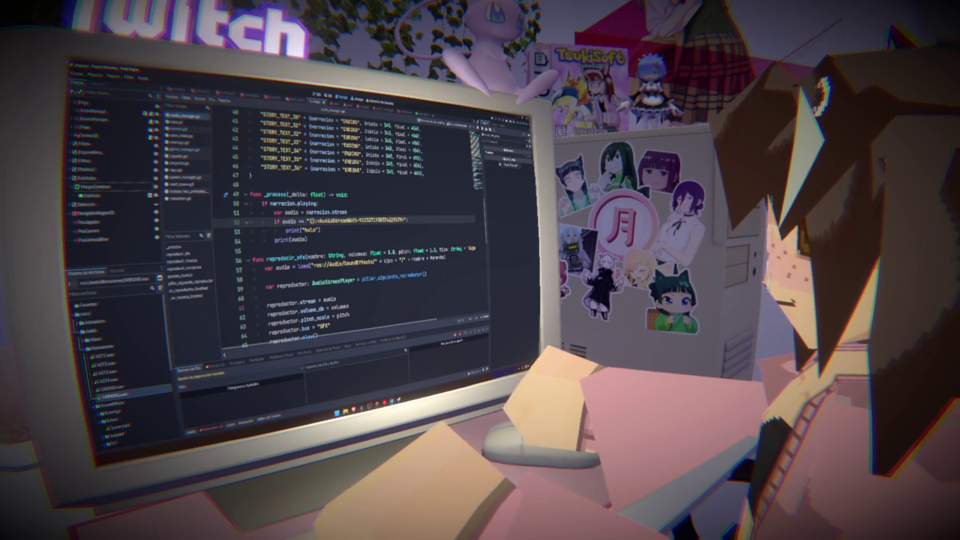
{"action": "left_click_drag", "start_coordinate": [310, 221], "coordinate": [405, 220]}
{"action": "key", "text": "ctrl+v"}
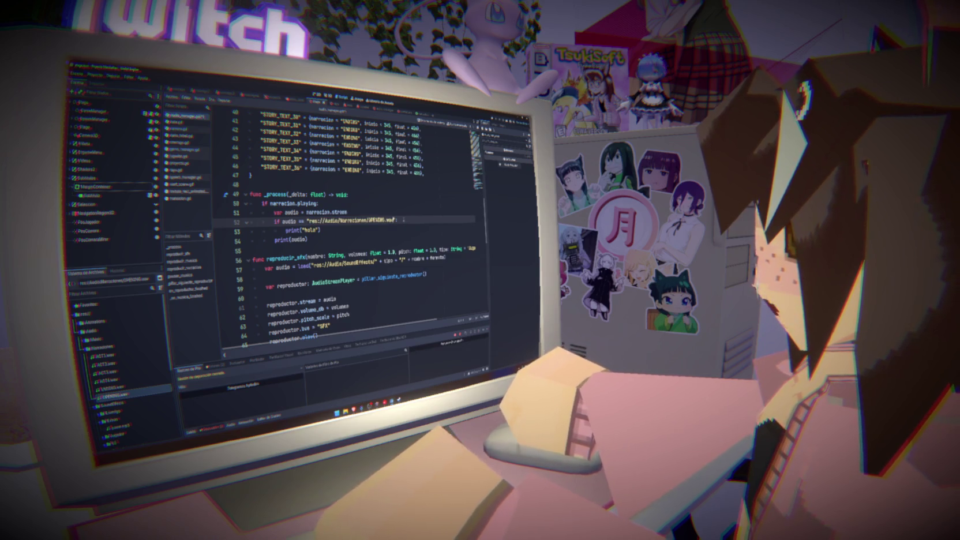
{"action": "key", "text": "F5"}
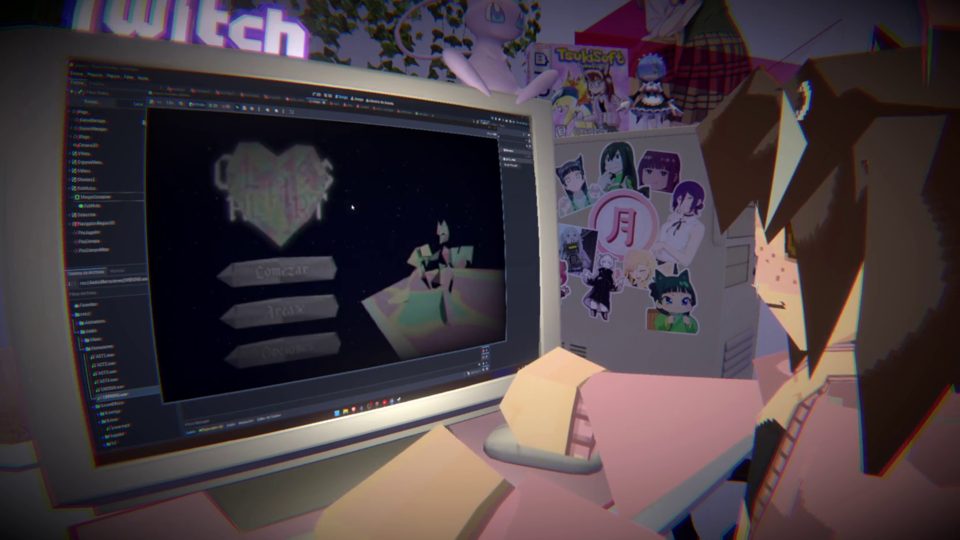
Start the game, then try a get() call on audio in line 52 and remove it.
{"action": "left_click", "coordinate": [304, 270]}
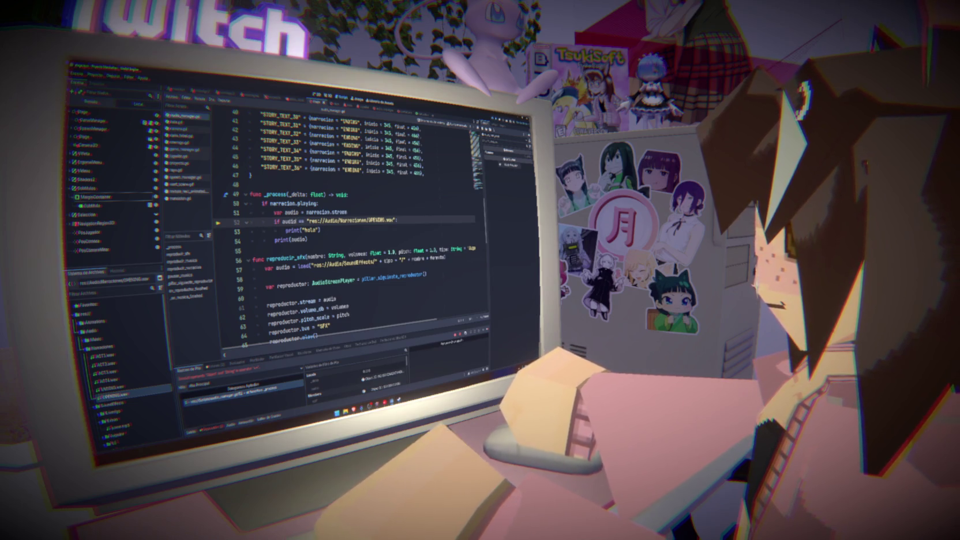
{"action": "type", "text": ".get"}
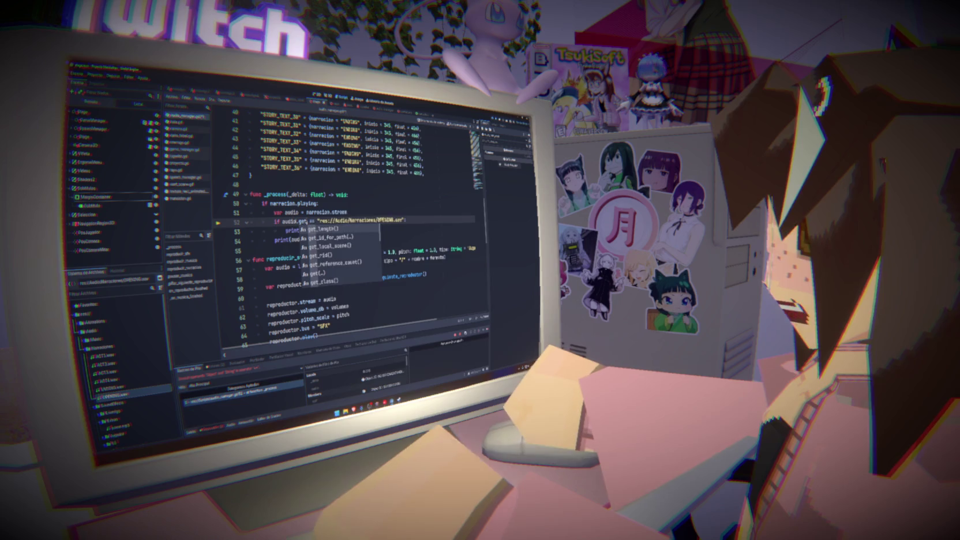
{"action": "key", "text": "Down"}
{"action": "key", "text": "Down"}
{"action": "key", "text": "Down"}
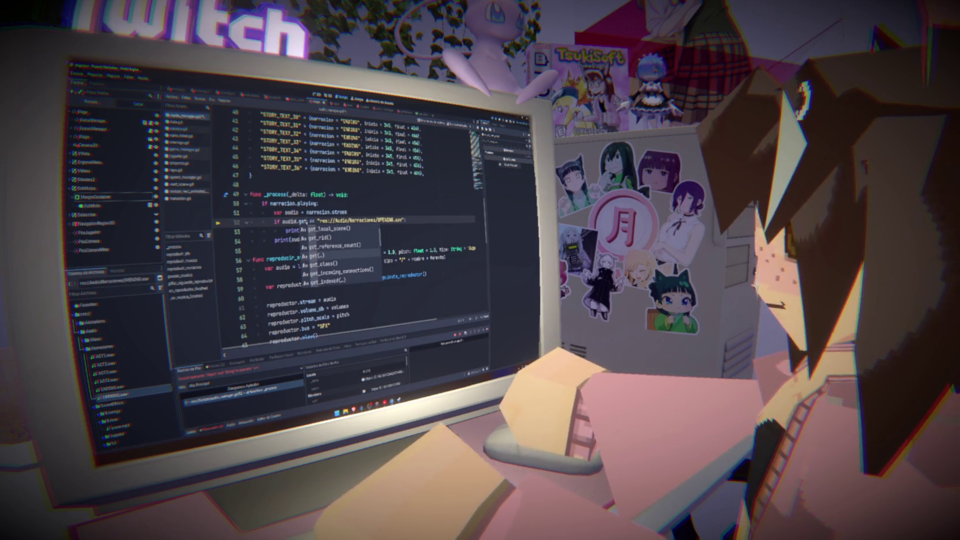
{"action": "key", "text": "Return"}
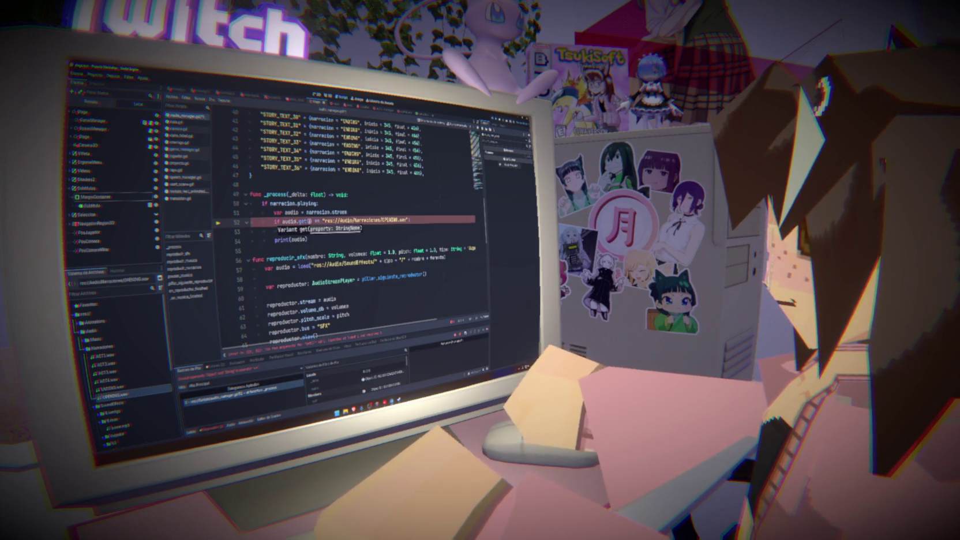
{"action": "key", "text": "BackSpace"}
{"action": "key", "text": "BackSpace"}
{"action": "key", "text": "BackSpace"}
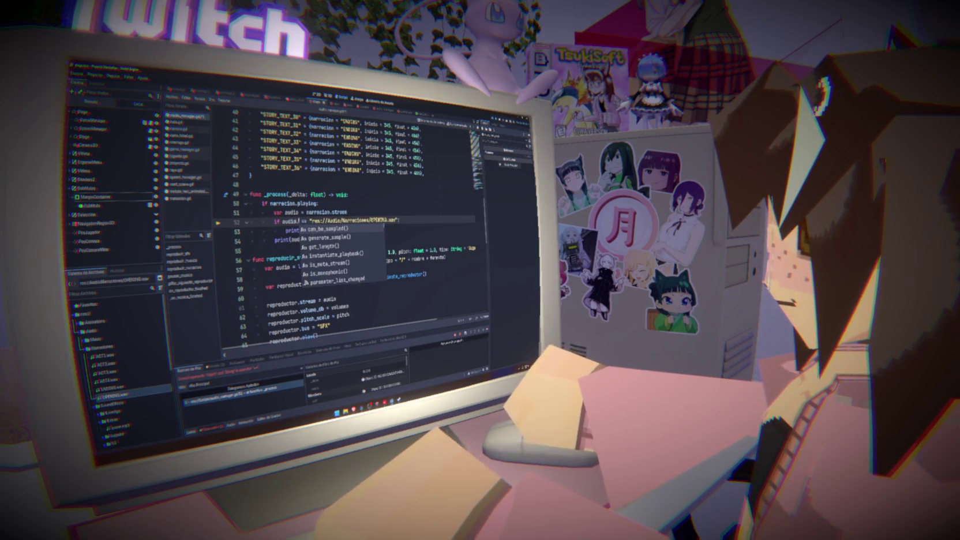
Try get_id_for_path() on audio, revert line 52 to 'if audio ==', and show the Output log.
{"action": "key", "text": "Down"}
{"action": "key", "text": "Down"}
{"action": "key", "text": "Down"}
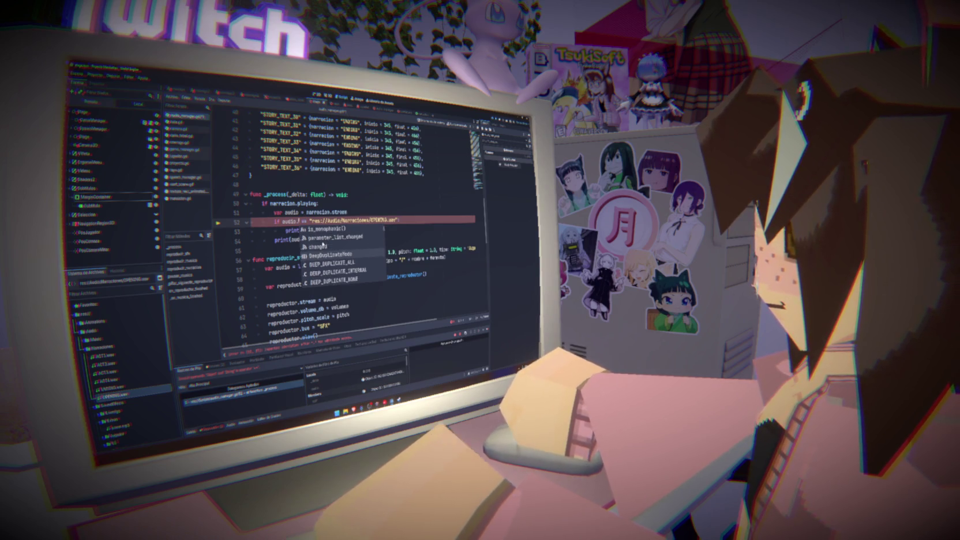
{"action": "key", "text": "Down"}
{"action": "key", "text": "Down"}
{"action": "key", "text": "Down"}
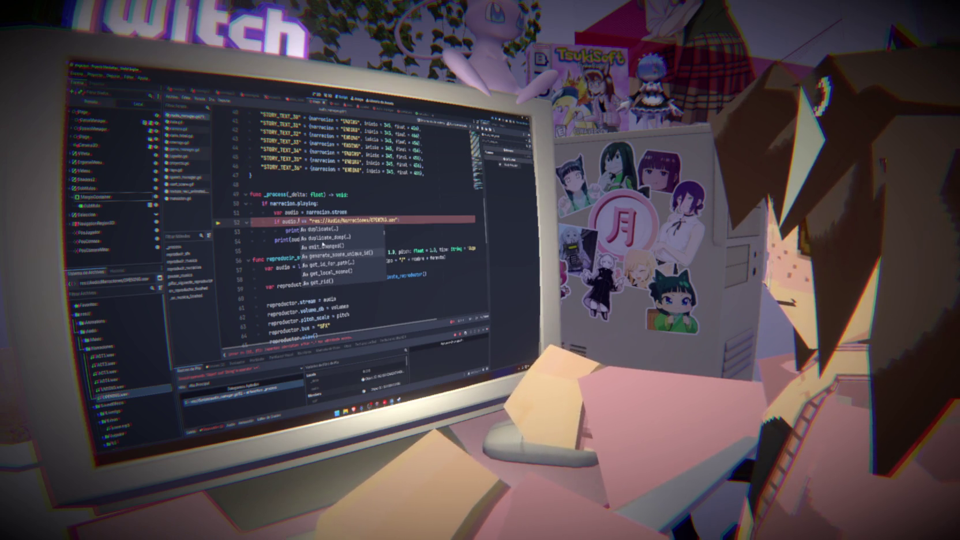
{"action": "scroll", "coordinate": [344, 256], "scroll_direction": "down", "scroll_amount": 5}
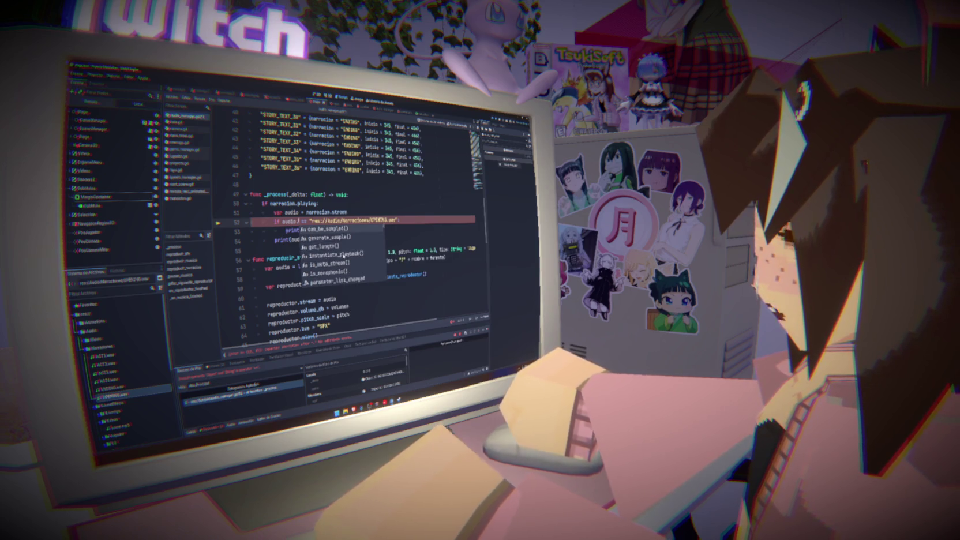
{"action": "scroll", "coordinate": [344, 256], "scroll_direction": "up", "scroll_amount": 3}
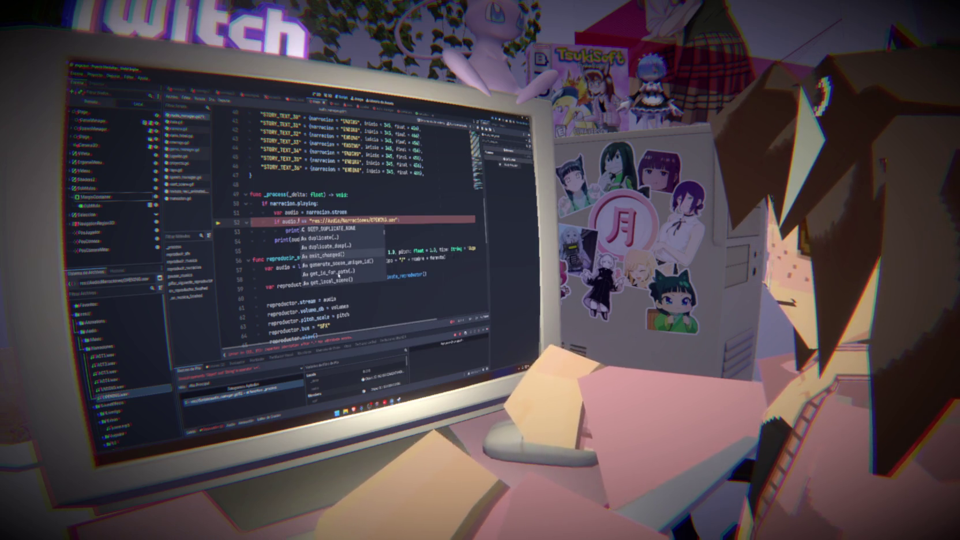
{"action": "scroll", "coordinate": [339, 275], "scroll_direction": "down", "scroll_amount": 3}
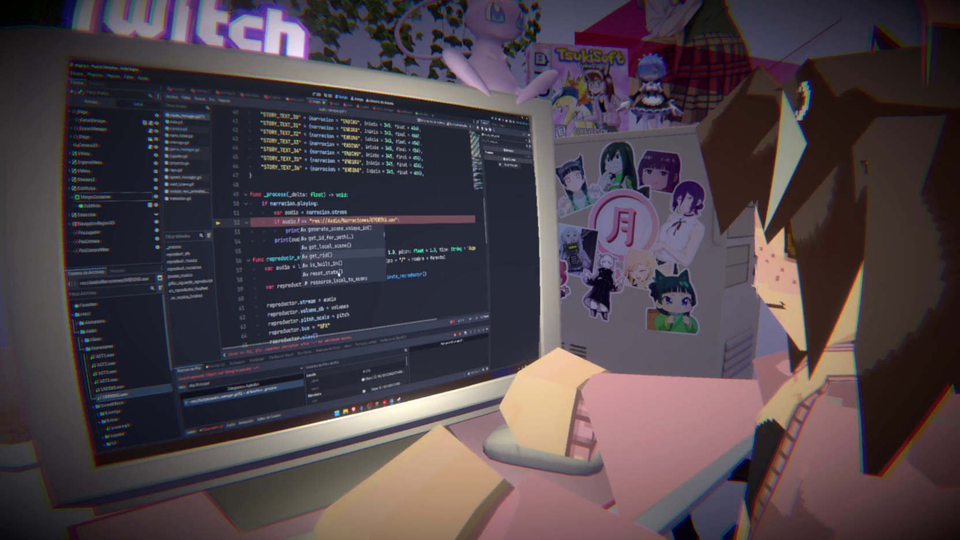
{"action": "type", "text": "get_pa"}
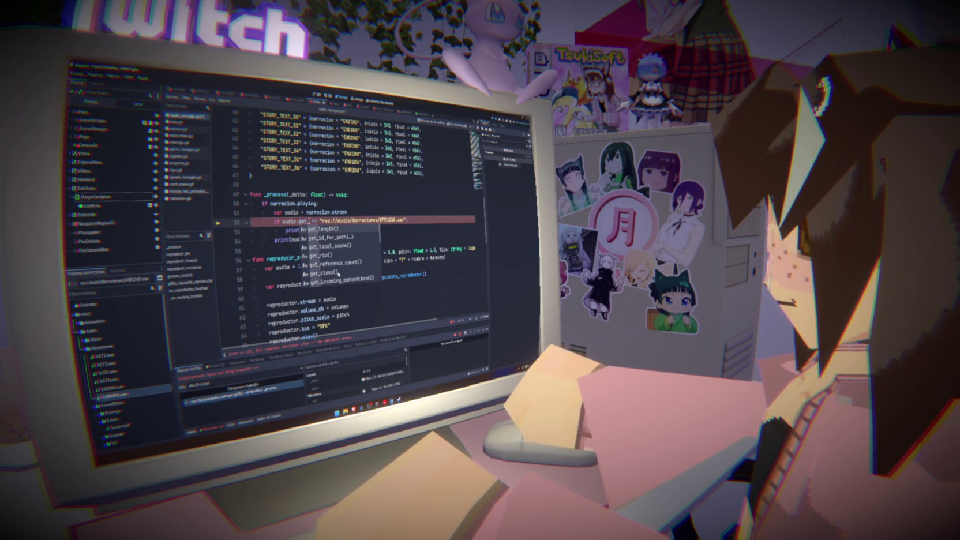
{"action": "key", "text": "Return"}
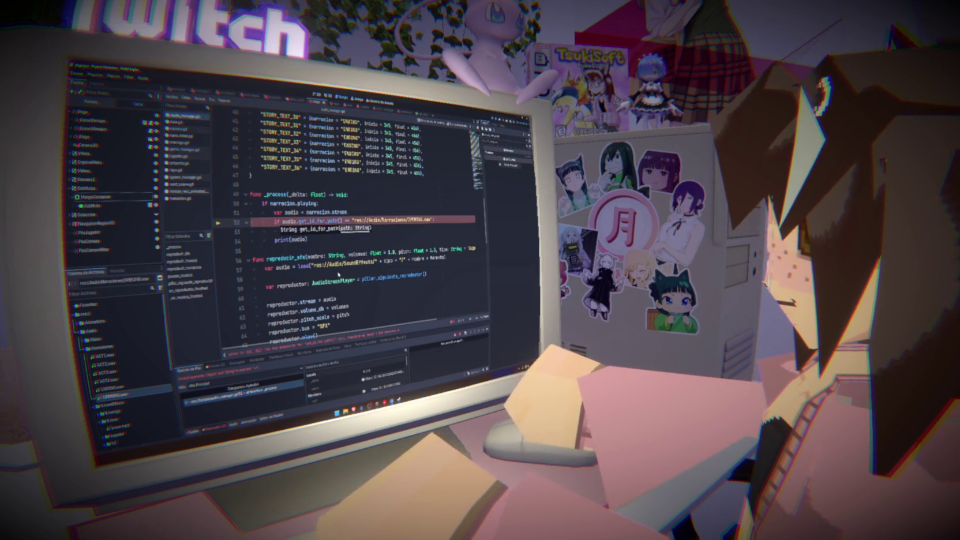
{"action": "key", "text": "ctrl+BackSpace"}
{"action": "key", "text": "ctrl+BackSpace"}
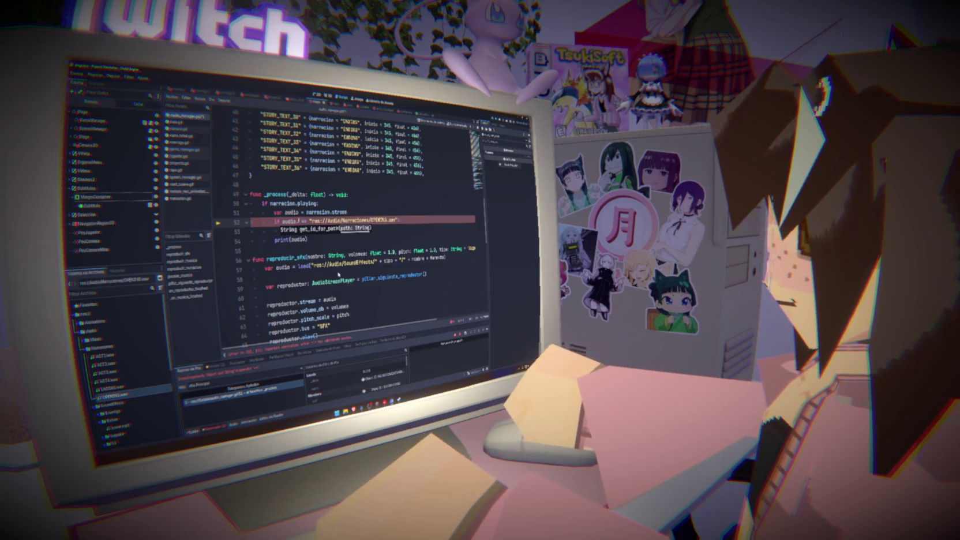
{"action": "key", "text": "BackSpace"}
{"action": "key", "text": "BackSpace"}
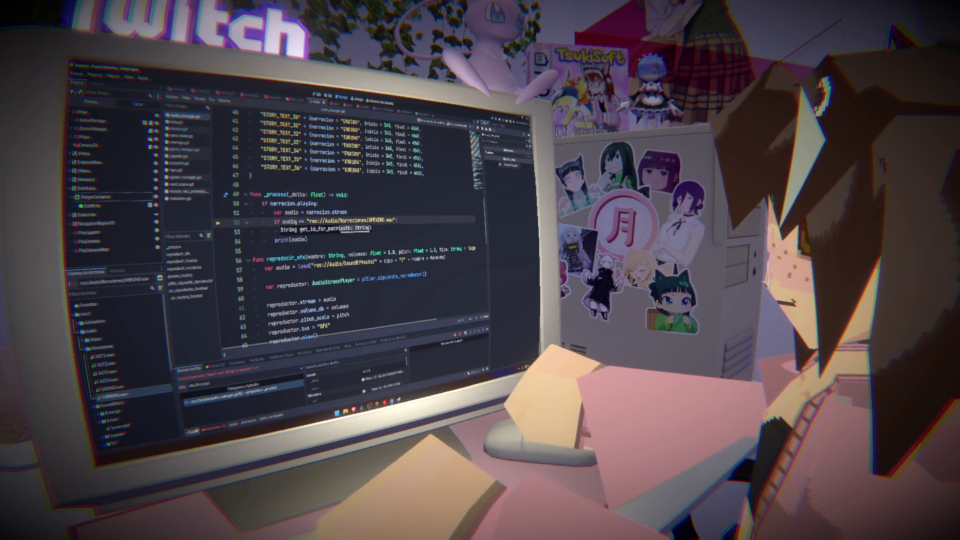
{"action": "left_click", "coordinate": [191, 431]}
{"action": "mouse_move", "coordinate": [356, 282]}
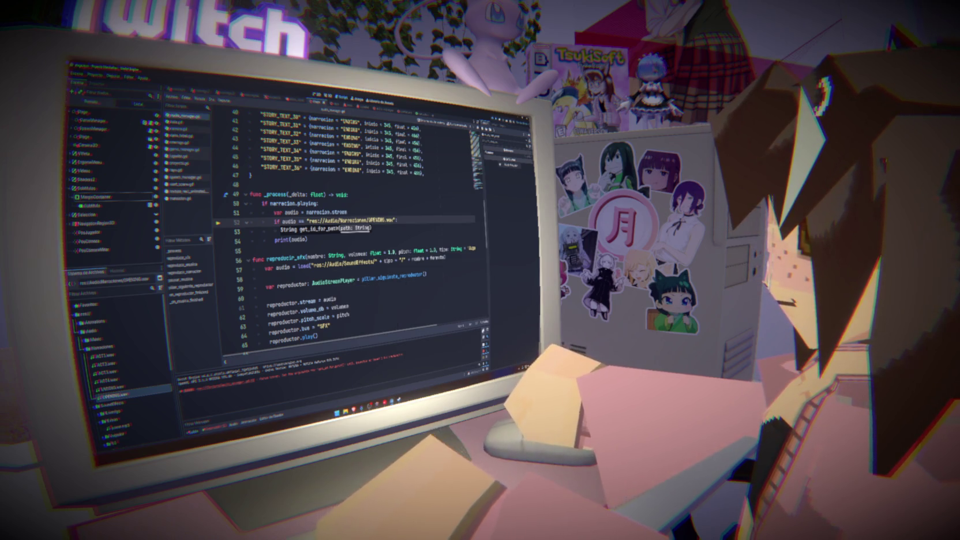
List the Debugger's Errors for the invalid-operands failure and scroll up toward the STORY_TEXT entries.
{"action": "left_click", "coordinate": [211, 428]}
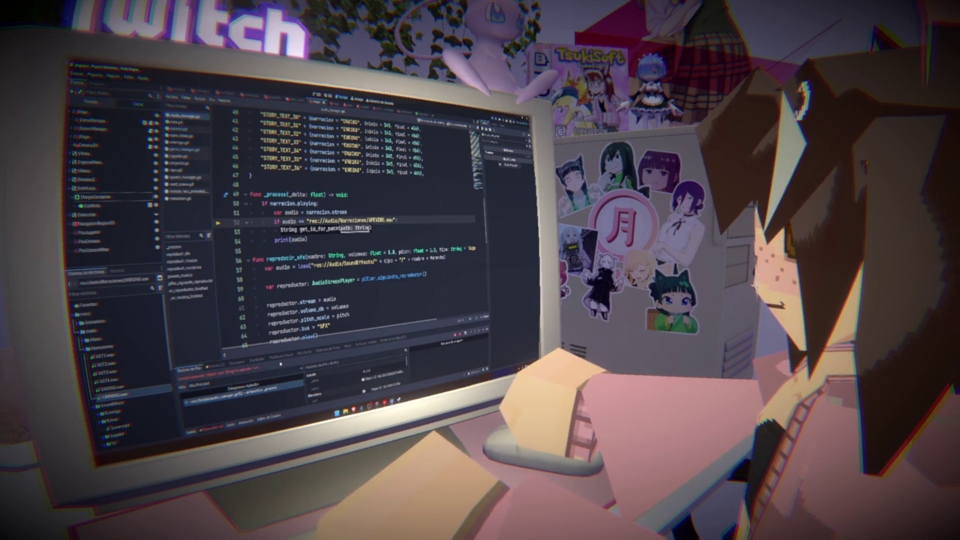
{"action": "left_click", "coordinate": [223, 366]}
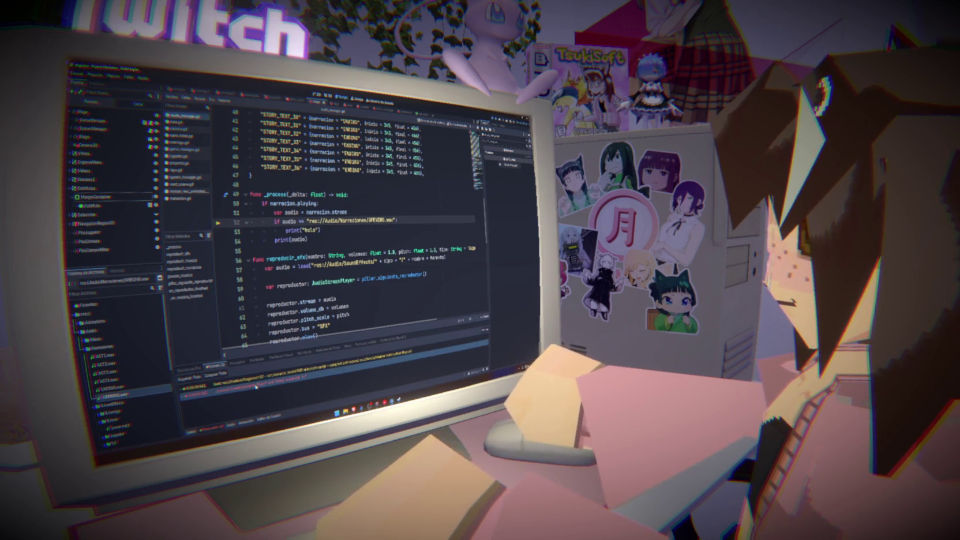
{"action": "mouse_move", "coordinate": [256, 386]}
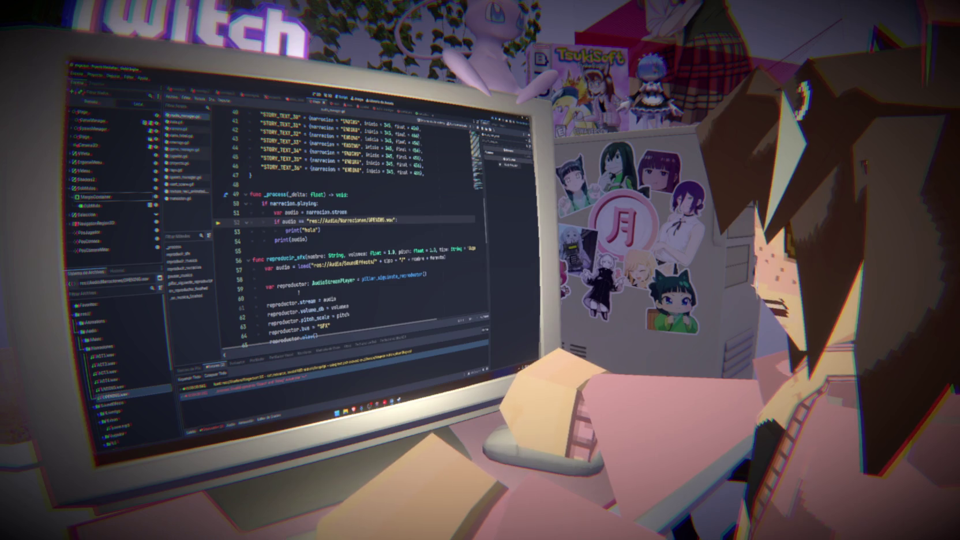
{"action": "scroll", "coordinate": [346, 231], "scroll_direction": "up", "scroll_amount": 3}
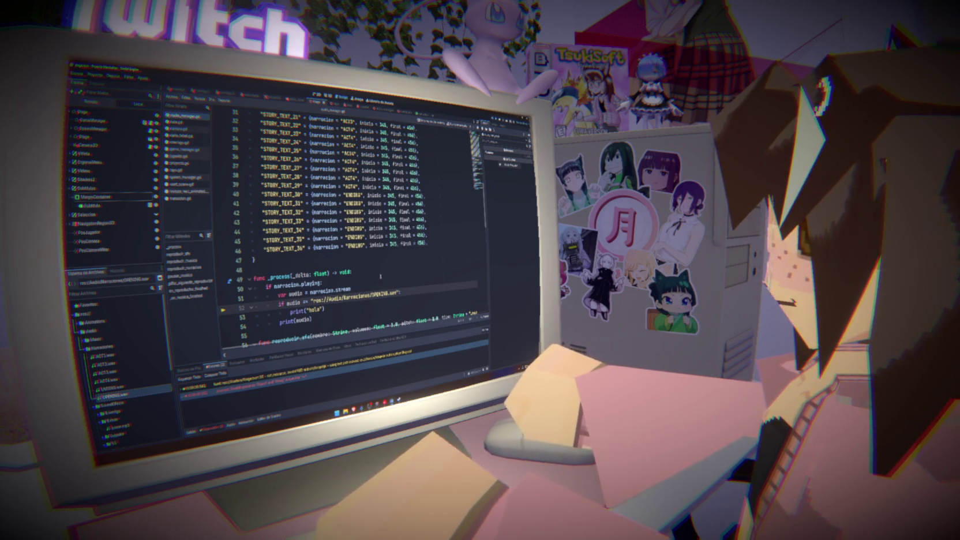
Select the OPENING.wav path, then try get_indexed() after audio and remove it.
{"action": "left_click_drag", "start_coordinate": [397, 293], "coordinate": [310, 297]}
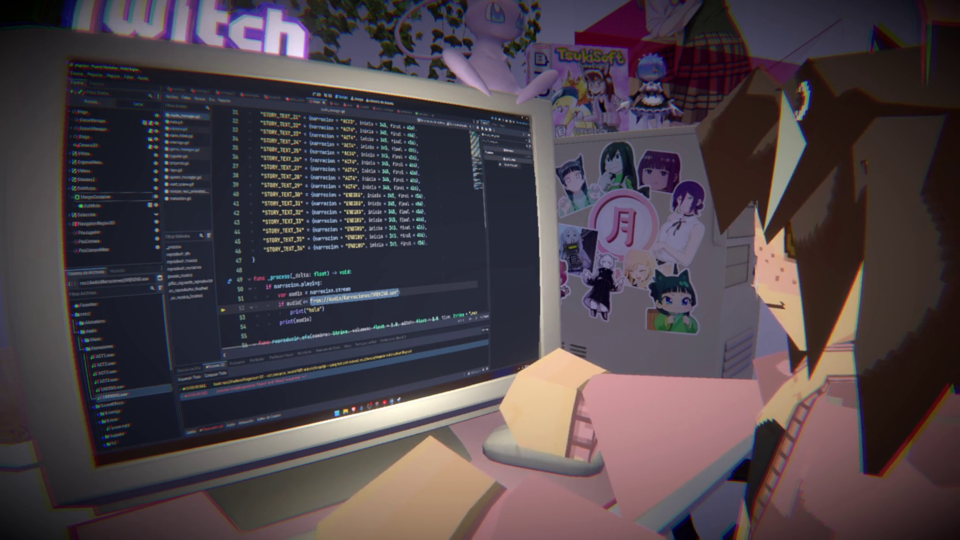
{"action": "left_click", "coordinate": [295, 302]}
{"action": "type", "text": ".get"}
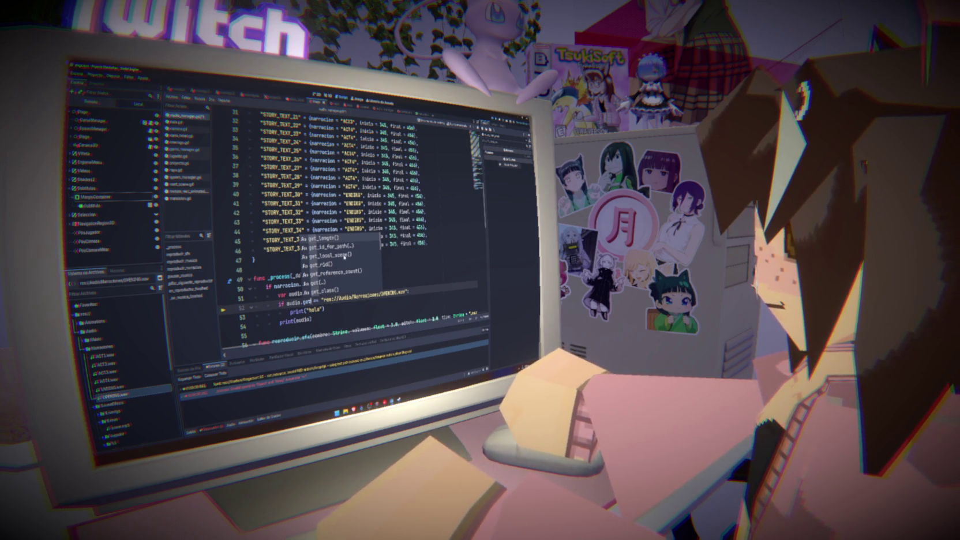
{"action": "scroll", "coordinate": [349, 281], "scroll_direction": "down", "scroll_amount": 2}
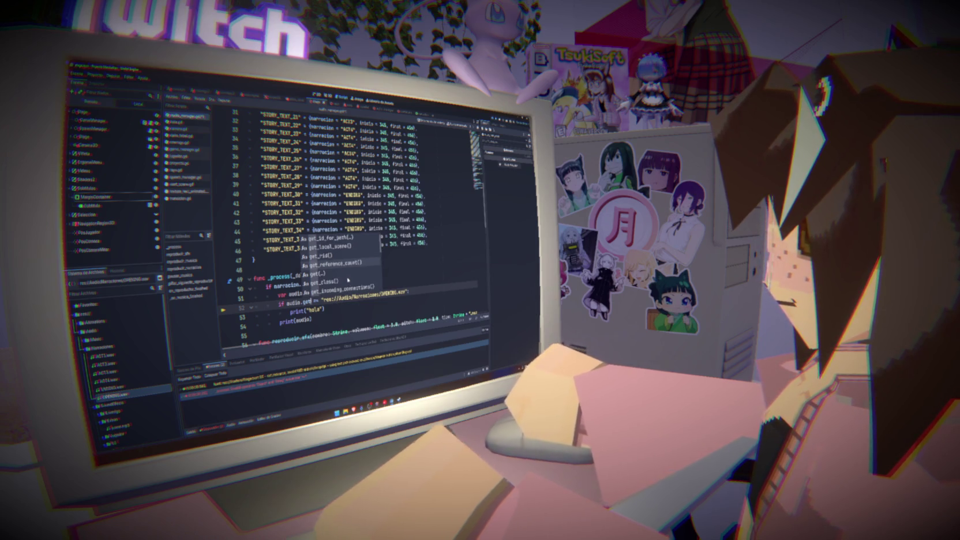
{"action": "left_click", "coordinate": [345, 291]}
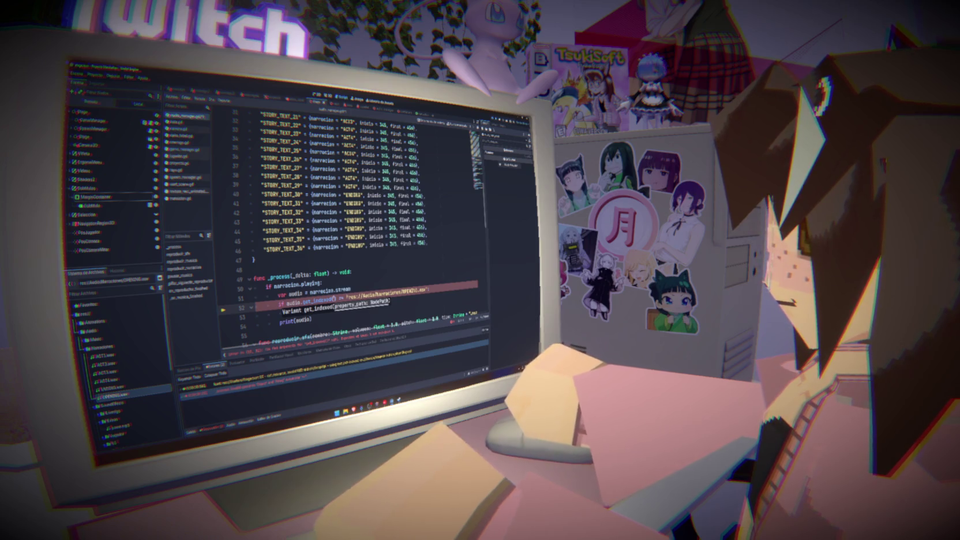
{"action": "key", "text": "BackSpace"}
{"action": "key", "text": "BackSpace"}
{"action": "key", "text": "BackSpace"}
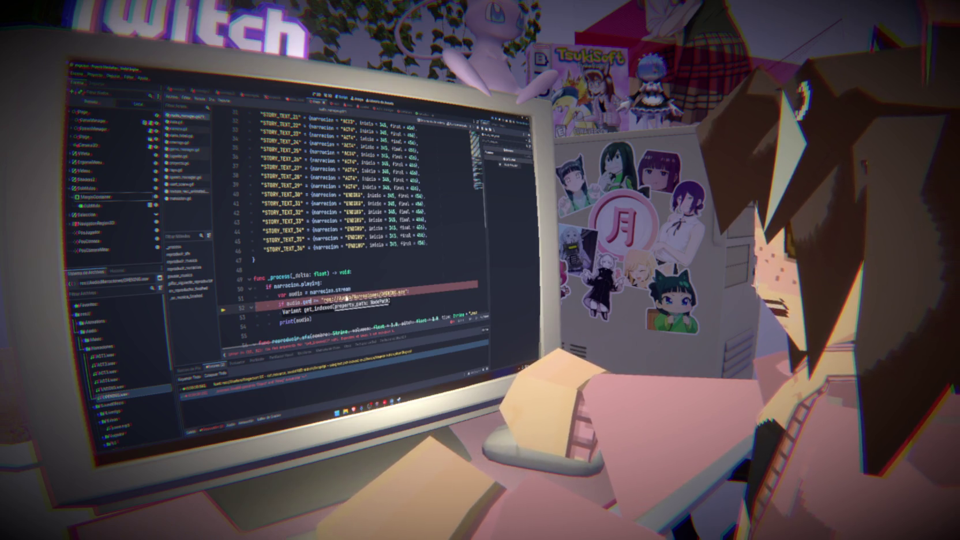
Make the condition compare audio.resource_path to the OPENING.wav path and run the game with F5.
{"action": "type", "text": ".path"}
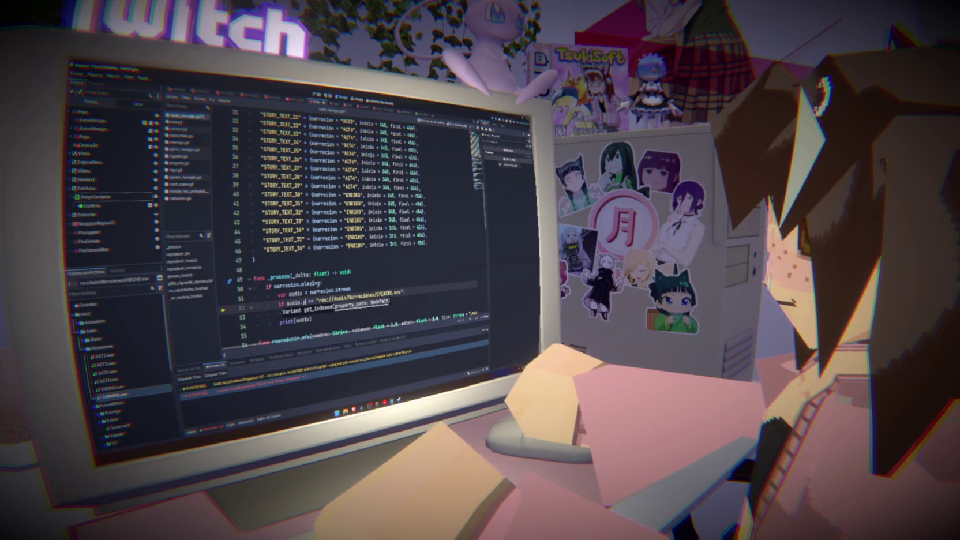
{"action": "key", "text": "Down"}
{"action": "key", "text": "Return"}
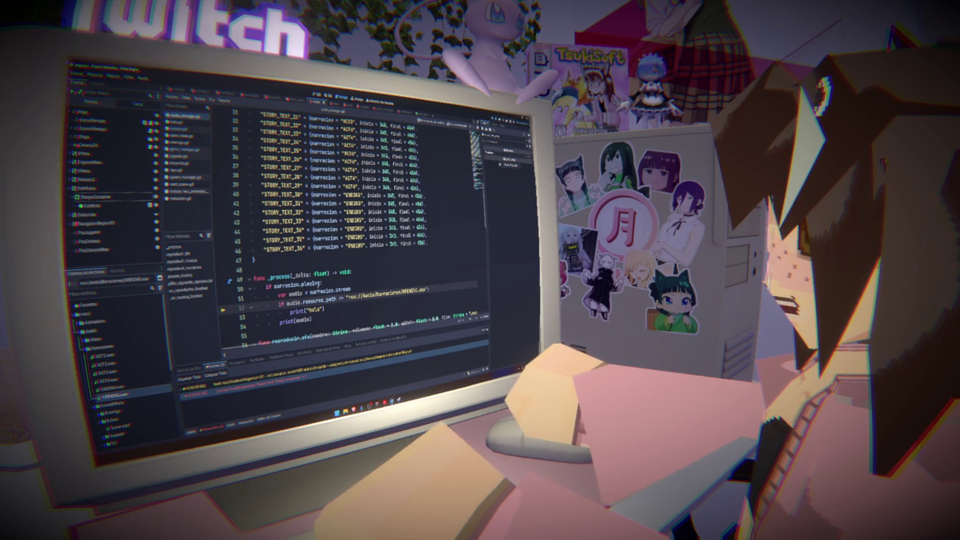
{"action": "key", "text": "F5"}
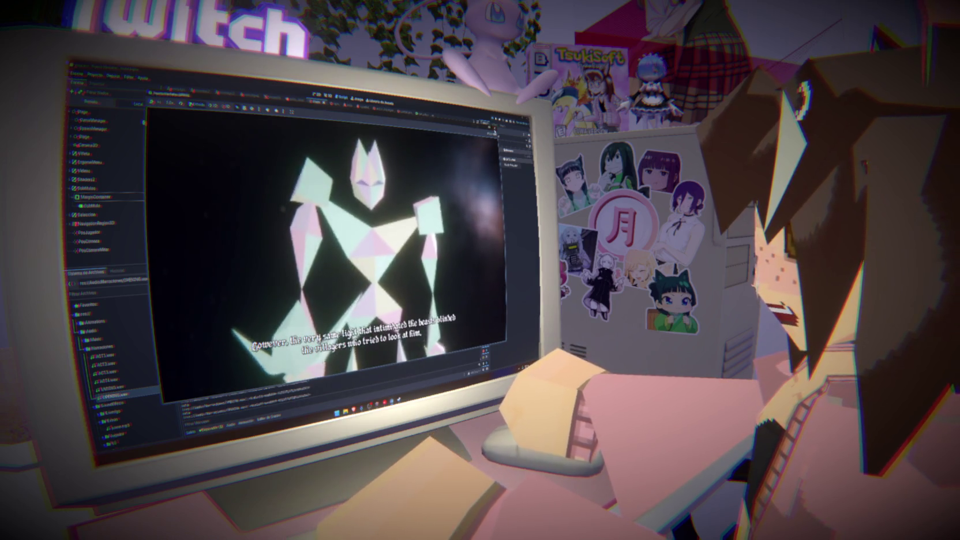
Rewrite line 52 as (audio.resource_path - "res://Audio/Narraciones/") compared to "OPENING.wav", then save.
{"action": "key", "text": "F8"}
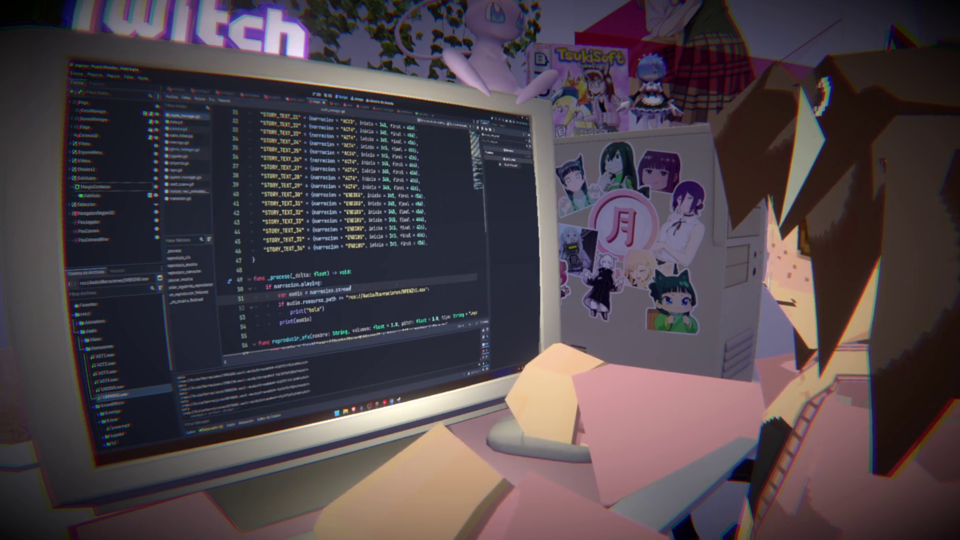
{"action": "left_click_drag", "start_coordinate": [346, 293], "coordinate": [404, 291]}
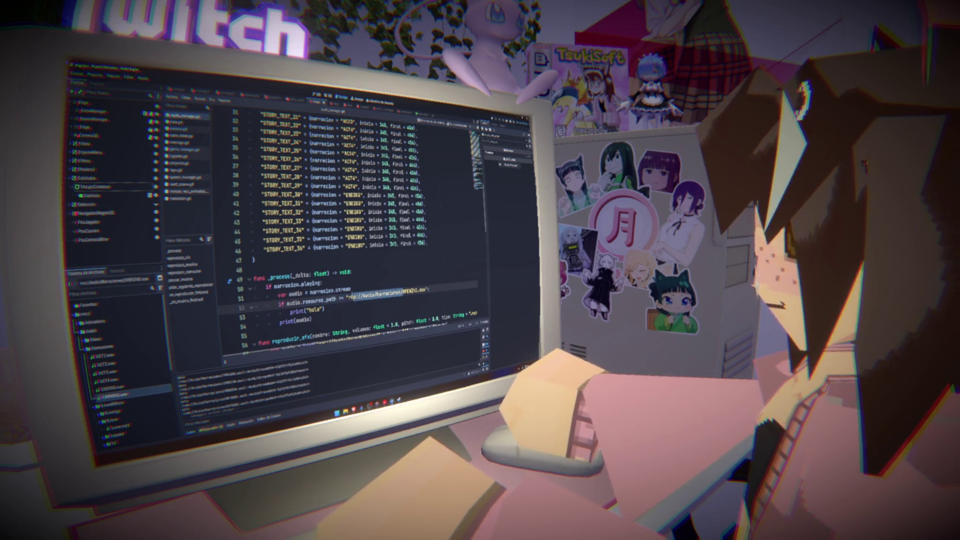
{"action": "key", "text": "ctrl+space"}
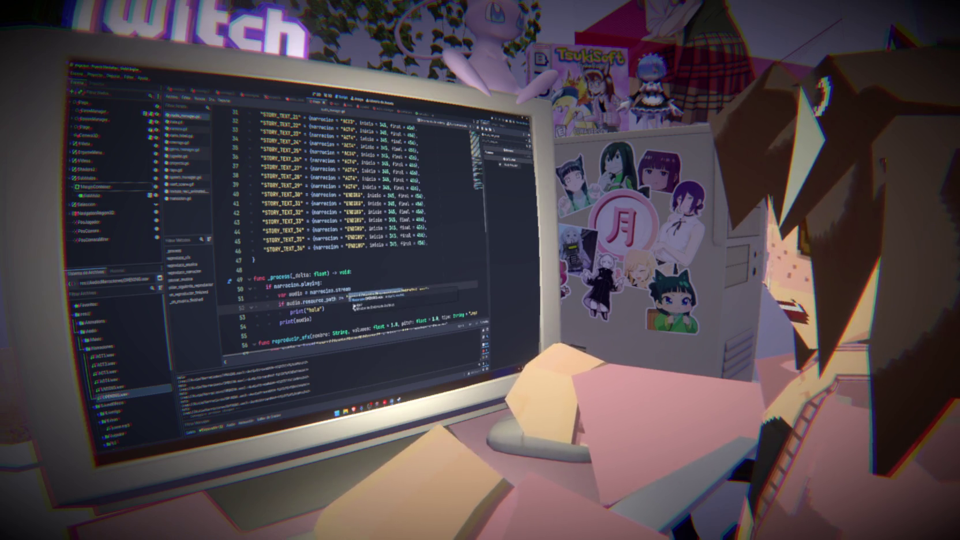
{"action": "key", "text": "Return"}
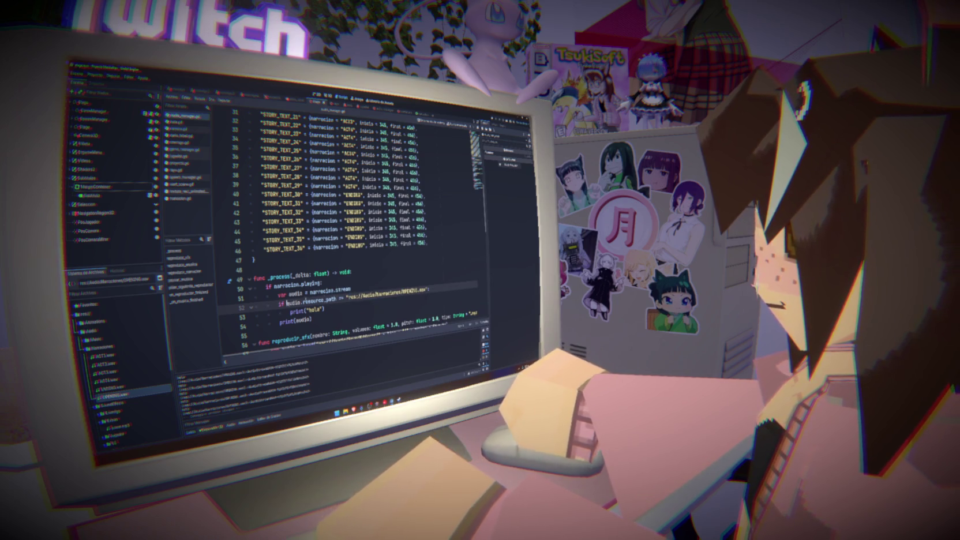
{"action": "type", "text": "("}
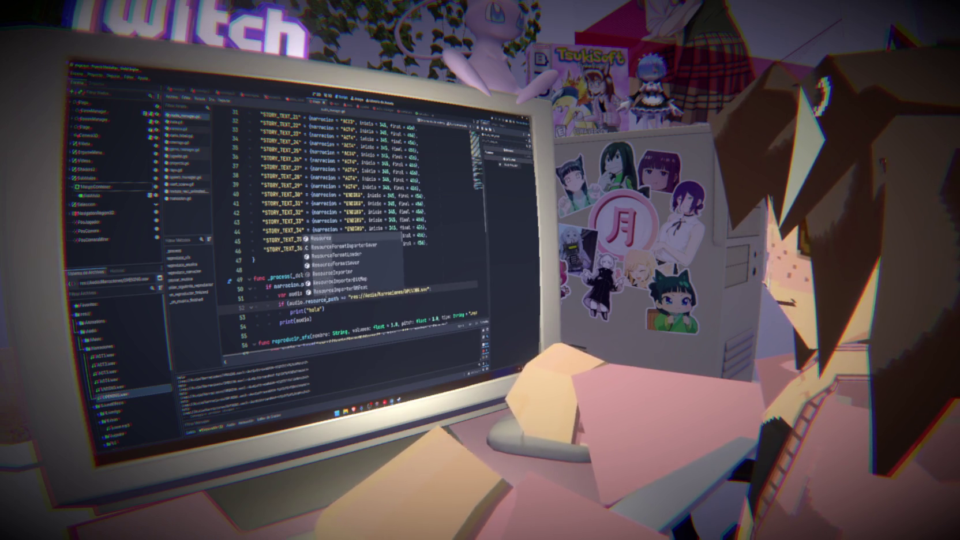
{"action": "left_click", "coordinate": [346, 297]}
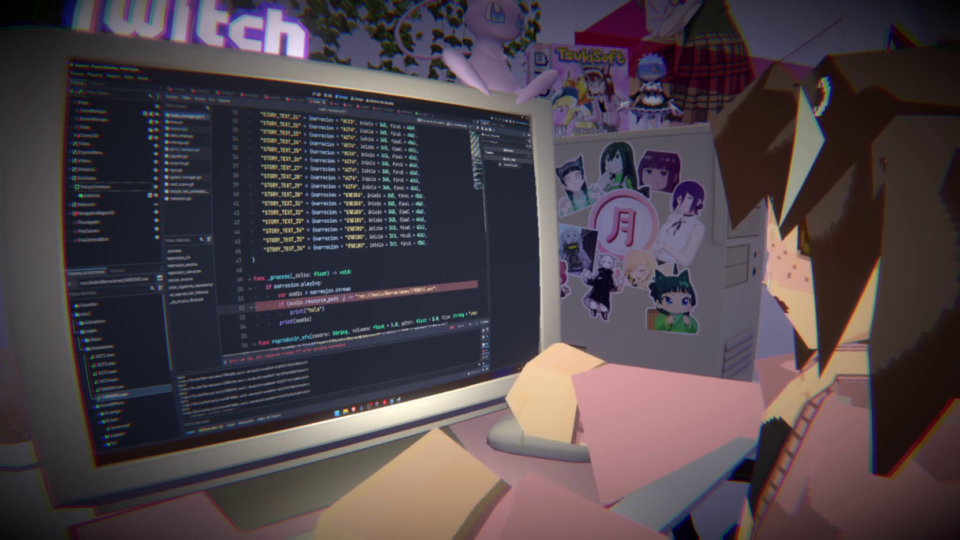
{"action": "type", "text": "\"res://Audio/Narraciones/"}
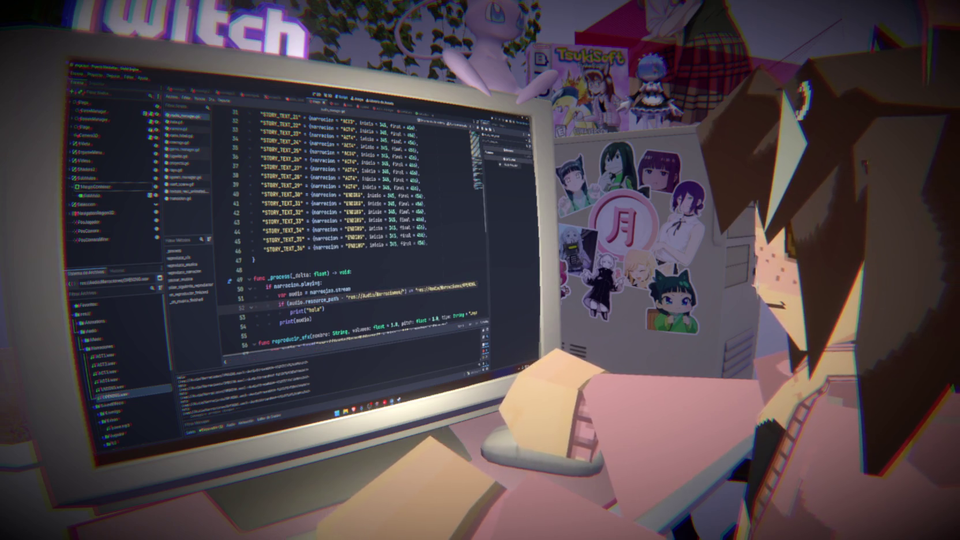
{"action": "key", "text": "End"}
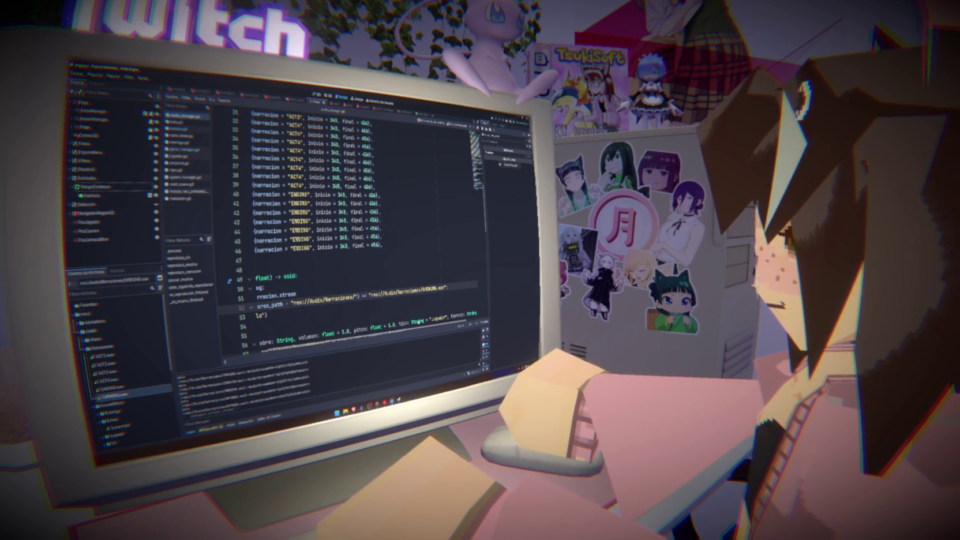
{"action": "left_click_drag", "start_coordinate": [367, 288], "coordinate": [421, 287]}
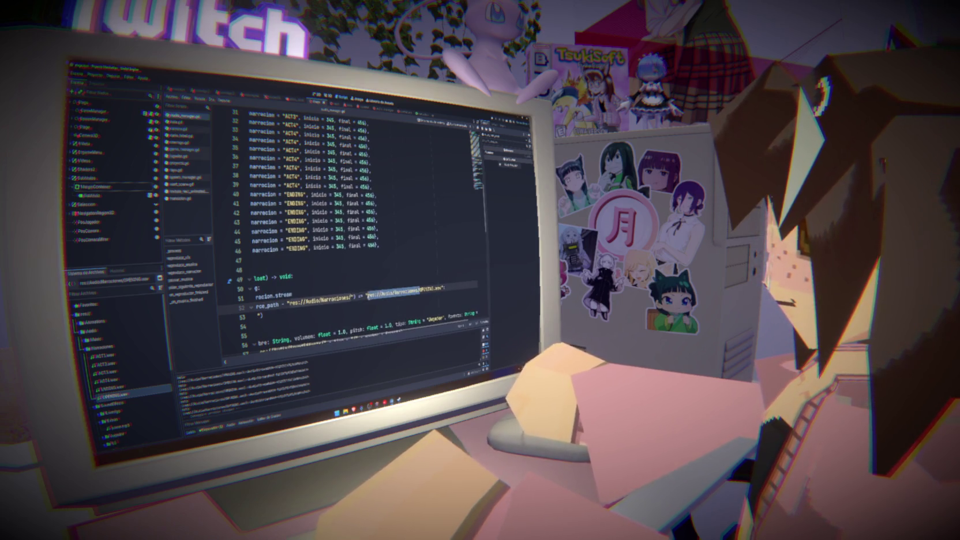
{"action": "key", "text": "BackSpace"}
{"action": "key", "text": "ctrl+s"}
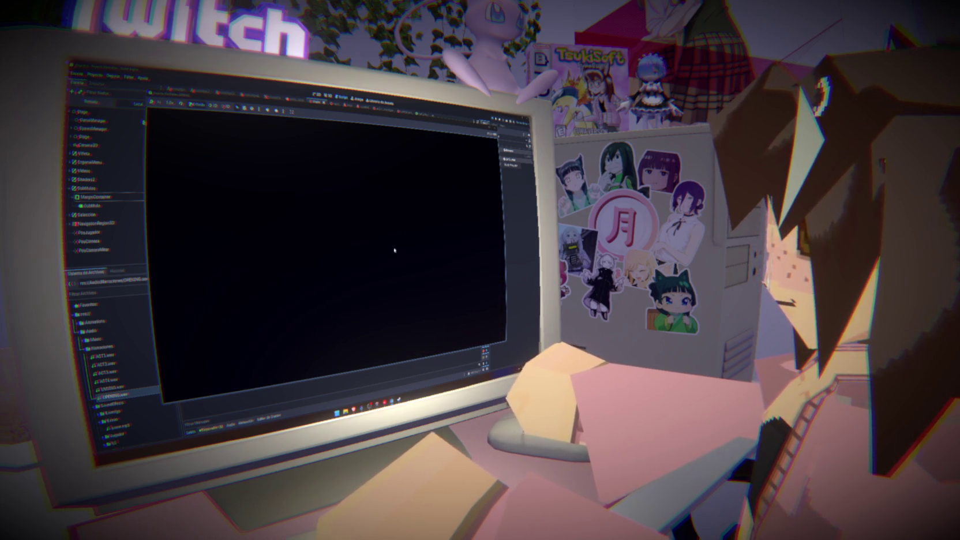
Switch the check to resource_name, dropping the folder prefix and the stray parenthesis.
{"action": "key", "text": "F8"}
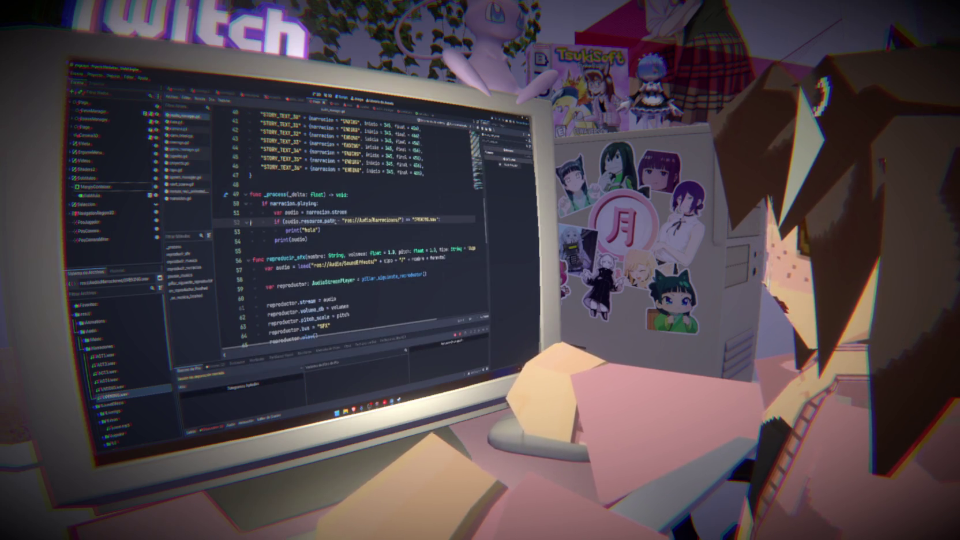
{"action": "mouse_move", "coordinate": [336, 221]}
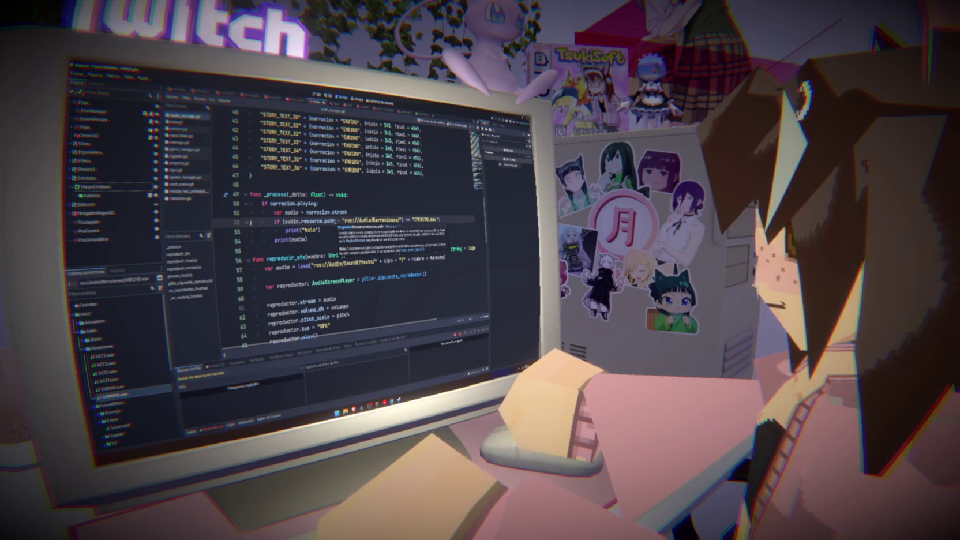
{"action": "left_click", "coordinate": [349, 211]}
{"action": "type", "text": "resour"}
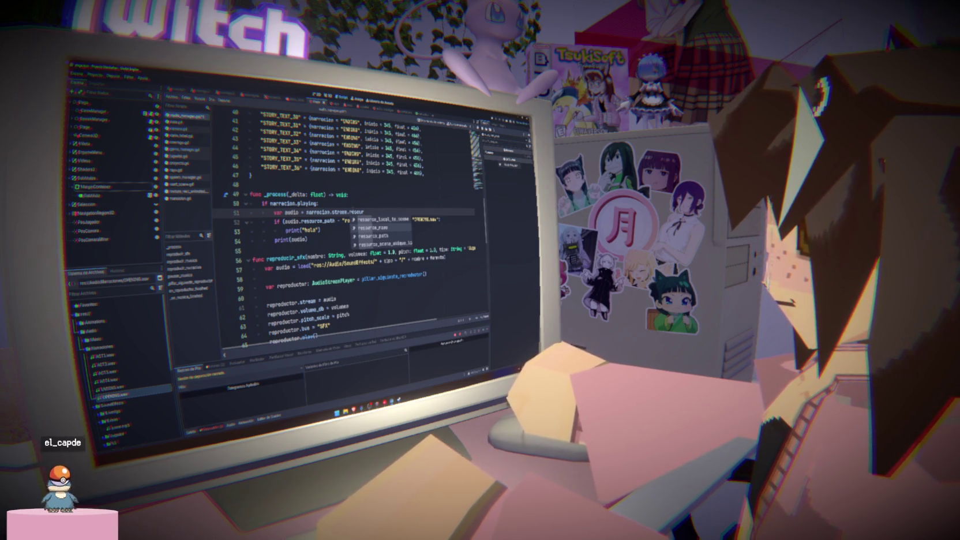
{"action": "key", "text": "BackSpace"}
{"action": "key", "text": "BackSpace"}
{"action": "key", "text": "BackSpace"}
{"action": "key", "text": "BackSpace"}
{"action": "key", "text": "BackSpace"}
{"action": "key", "text": "BackSpace"}
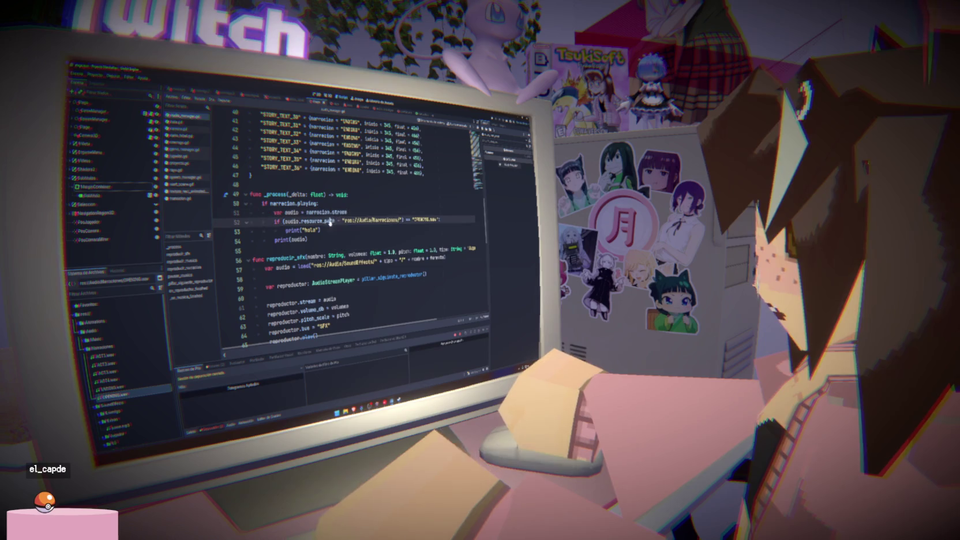
{"action": "type", "text": "rce_name"}
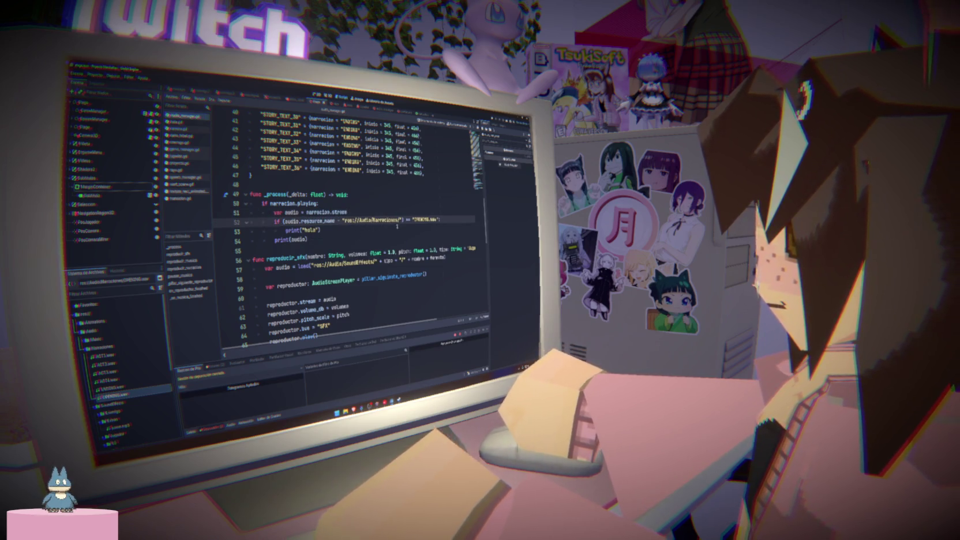
{"action": "left_click_drag", "start_coordinate": [403, 219], "coordinate": [338, 221]}
{"action": "key", "text": "BackSpace"}
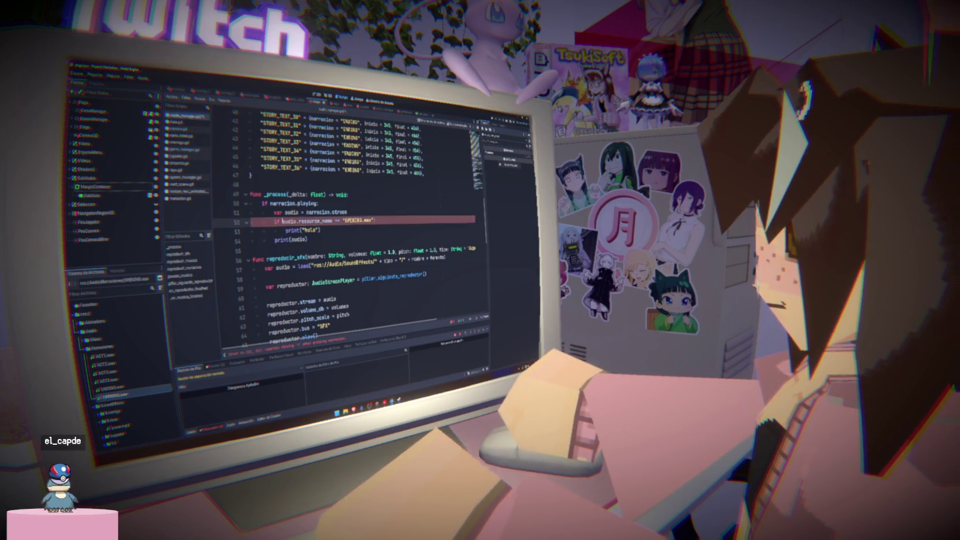
{"action": "left_click", "coordinate": [278, 221]}
{"action": "key", "text": "BackSpace"}
Run the game, start a new game to trigger narration, then stop it and return to line 52.
{"action": "key", "text": "F5"}
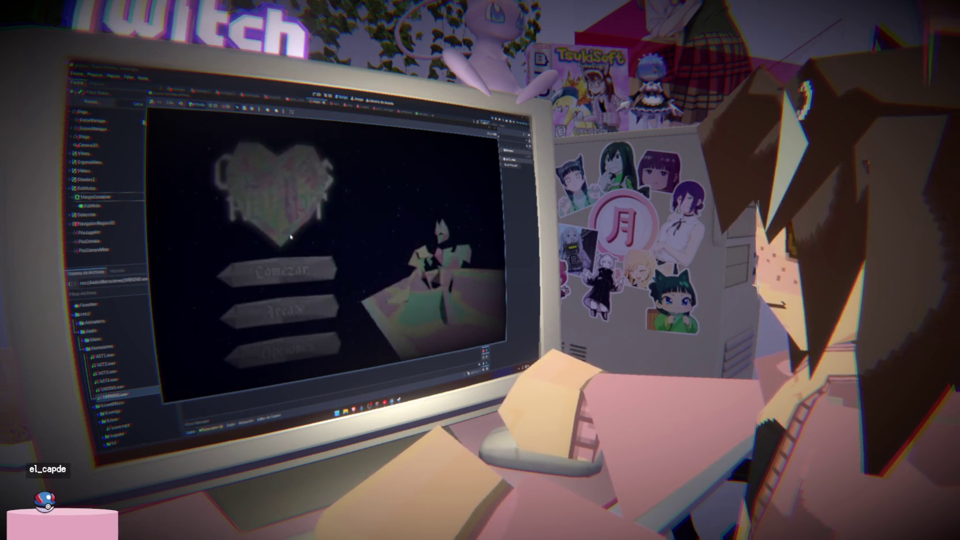
{"action": "left_click", "coordinate": [295, 266]}
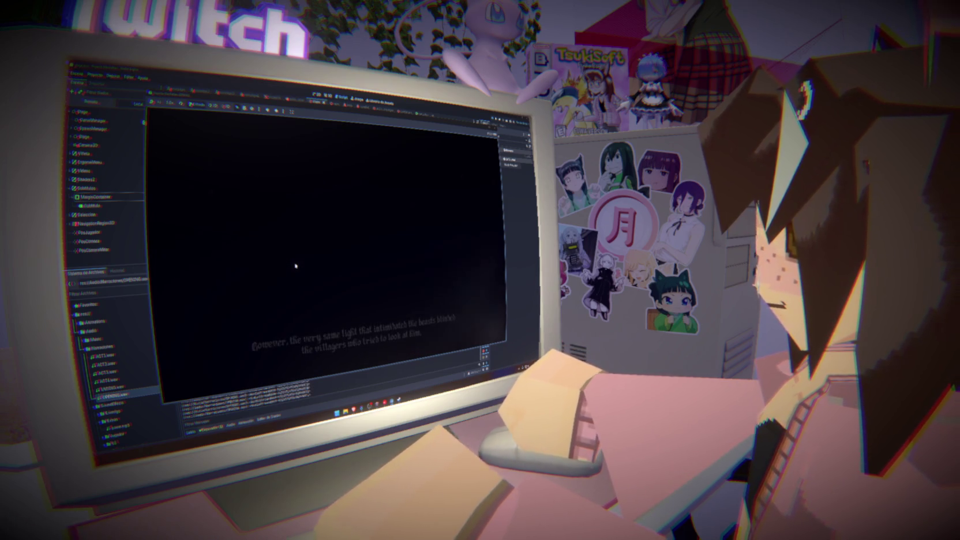
{"action": "key", "text": "F8"}
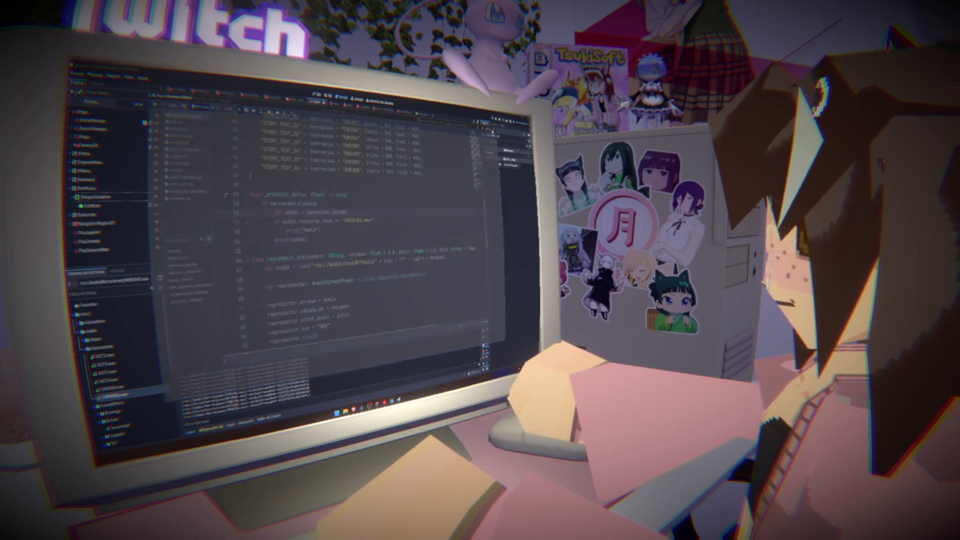
{"action": "left_click", "coordinate": [365, 219]}
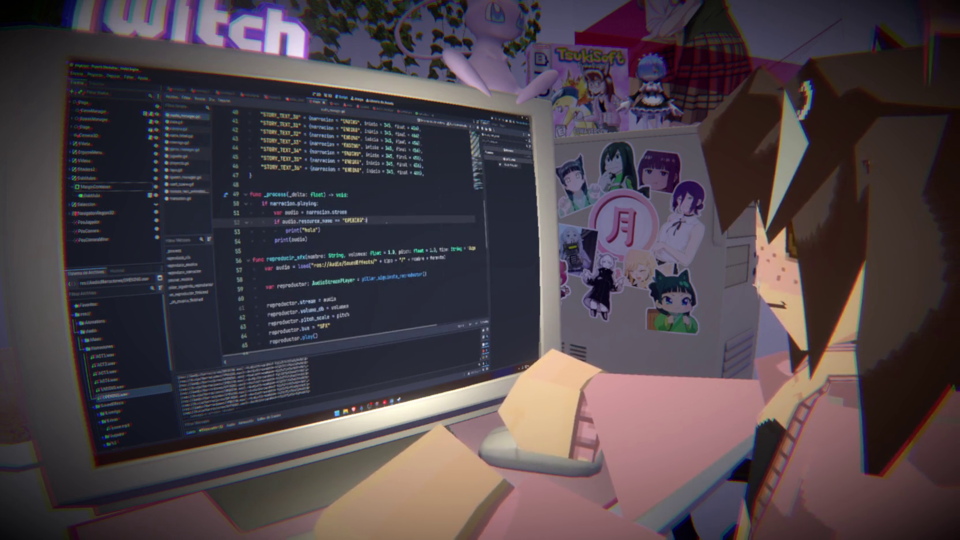
Change line 54 to print(audio.resource_name) and rerun the game to see the printed name.
{"action": "left_click", "coordinate": [357, 99]}
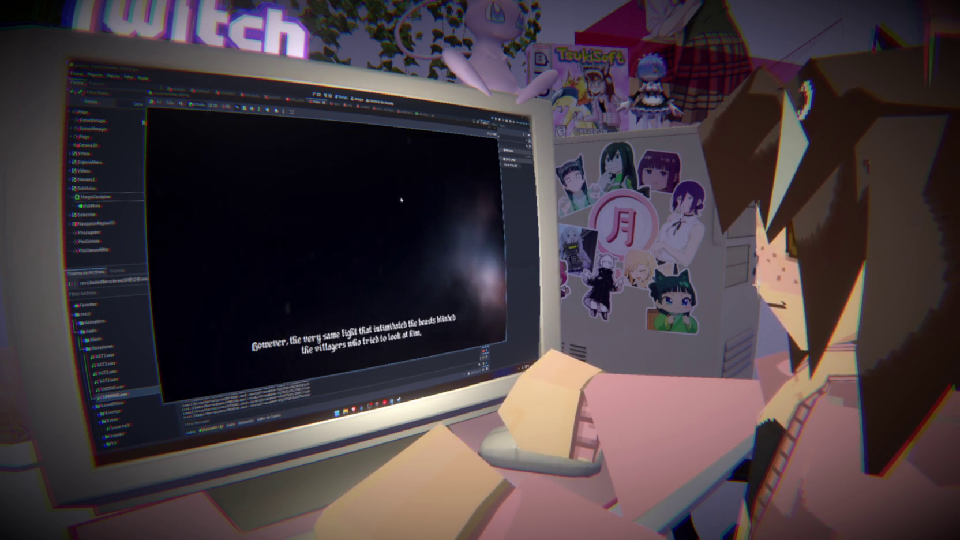
{"action": "key", "text": "F8"}
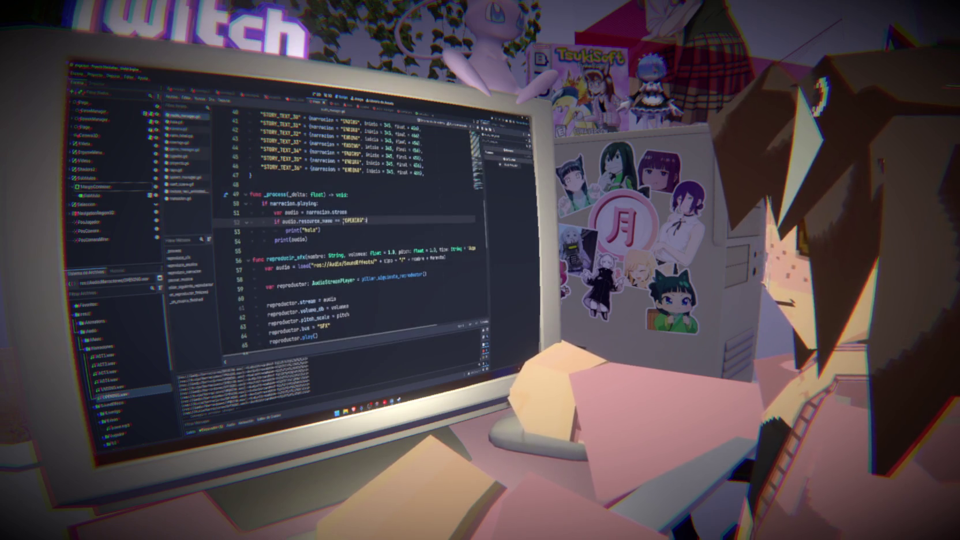
{"action": "left_click", "coordinate": [345, 232]}
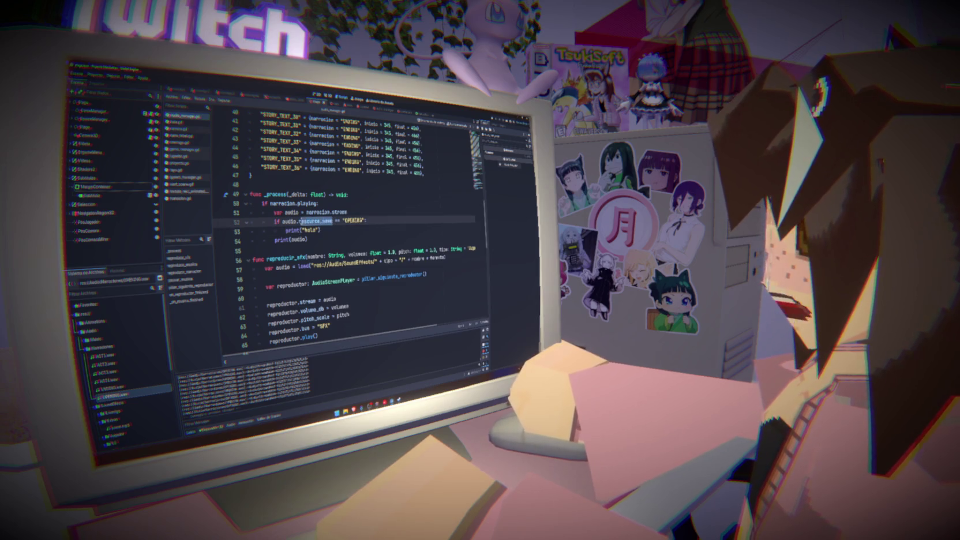
{"action": "left_click", "coordinate": [305, 238]}
{"action": "type", "text": ".resource_name"}
{"action": "key", "text": "F5"}
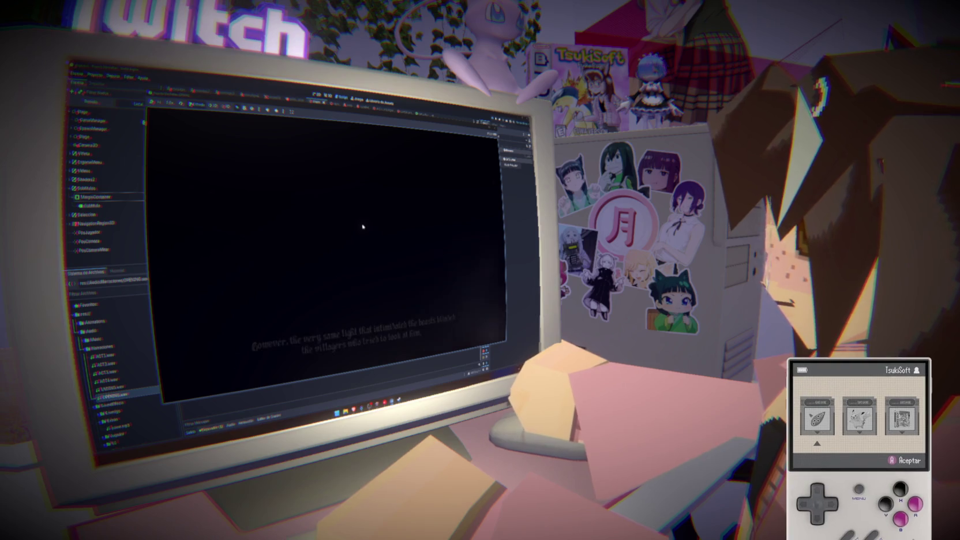
{"action": "key", "text": "F8"}
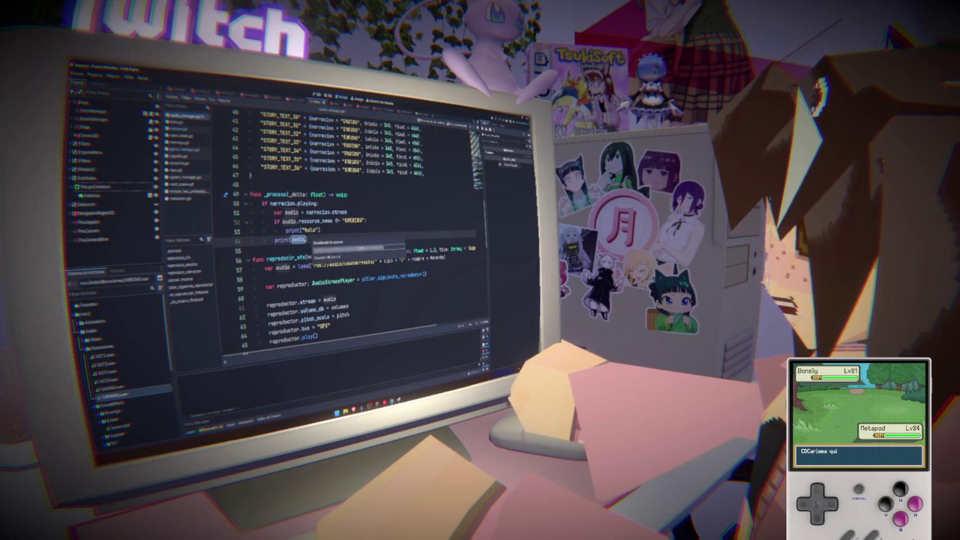
Replace resource_name with resource_path in line 52's condition.
{"action": "double_click", "coordinate": [312, 221]}
{"action": "key", "text": "BackSpace"}
{"action": "type", "text": "resource"}
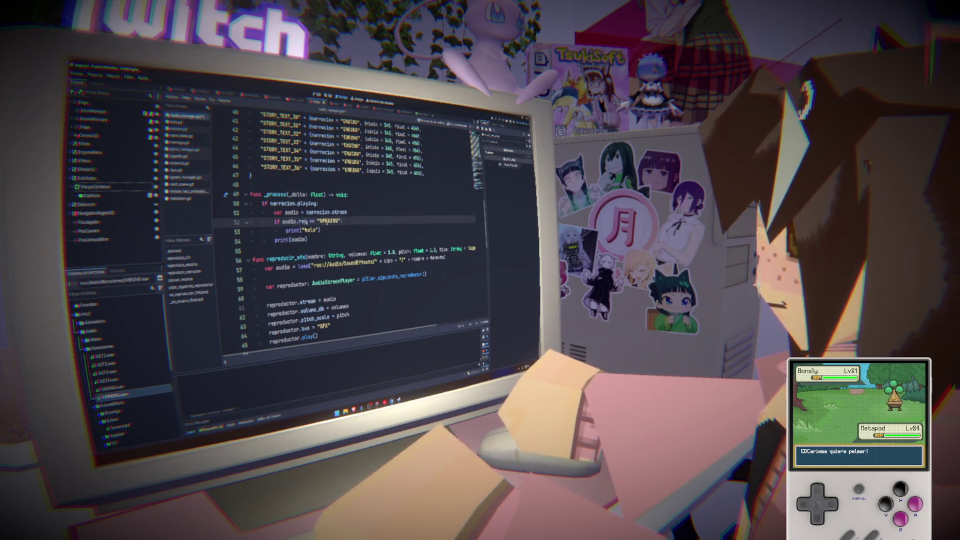
{"action": "key", "text": "Down"}
{"action": "key", "text": "Down"}
{"action": "key", "text": "Up"}
{"action": "key", "text": "Up"}
{"action": "key", "text": "Down"}
{"action": "key", "text": "Down"}
{"action": "key", "text": "Return"}
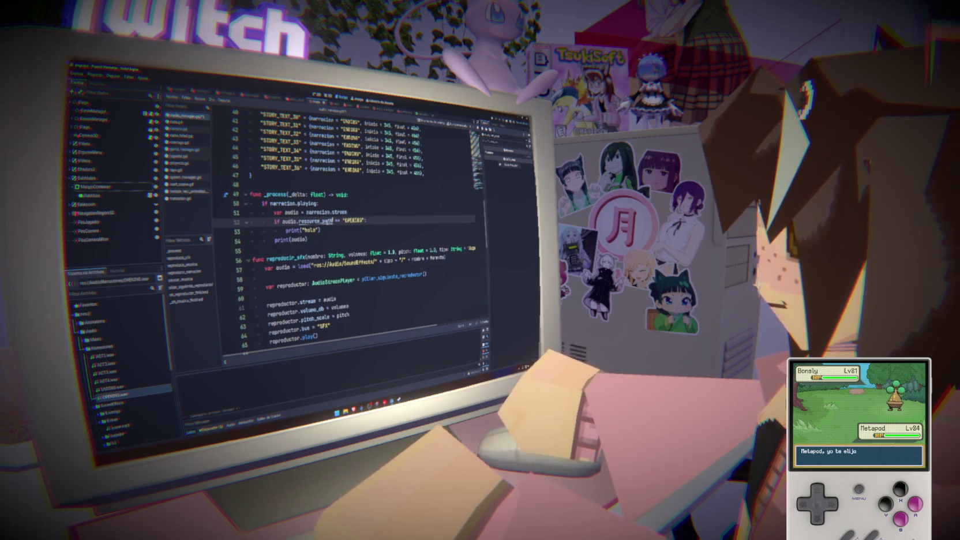
Prefix OPENING with the copied folder path changed to res://Audio/Narraciones/, then save.
{"action": "left_click_drag", "start_coordinate": [375, 263], "coordinate": [312, 264]}
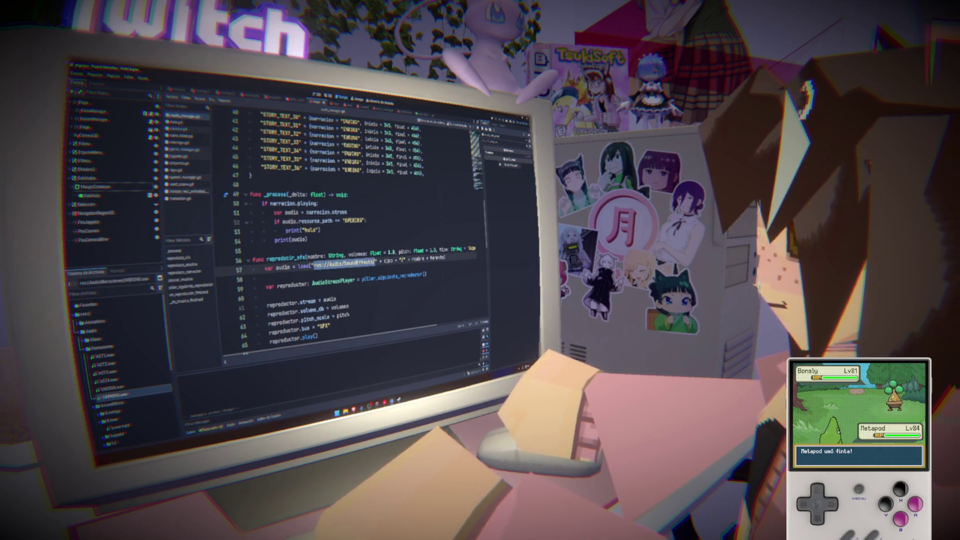
{"action": "key", "text": "ctrl+c"}
{"action": "left_click", "coordinate": [344, 220]}
{"action": "key", "text": "ctrl+v"}
{"action": "double_click", "coordinate": [385, 220]}
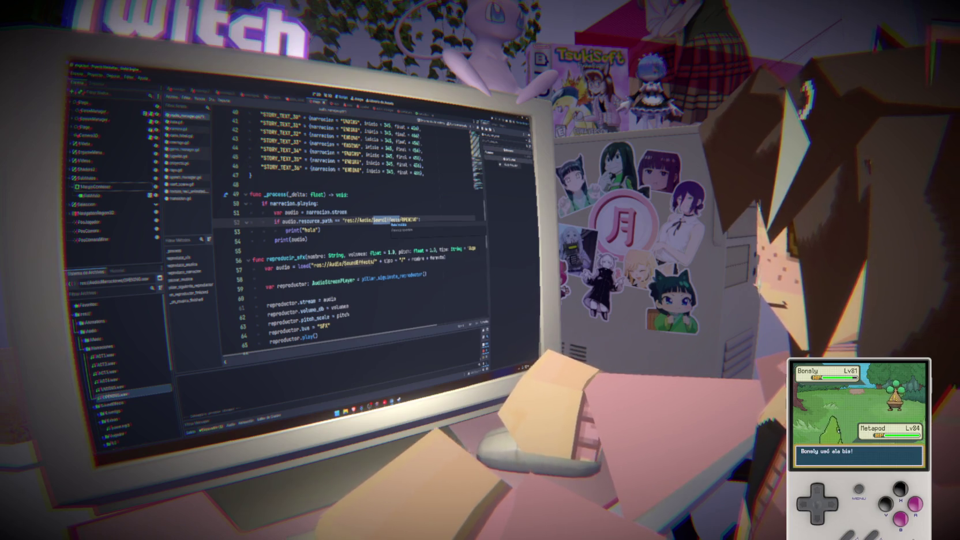
{"action": "type", "text": "Narraciones"}
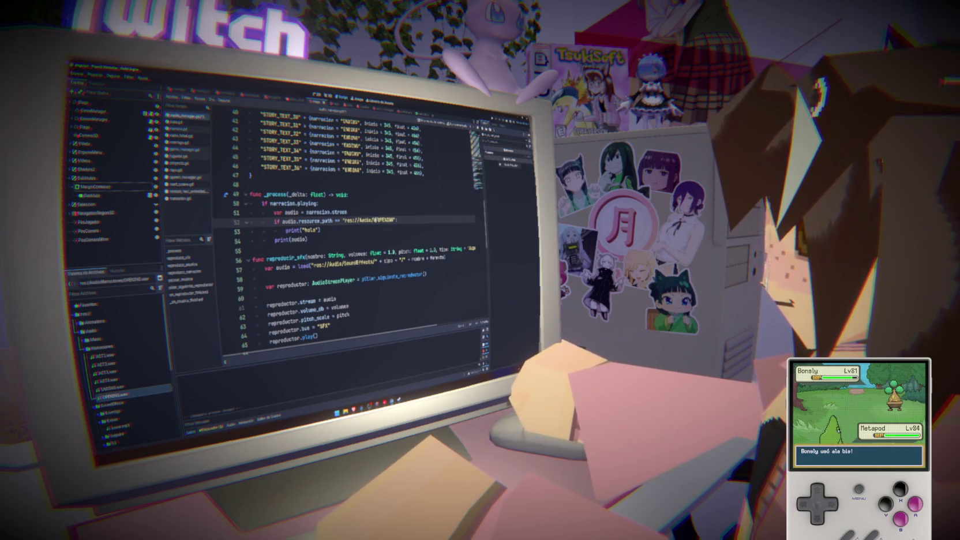
{"action": "key", "text": "ctrl+s"}
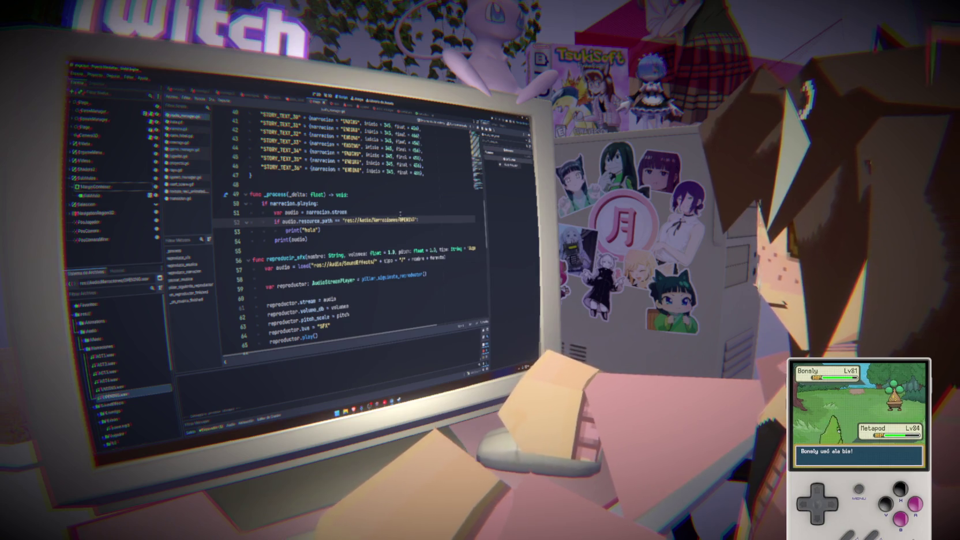
Append .wav to OPENING, test-run the game, and close it to return to line 51.
{"action": "double_click", "coordinate": [405, 219]}
{"action": "key", "text": "BackSpace"}
{"action": "key", "text": "ctrl+z"}
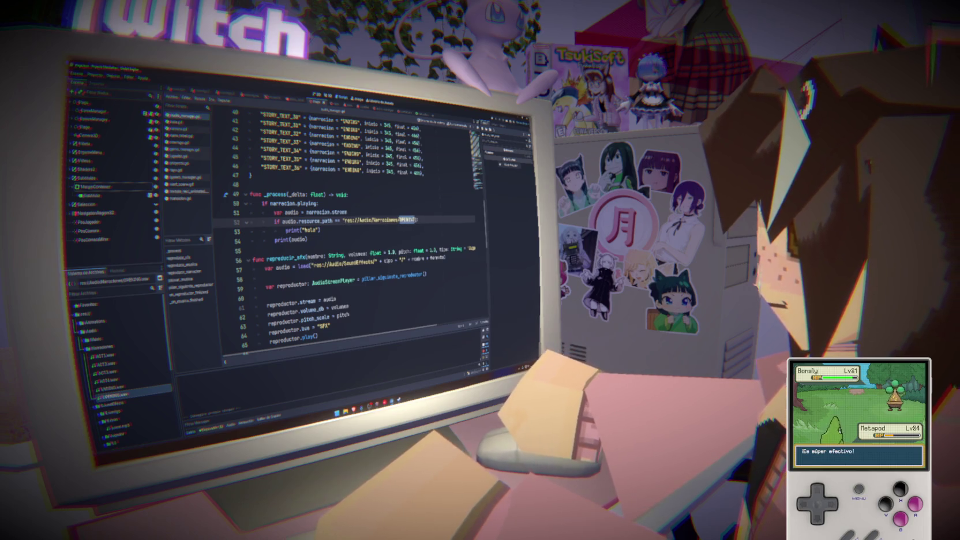
{"action": "key", "text": "Right"}
{"action": "type", "text": ".wav"}
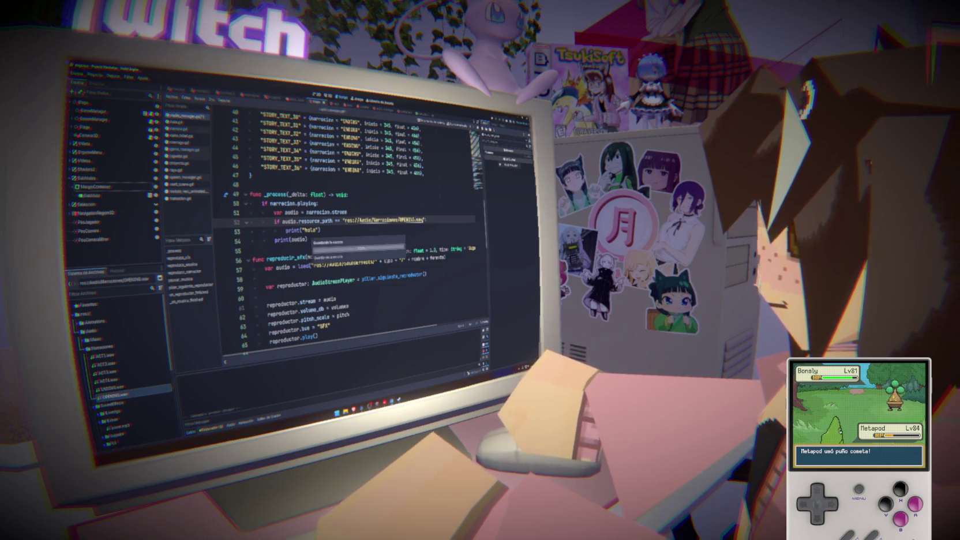
{"action": "key", "text": "F5"}
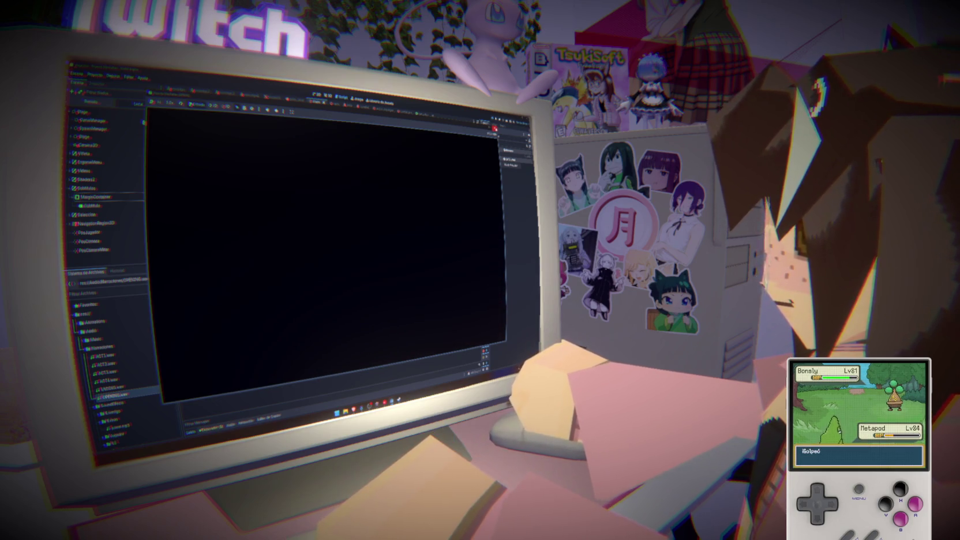
{"action": "left_click", "coordinate": [495, 128]}
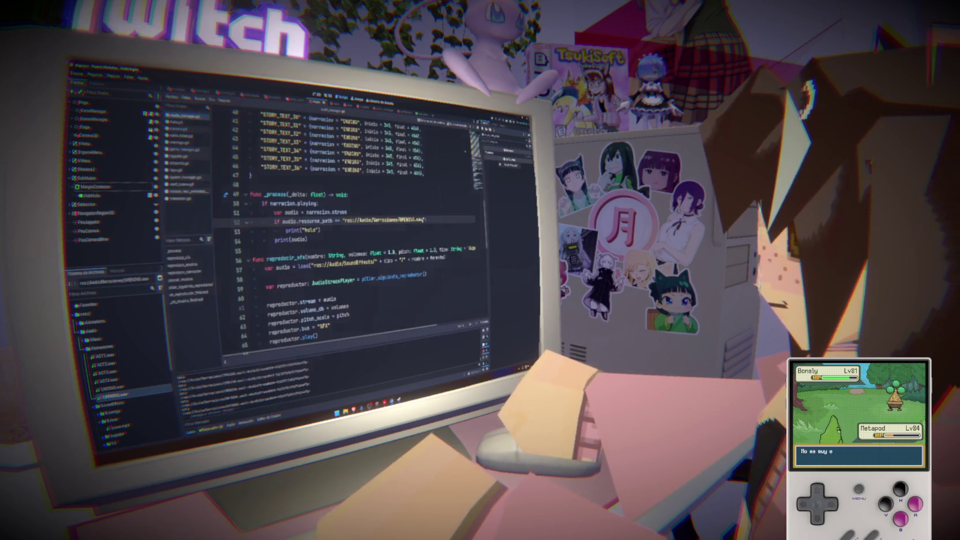
{"action": "left_click", "coordinate": [383, 214]}
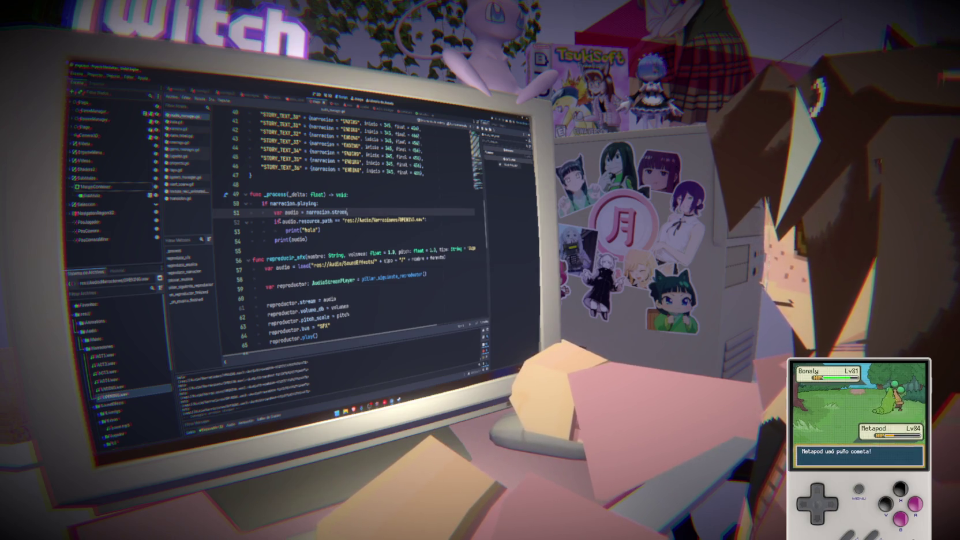
Replace the if on line 52 with var audio_path = audio.resource_path.
{"action": "mouse_move", "coordinate": [428, 220]}
{"action": "left_mouse_down"}
{"action": "mouse_move", "coordinate": [333, 220]}
{"action": "mouse_move", "coordinate": [428, 219]}
{"action": "left_mouse_up"}
{"action": "left_click", "coordinate": [355, 220]}
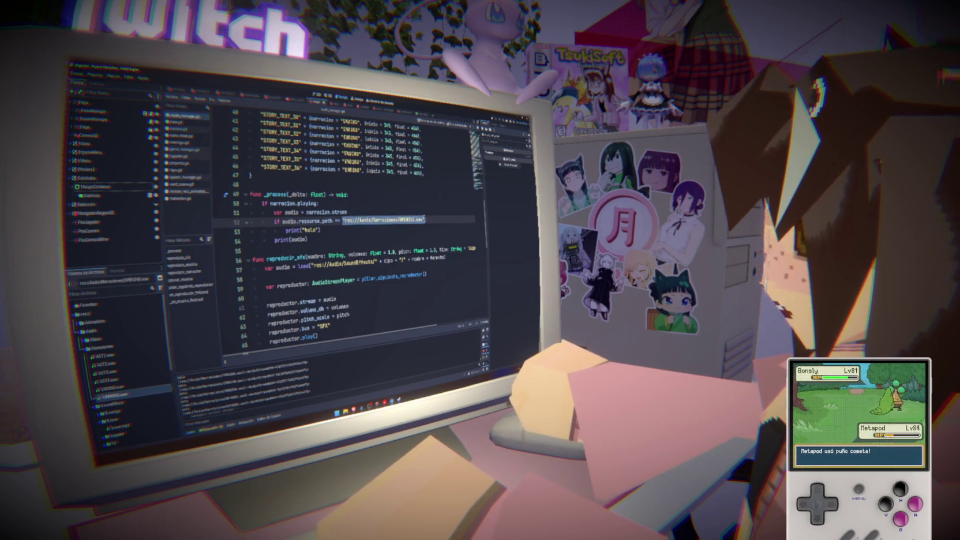
{"action": "key", "text": "BackSpace"}
{"action": "key", "text": "BackSpace"}
{"action": "key", "text": "BackSpace"}
{"action": "key", "text": "BackSpace"}
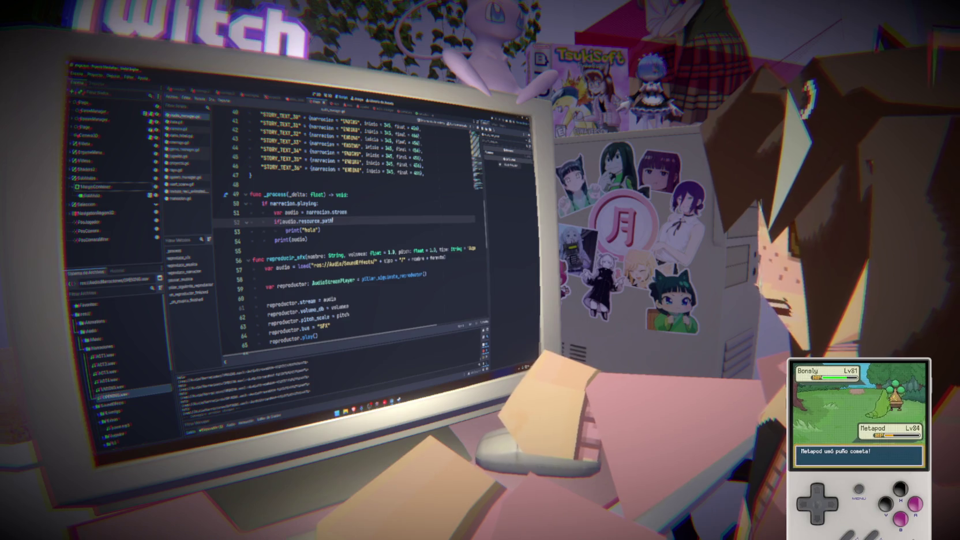
{"action": "double_click", "coordinate": [278, 221]}
{"action": "type", "text": "var"}
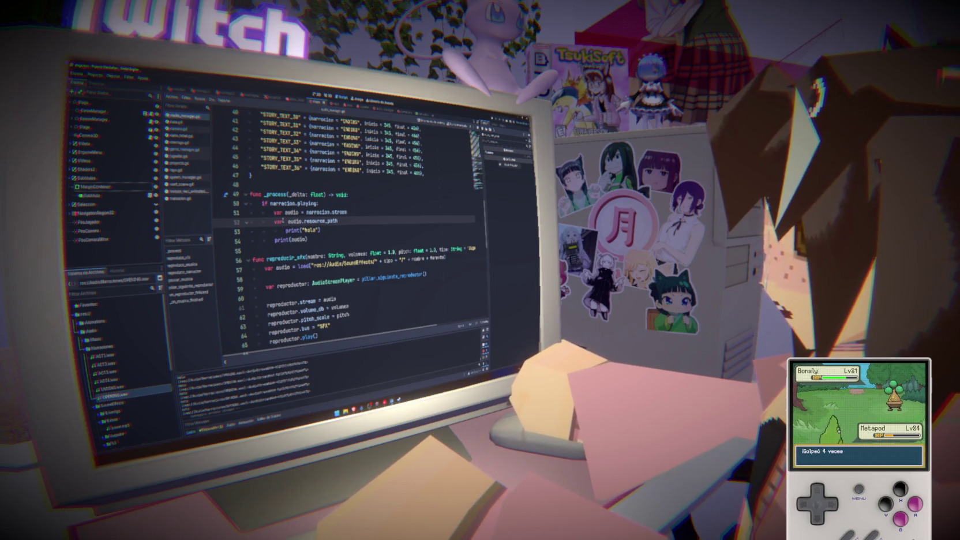
{"action": "type", "text": " audio_"}
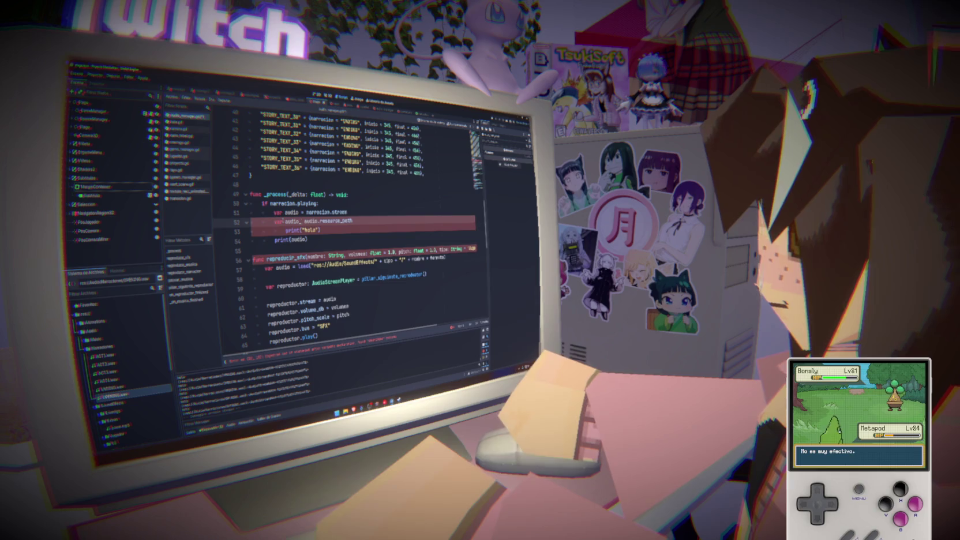
{"action": "type", "text": "path ="}
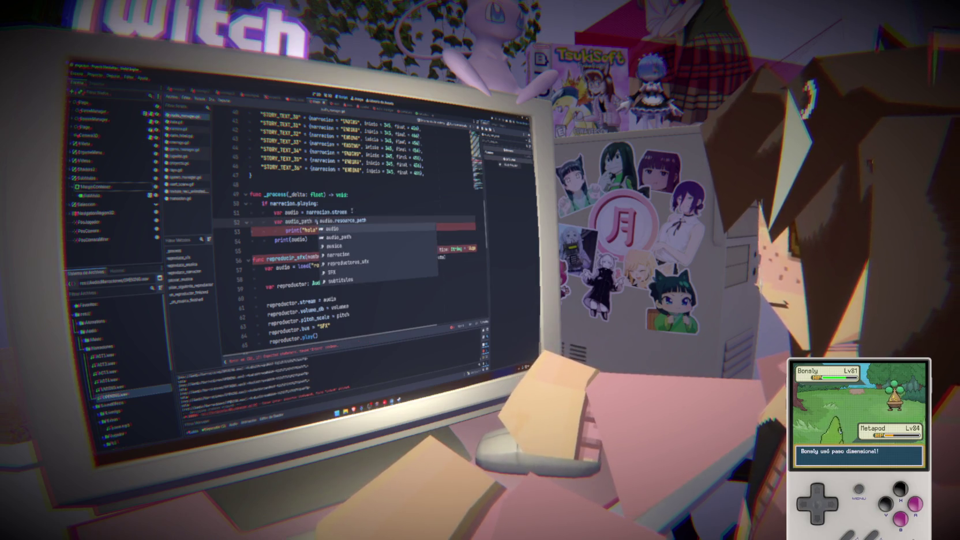
{"action": "key", "text": "Escape"}
Delete the print("hola") and print(audio) lines below it.
{"action": "left_click_drag", "start_coordinate": [319, 231], "coordinate": [272, 231]}
{"action": "key", "text": "BackSpace"}
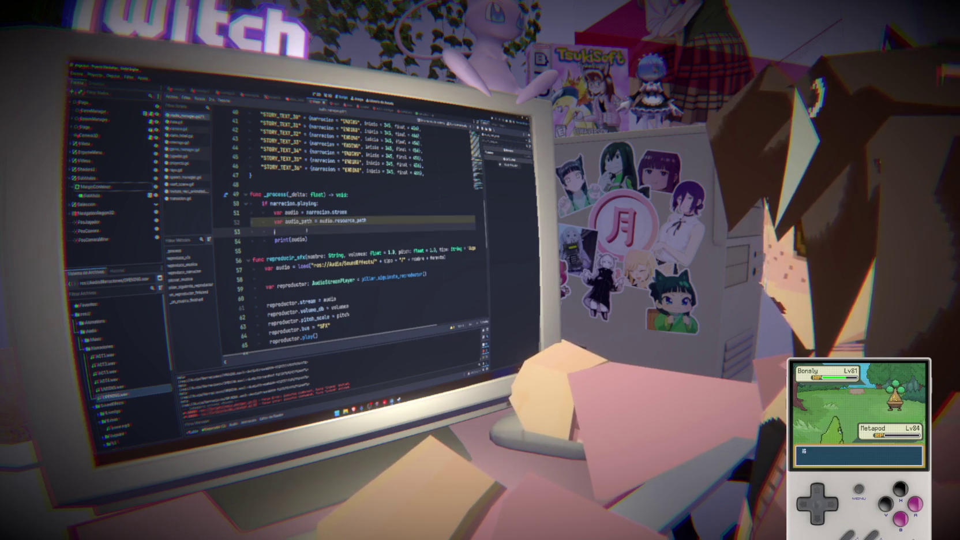
{"action": "key", "text": "ctrl+z"}
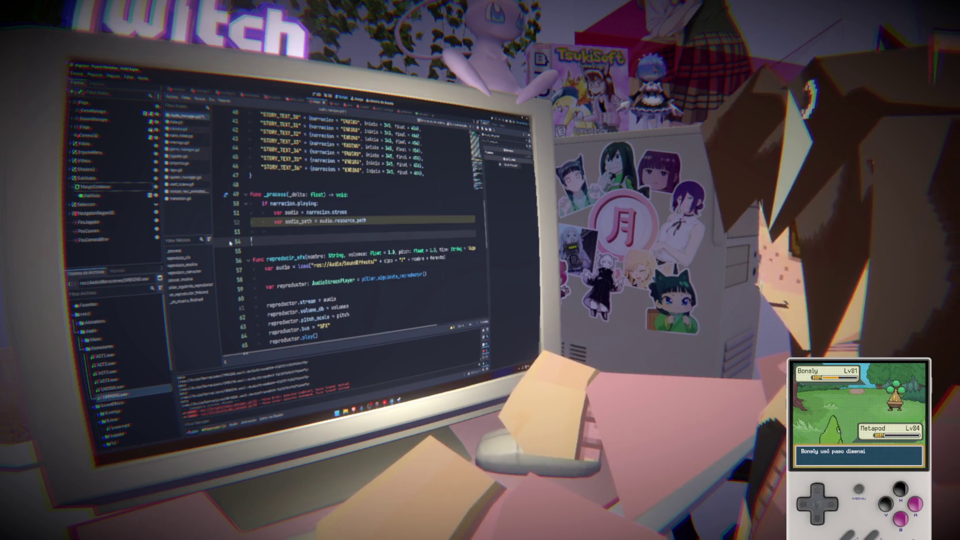
{"action": "key", "text": "BackSpace"}
Store narracion.get_playback_position() in a segundos_actual variable, adding blank lines after it.
{"action": "type", "text": "var narracion."}
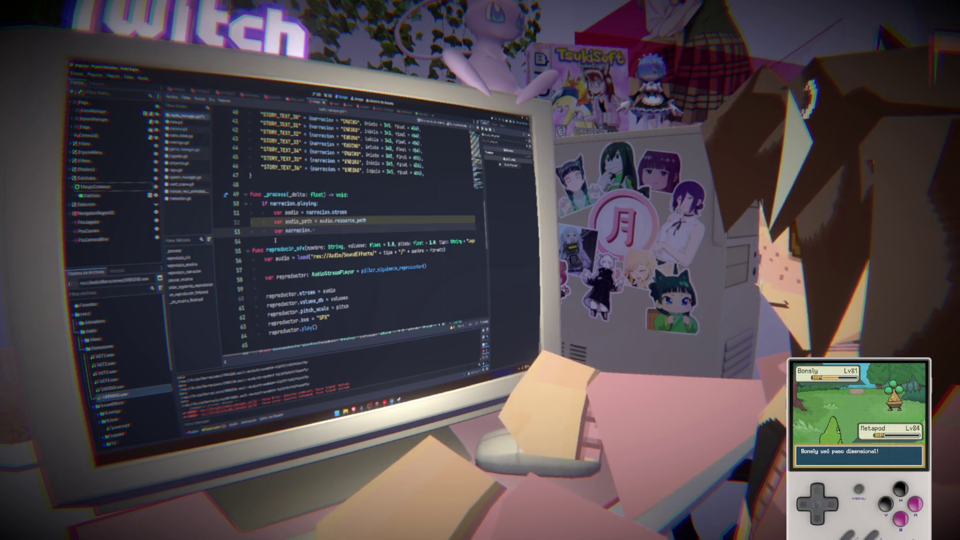
{"action": "type", "text": "get"}
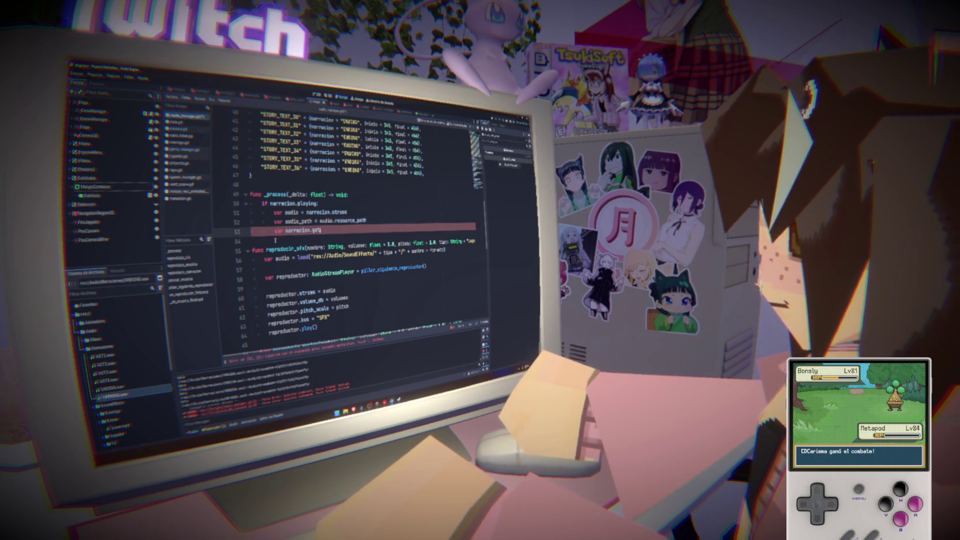
{"action": "key", "text": "BackSpace"}
{"action": "key", "text": "BackSpace"}
{"action": "key", "text": "BackSpace"}
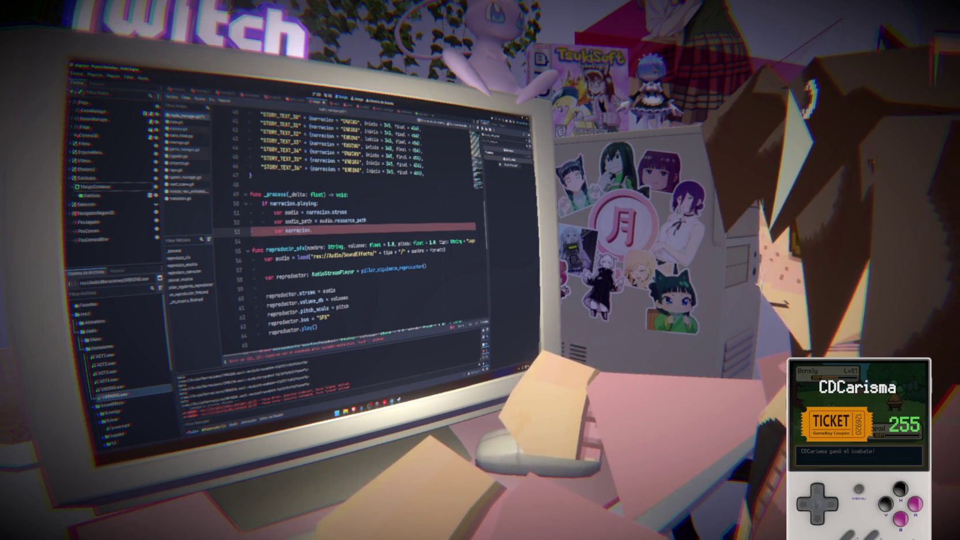
{"action": "key", "text": "Home"}
{"action": "key", "text": "Delete"}
{"action": "key", "text": "Delete"}
{"action": "key", "text": "Delete"}
{"action": "key", "text": "End"}
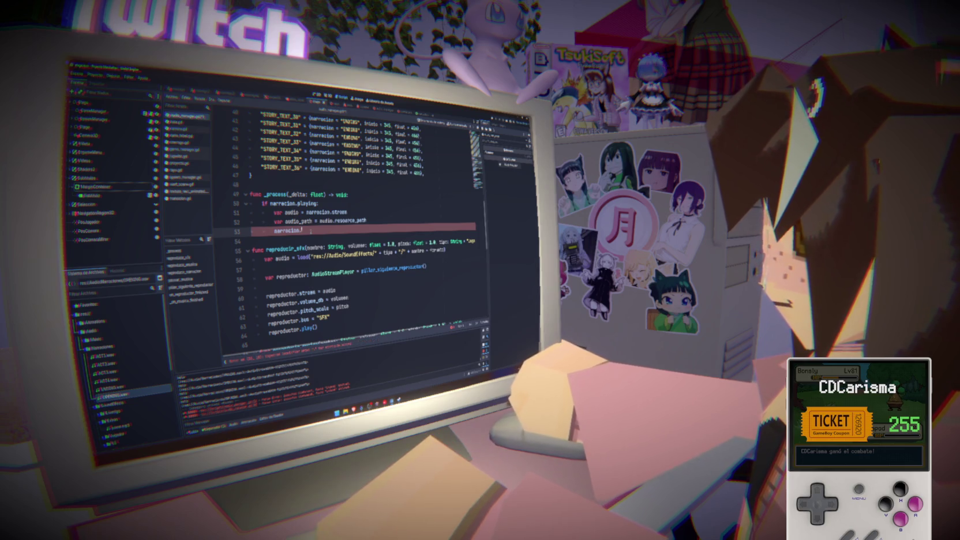
{"action": "type", "text": "get"}
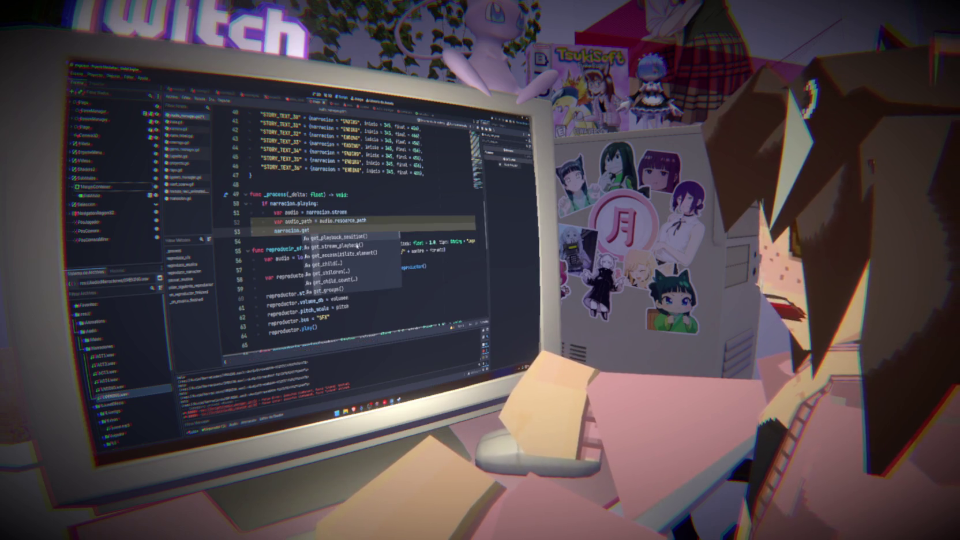
{"action": "left_click", "coordinate": [353, 238]}
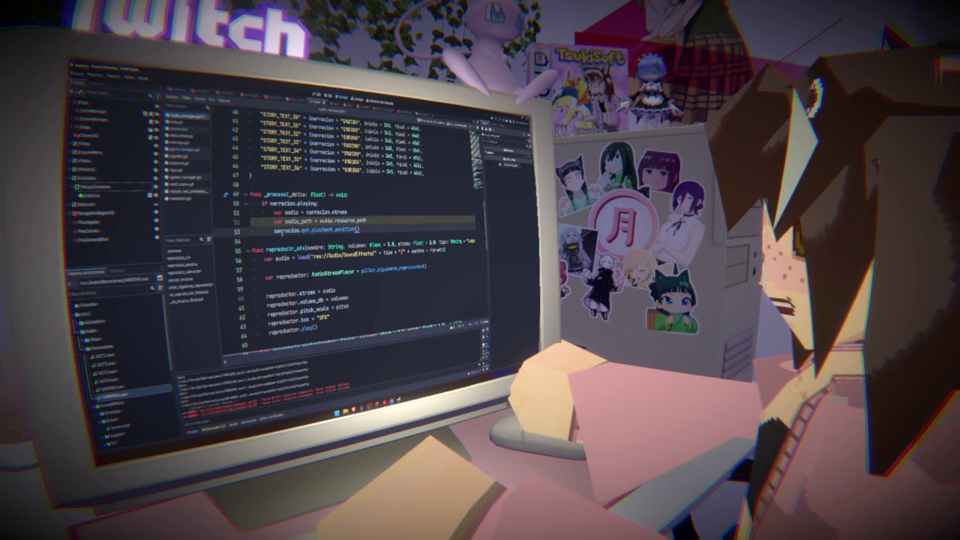
{"action": "type", "text": "var segundo = "}
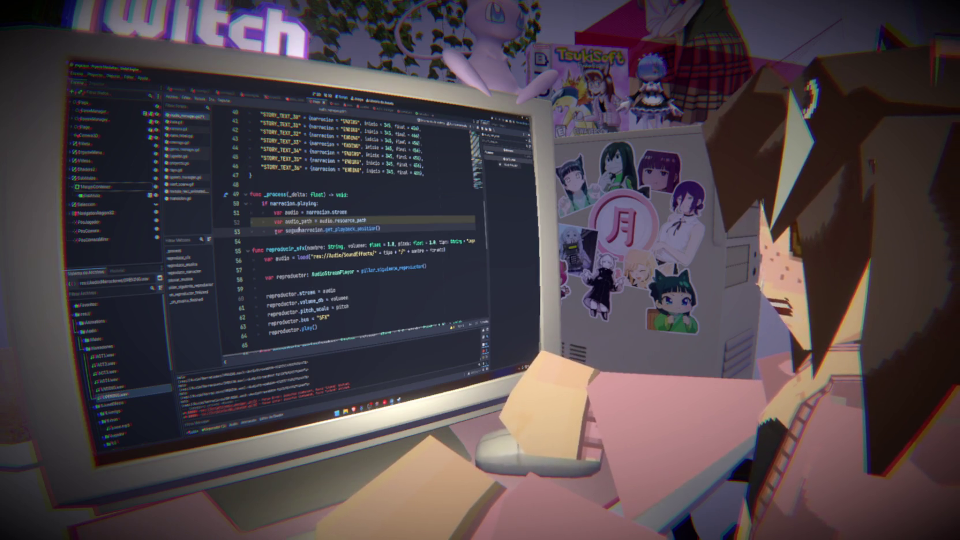
{"action": "type", "text": "_actual"}
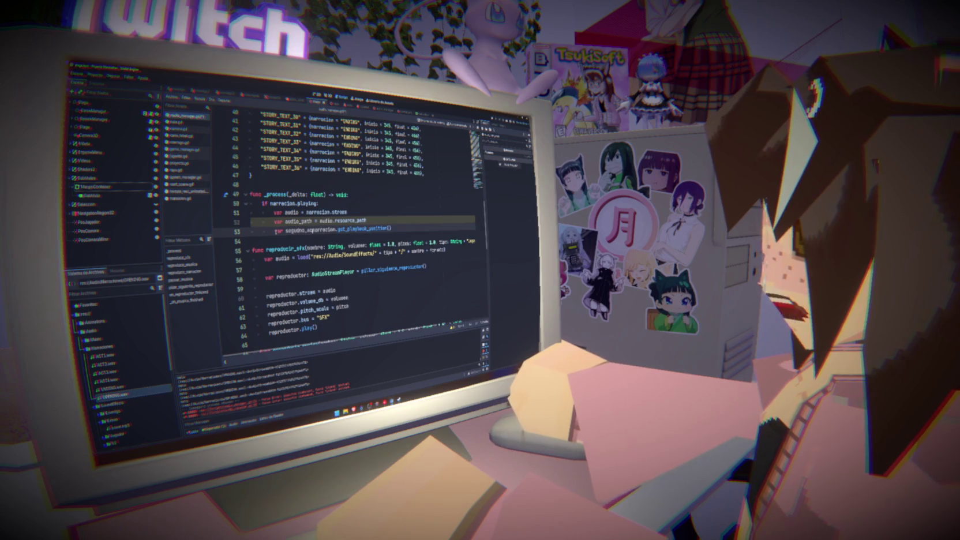
{"action": "type", "text": ":="}
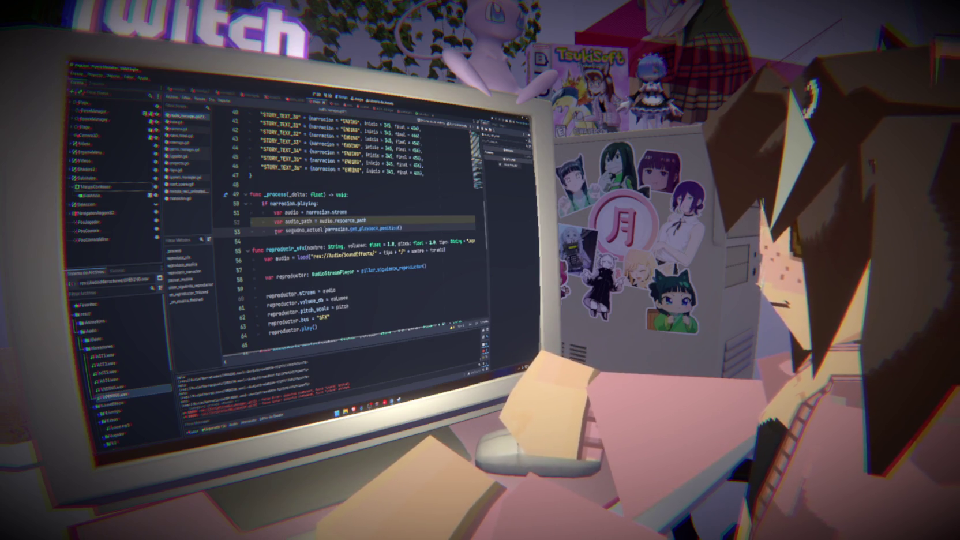
{"action": "key", "text": "ctrl+space"}
{"action": "key", "text": "Escape"}
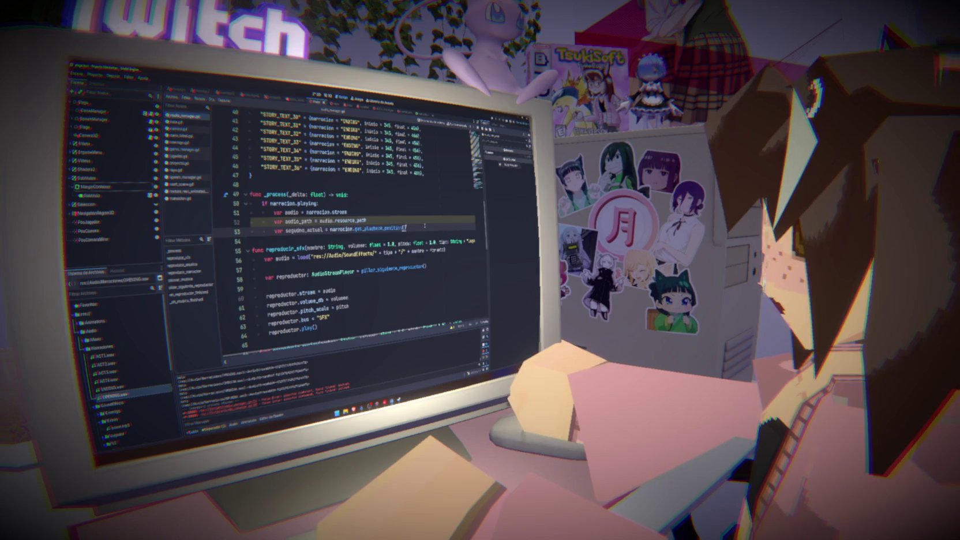
{"action": "key", "text": "Return"}
{"action": "key", "text": "Return"}
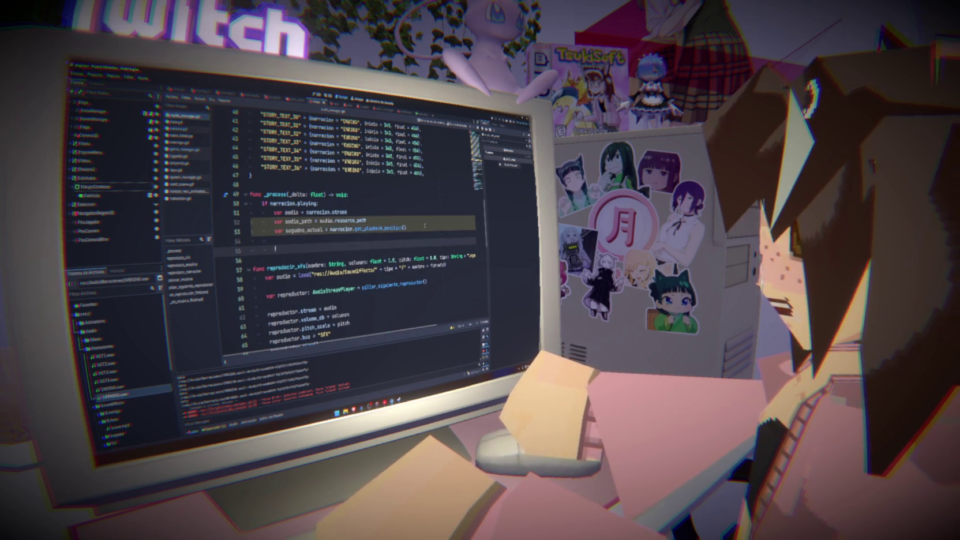
Write subtitulos_diccionario.get() on line 55, beneath the path and playback-position variables.
{"action": "scroll", "coordinate": [425, 225], "scroll_direction": "up", "scroll_amount": 10}
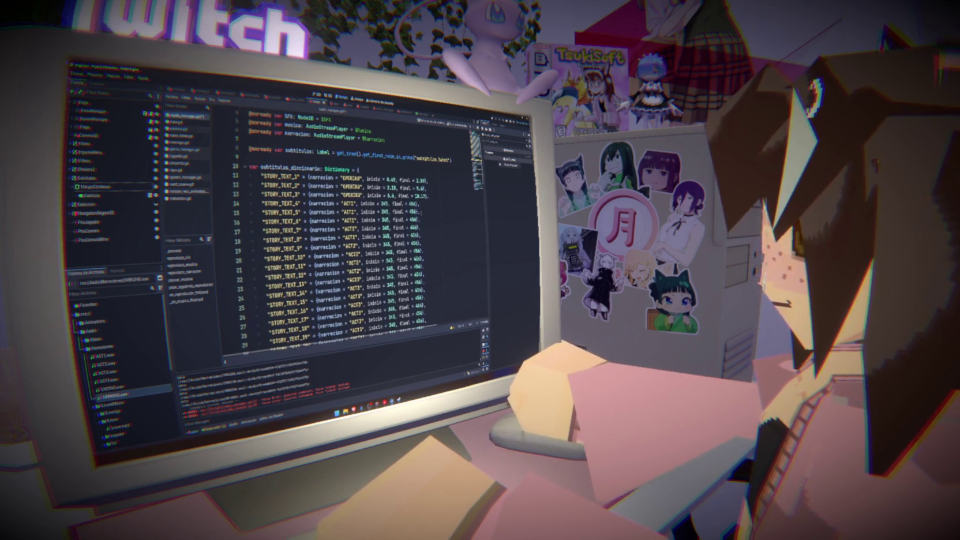
{"action": "scroll", "coordinate": [352, 230], "scroll_direction": "down", "scroll_amount": 10}
{"action": "type", "text": "subt"}
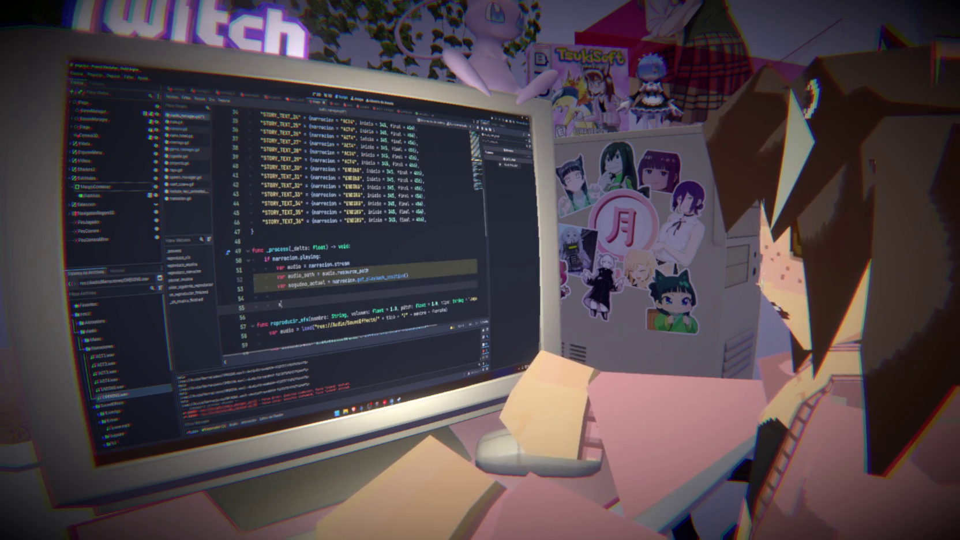
{"action": "type", "text": "i"}
{"action": "key", "text": "Down"}
{"action": "key", "text": "Return"}
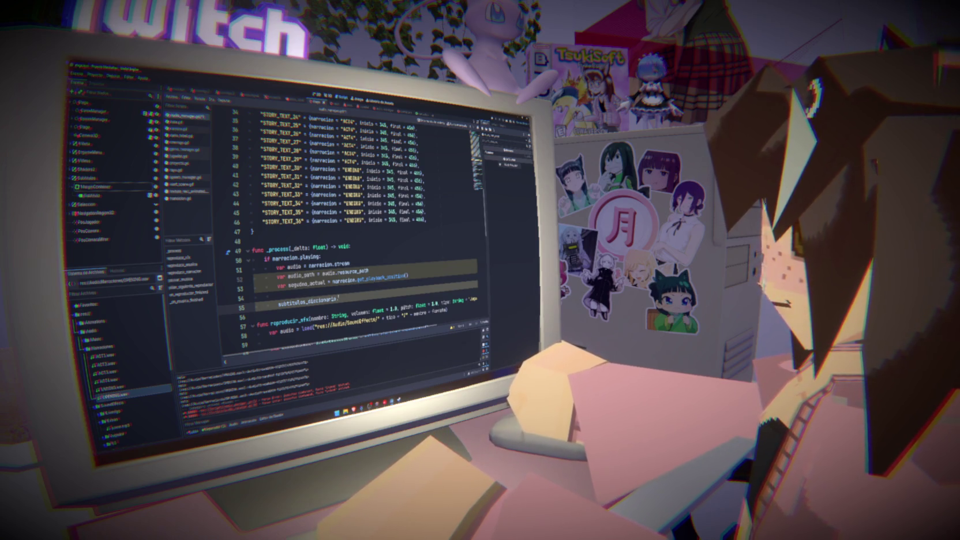
{"action": "type", "text": "."}
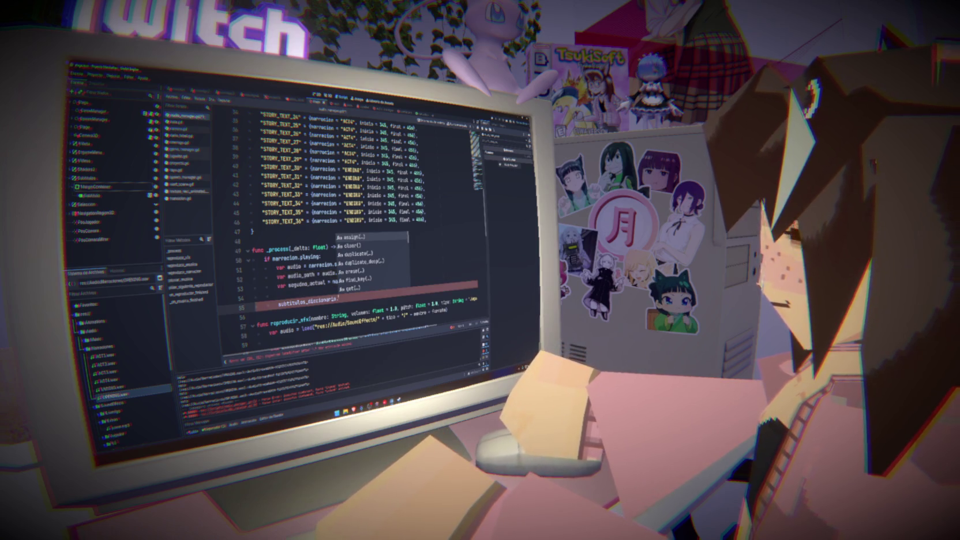
{"action": "type", "text": "get"}
{"action": "key", "text": "Return"}
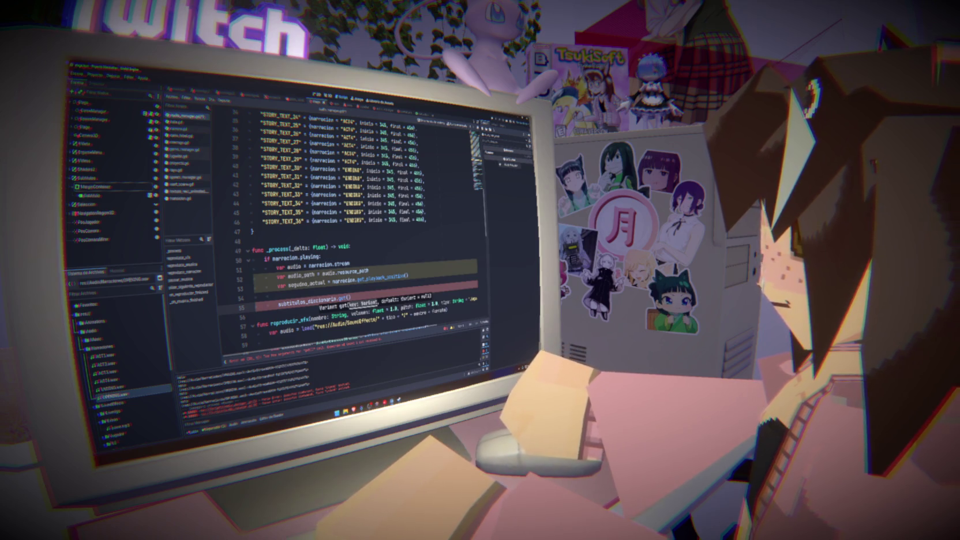
{"action": "key", "text": "Escape"}
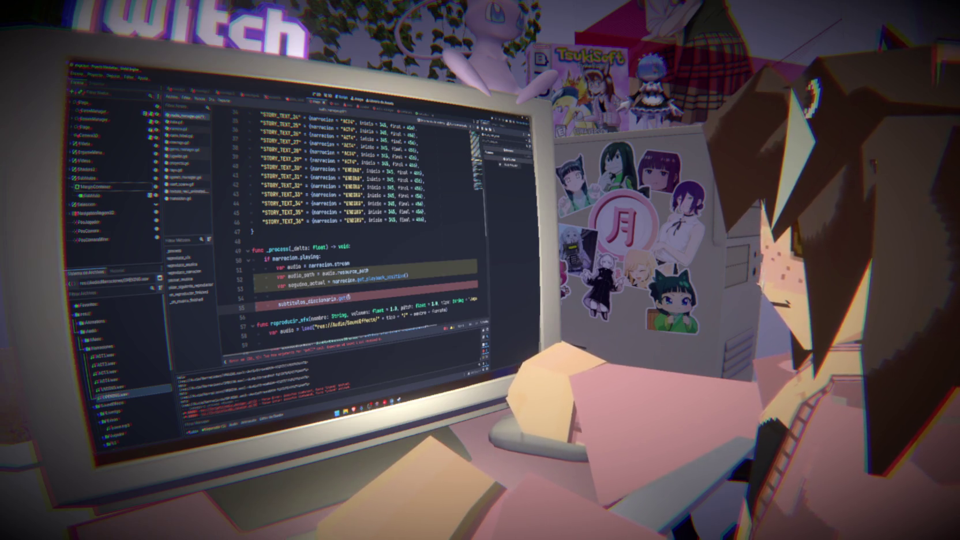
{"action": "key", "text": "shift+Left"}
{"action": "key", "text": "shift+Left"}
{"action": "key", "text": "shift+Left"}
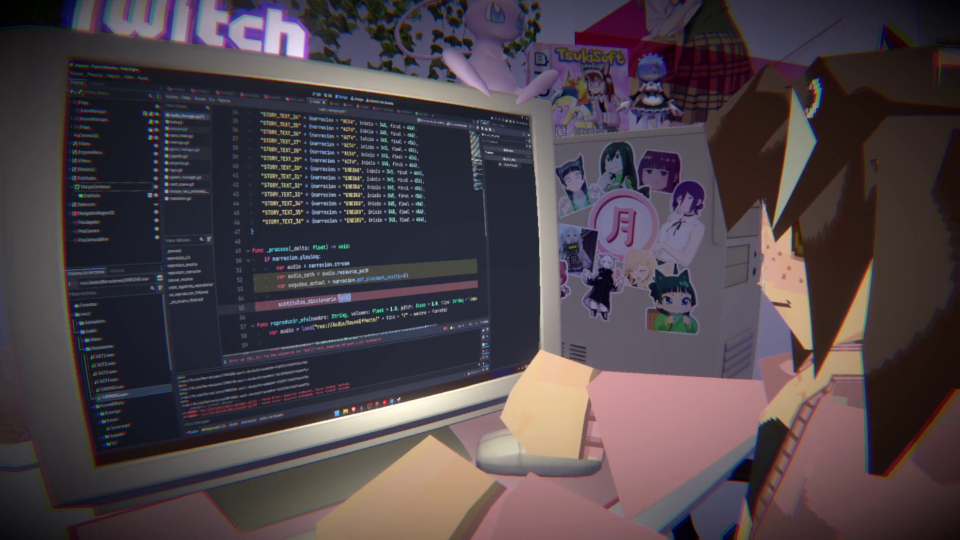
{"action": "key", "text": "Right"}
Rename the dictionary to subtitulos_diccionario_opening and save.
{"action": "scroll", "coordinate": [358, 230], "scroll_direction": "up", "scroll_amount": 10}
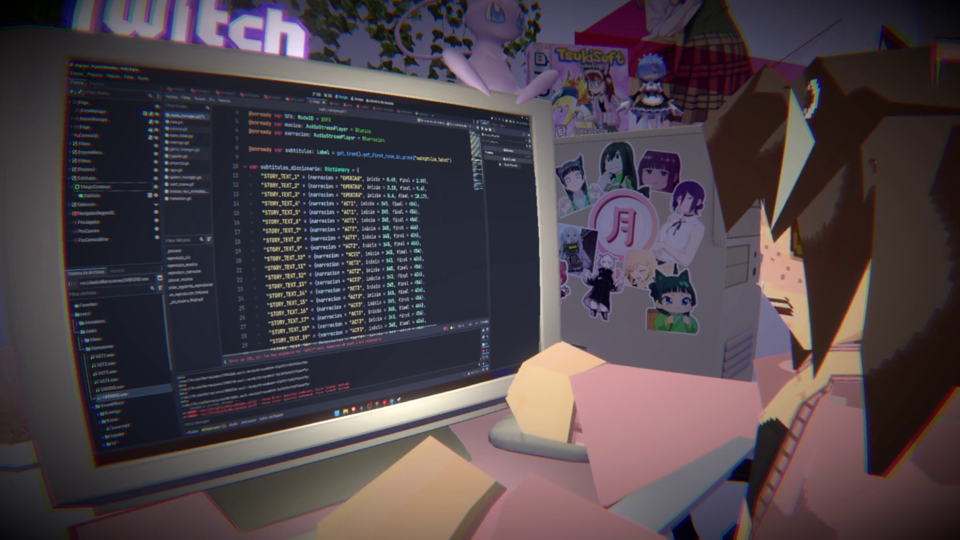
{"action": "left_click", "coordinate": [320, 170]}
{"action": "type", "text": "_opening"}
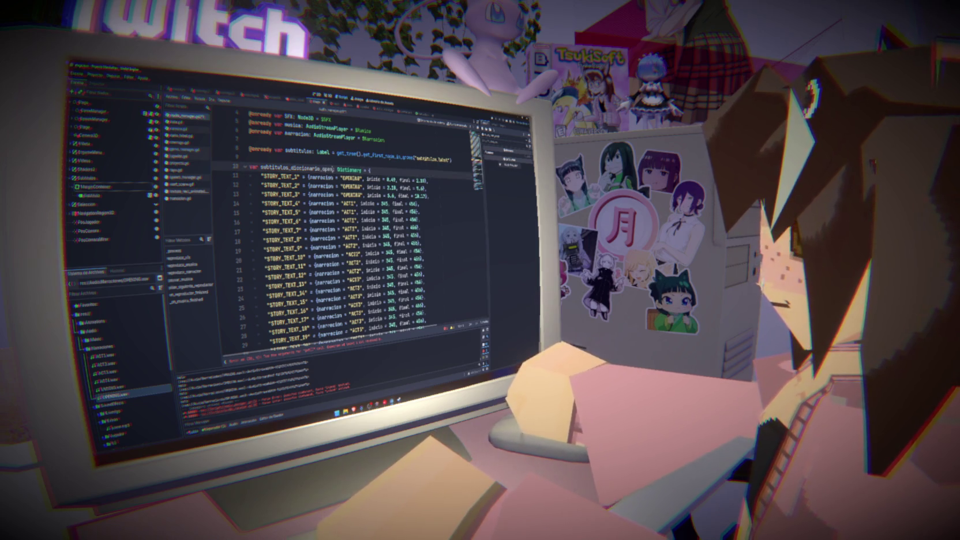
{"action": "key", "text": "ctrl+s"}
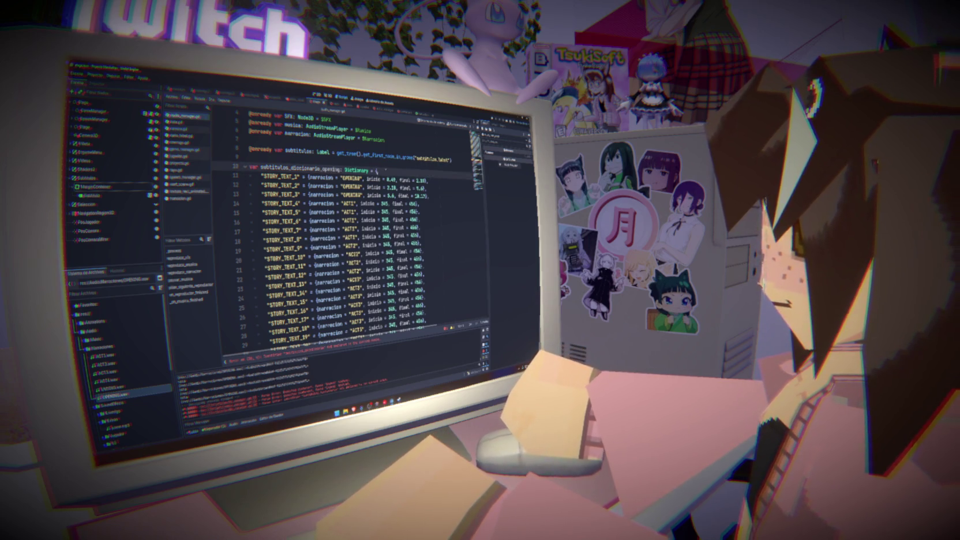
Close the opening dictionary after STORY_TEXT_3 and paste the remaining entries below a new var.
{"action": "key", "text": "End"}
{"action": "key", "text": "shift+Home"}
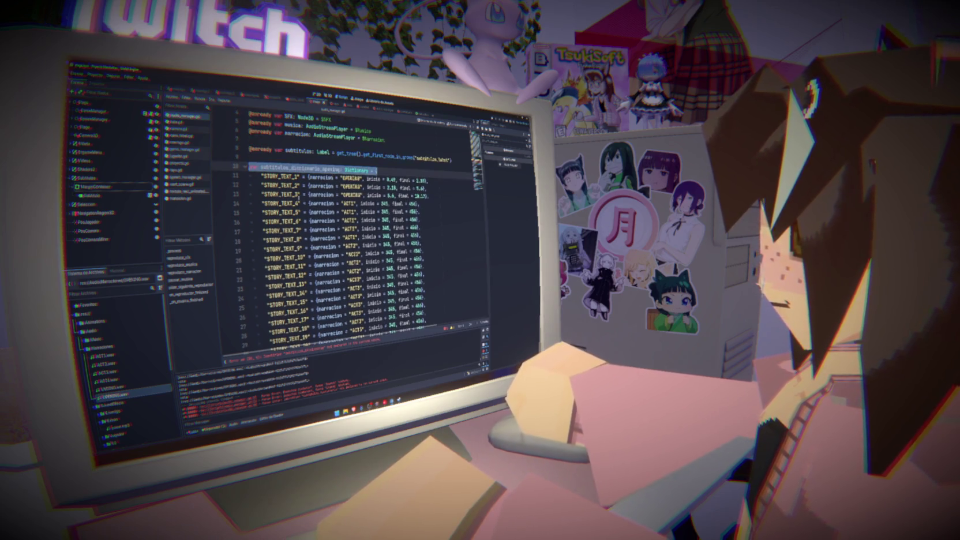
{"action": "scroll", "coordinate": [429, 198], "scroll_direction": "down", "scroll_amount": 10}
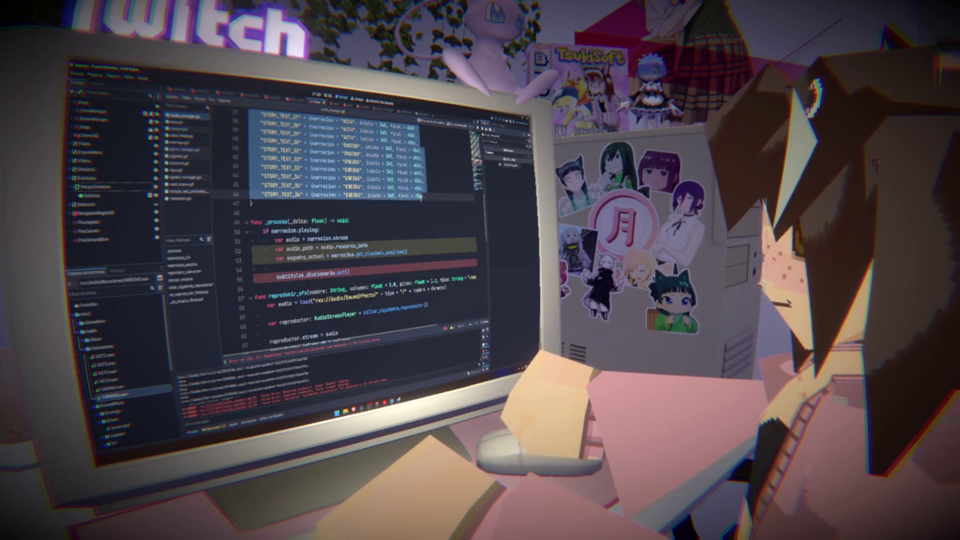
{"action": "scroll", "coordinate": [429, 199], "scroll_direction": "up", "scroll_amount": 5}
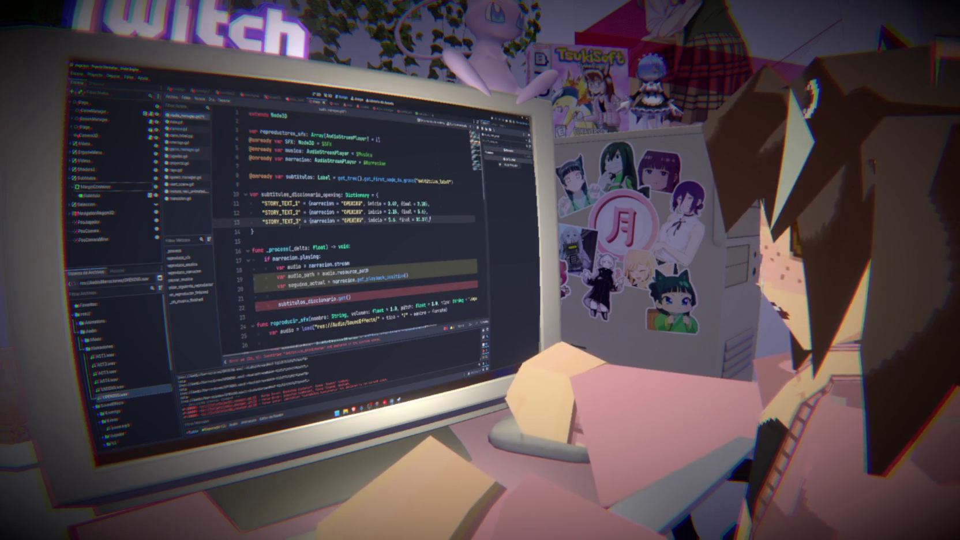
{"action": "key", "text": "alt+Down"}
{"action": "type", "text": "var"}
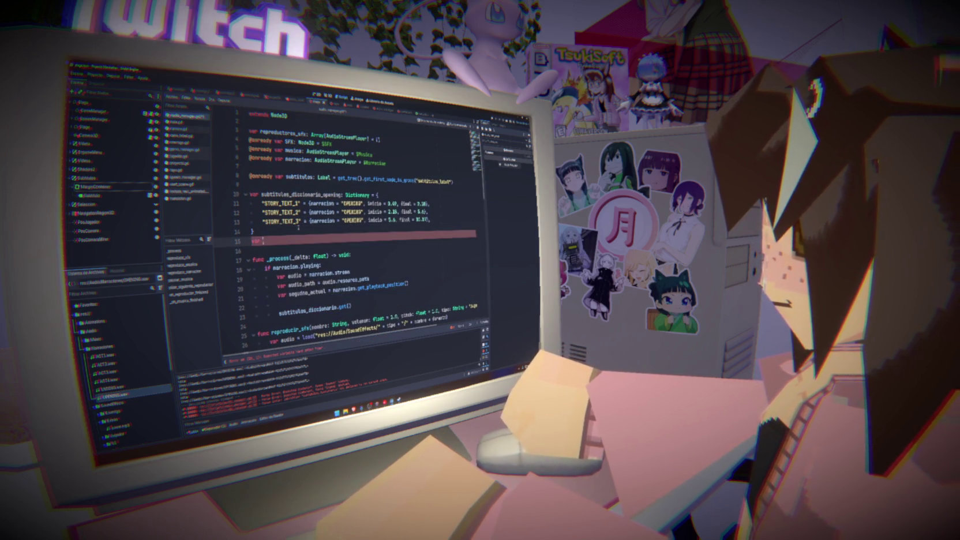
{"action": "key", "text": "ctrl+v"}
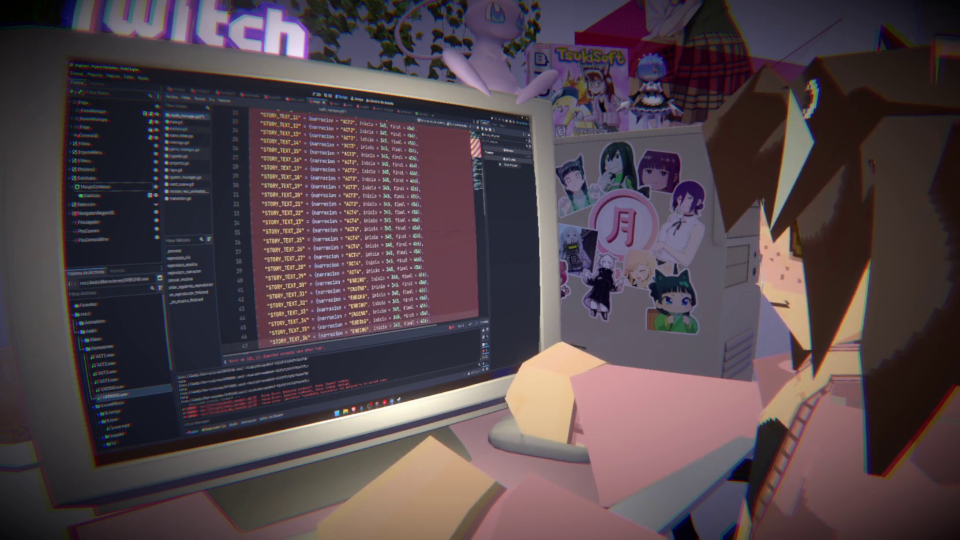
{"action": "scroll", "coordinate": [363, 231], "scroll_direction": "up", "scroll_amount": 9}
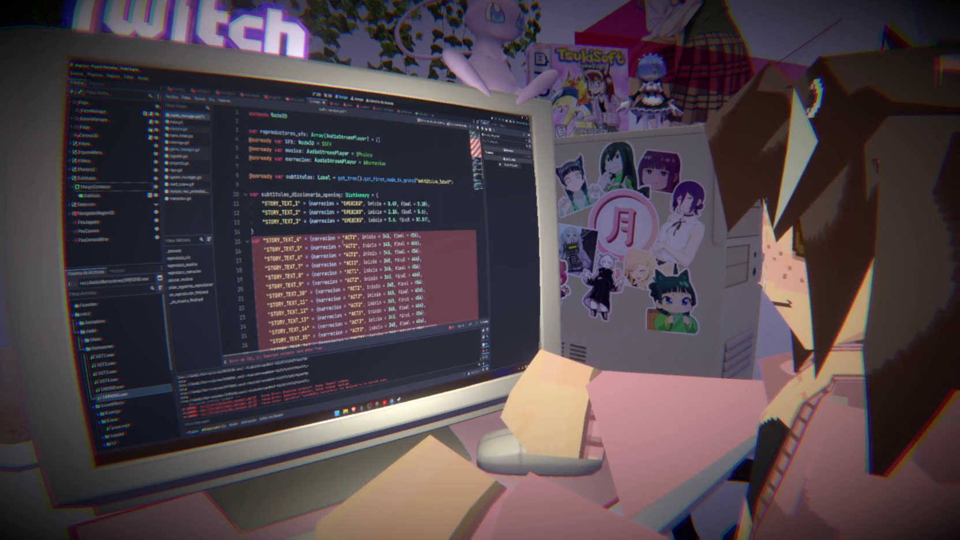
Declare var subtitulos_diccionario_act1: Dictionary = { with STORY_TEXT_4 on its own line.
{"action": "left_click", "coordinate": [300, 210]}
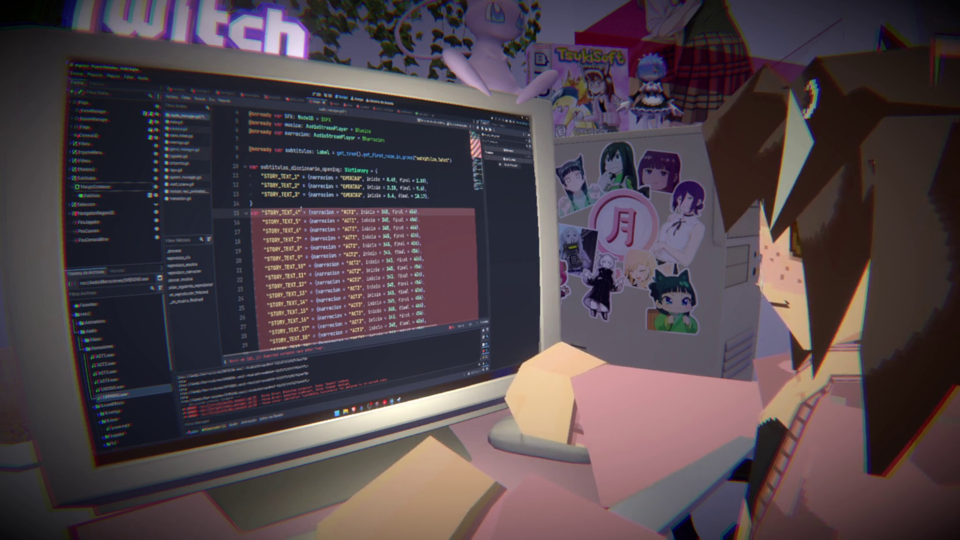
{"action": "left_click_drag", "start_coordinate": [321, 168], "coordinate": [260, 167]}
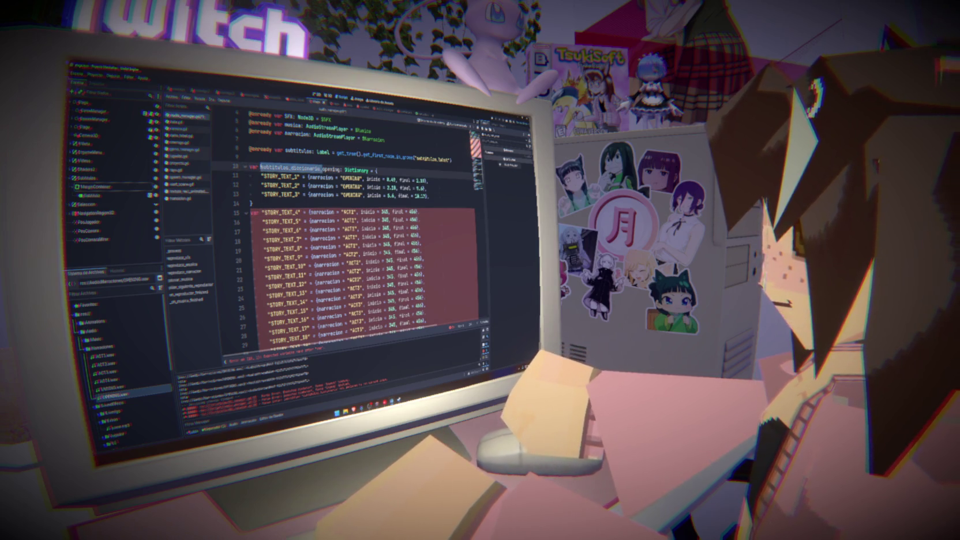
{"action": "key", "text": "ctrl+c"}
{"action": "left_click", "coordinate": [260, 213]}
{"action": "key", "text": "ctrl+v"}
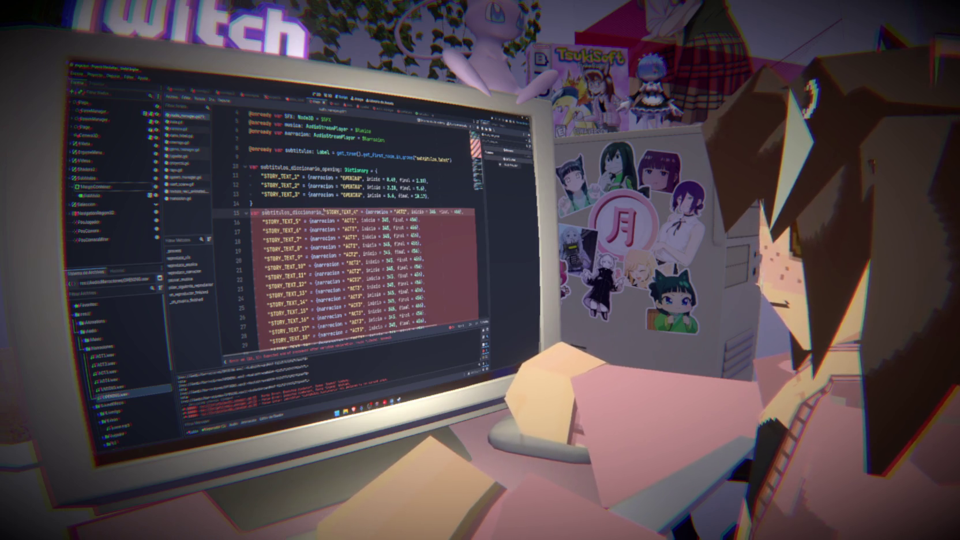
{"action": "type", "text": "act1"}
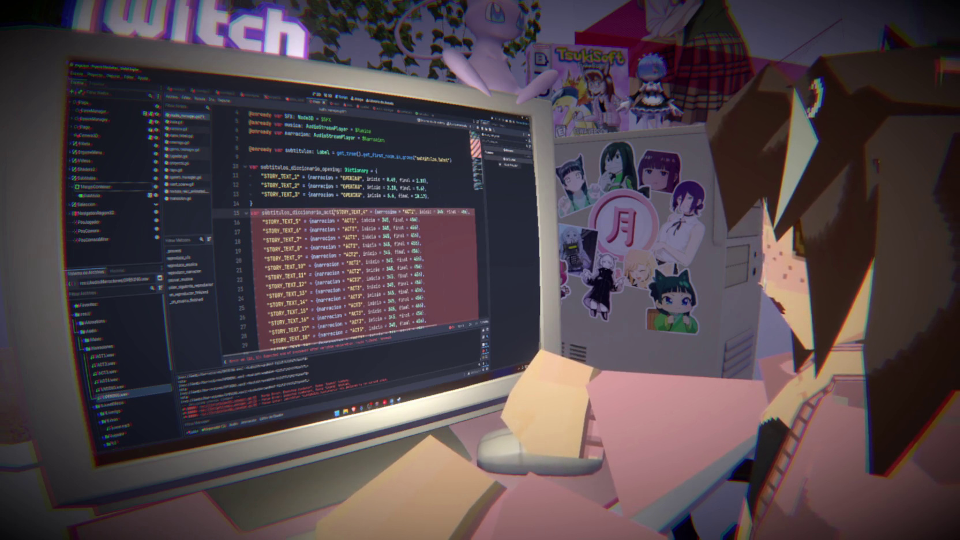
{"action": "type", "text": ": Dicti"}
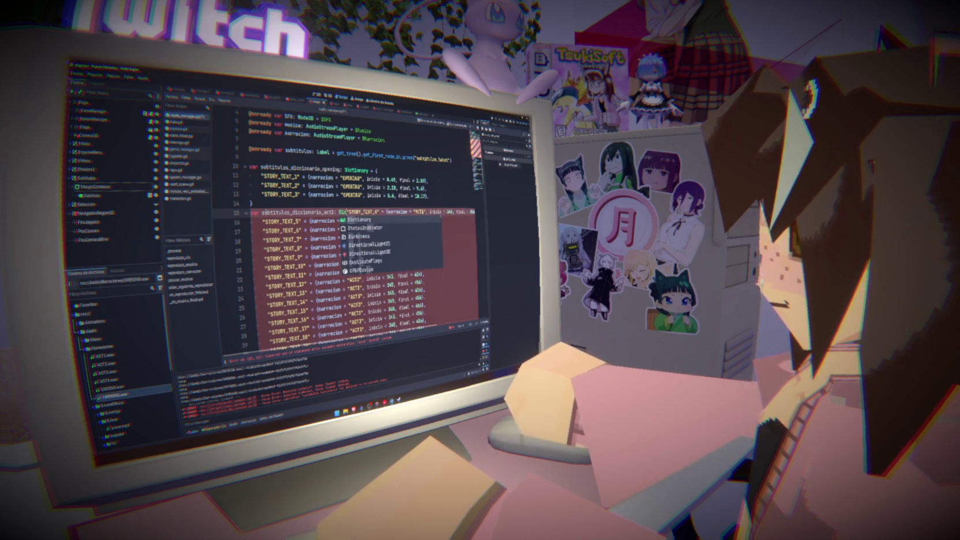
{"action": "key", "text": "Return"}
{"action": "type", "text": "= {"}
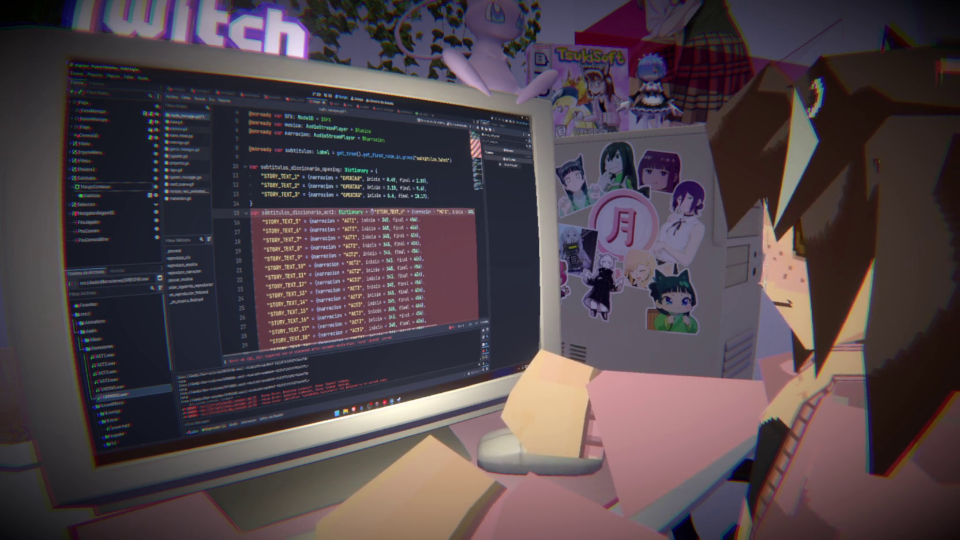
{"action": "key", "text": "Delete"}
{"action": "key", "text": "Return"}
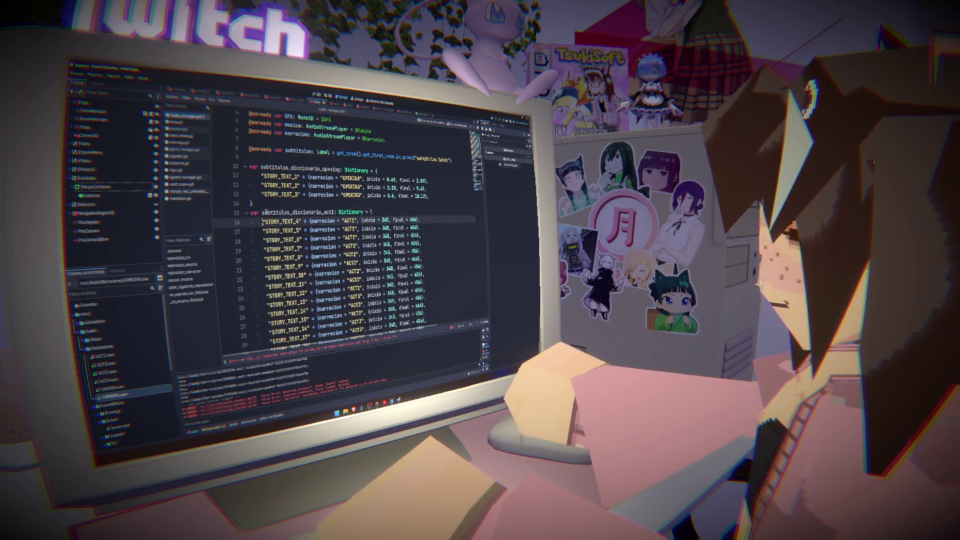
{"action": "scroll", "coordinate": [346, 242], "scroll_direction": "down", "scroll_amount": 9}
{"action": "left_click", "coordinate": [265, 267]}
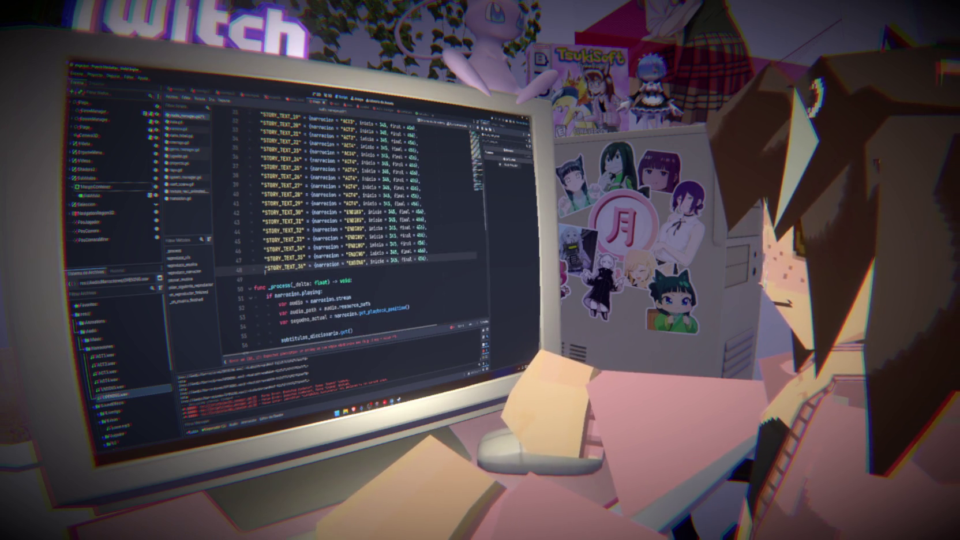
{"action": "type", "text": "}"}
{"action": "key", "text": "Return"}
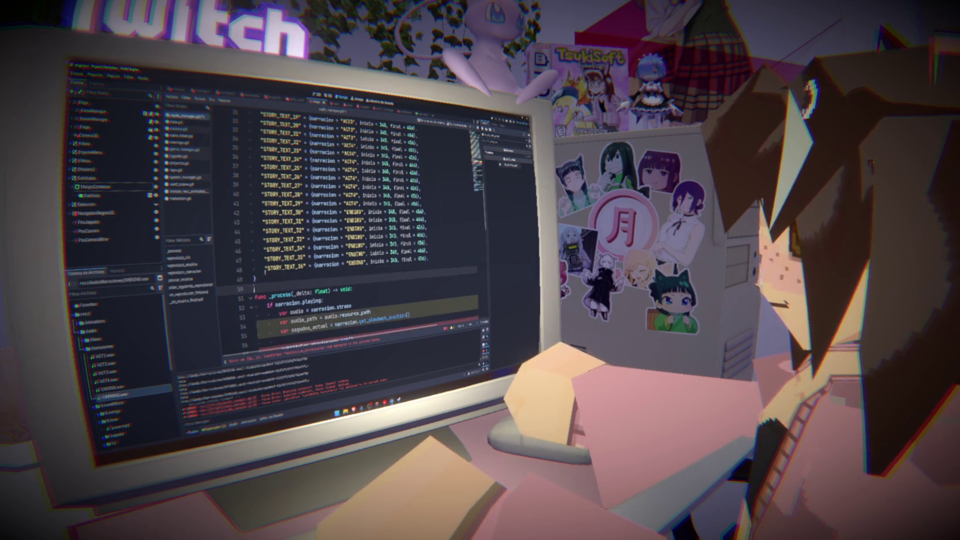
{"action": "key", "text": "Return"}
{"action": "left_click", "coordinate": [426, 260]}
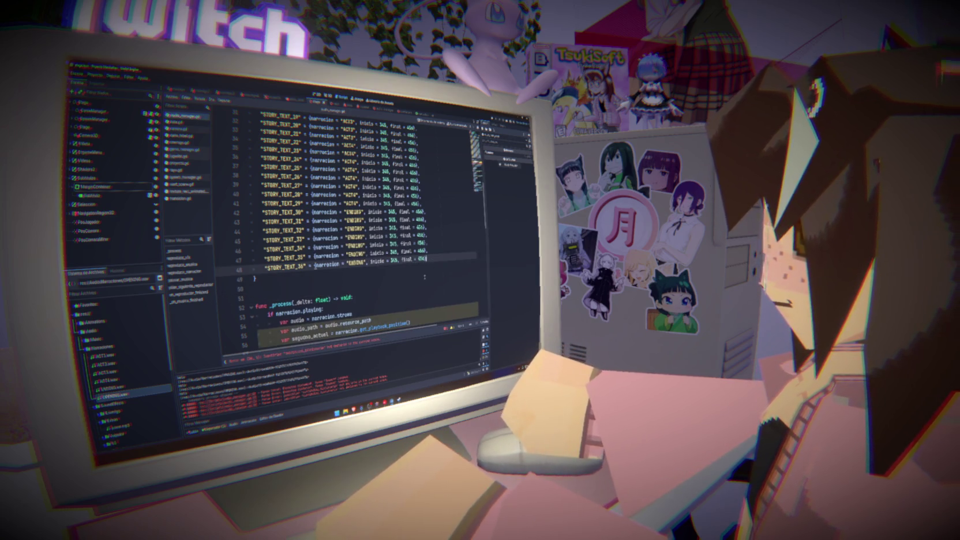
{"action": "left_click", "coordinate": [403, 296]}
{"action": "scroll", "coordinate": [398, 289], "scroll_direction": "down", "scroll_amount": 3}
{"action": "scroll", "coordinate": [347, 231], "scroll_direction": "up", "scroll_amount": 10}
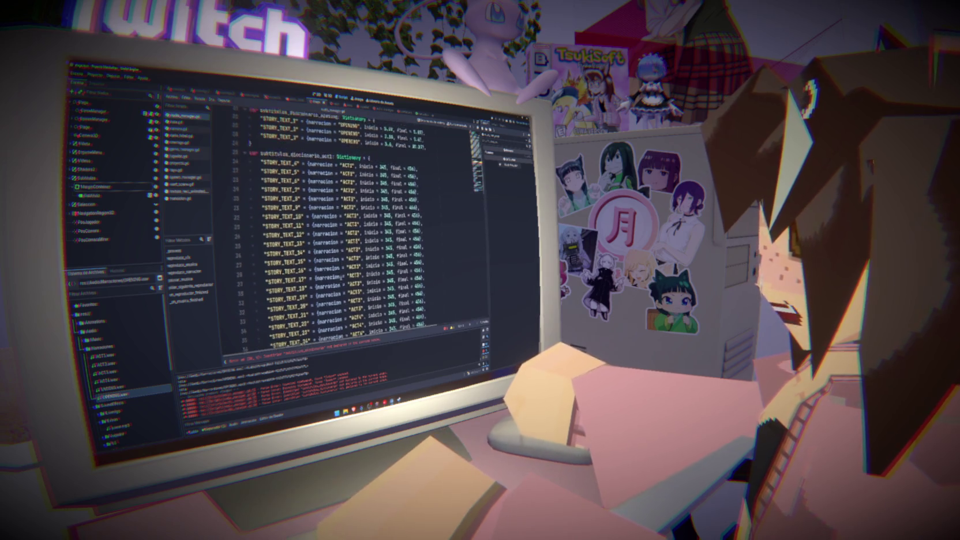
{"action": "scroll", "coordinate": [346, 230], "scroll_direction": "down", "scroll_amount": 5}
{"action": "scroll", "coordinate": [346, 231], "scroll_direction": "down", "scroll_amount": 8}
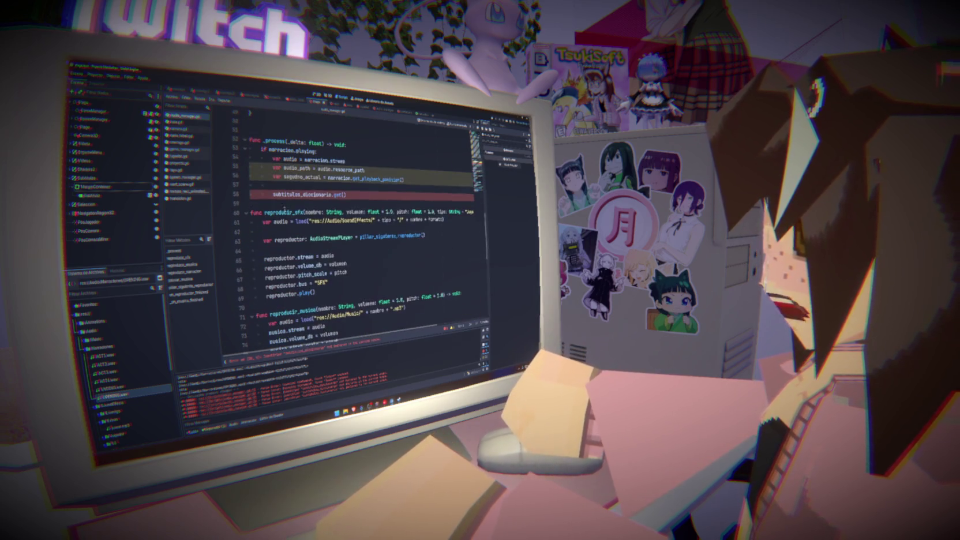
{"action": "type", "text": "_opening"}
{"action": "scroll", "coordinate": [346, 231], "scroll_direction": "up", "scroll_amount": 5}
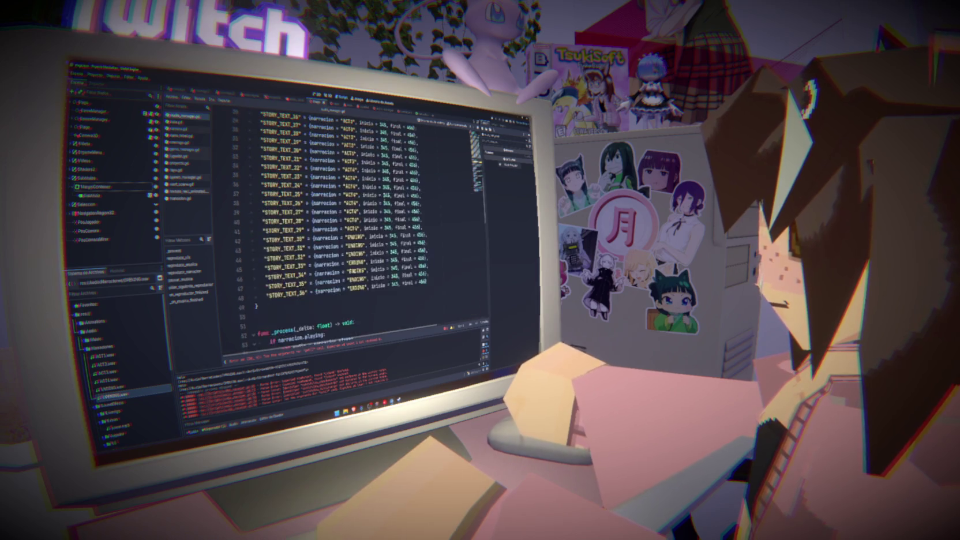
{"action": "scroll", "coordinate": [346, 230], "scroll_direction": "down", "scroll_amount": 4}
{"action": "key", "text": "Up"}
{"action": "key", "text": "Up"}
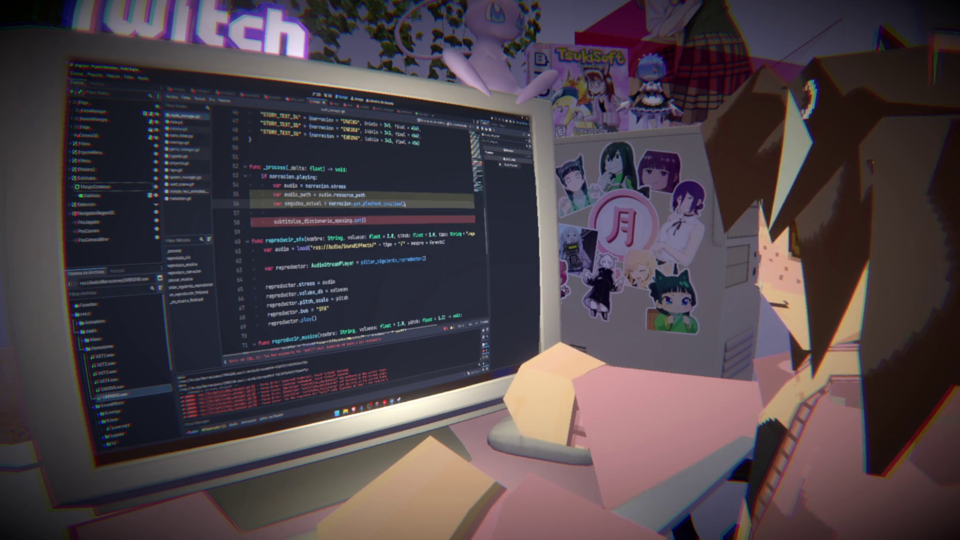
{"action": "scroll", "coordinate": [352, 231], "scroll_direction": "up", "scroll_amount": 10}
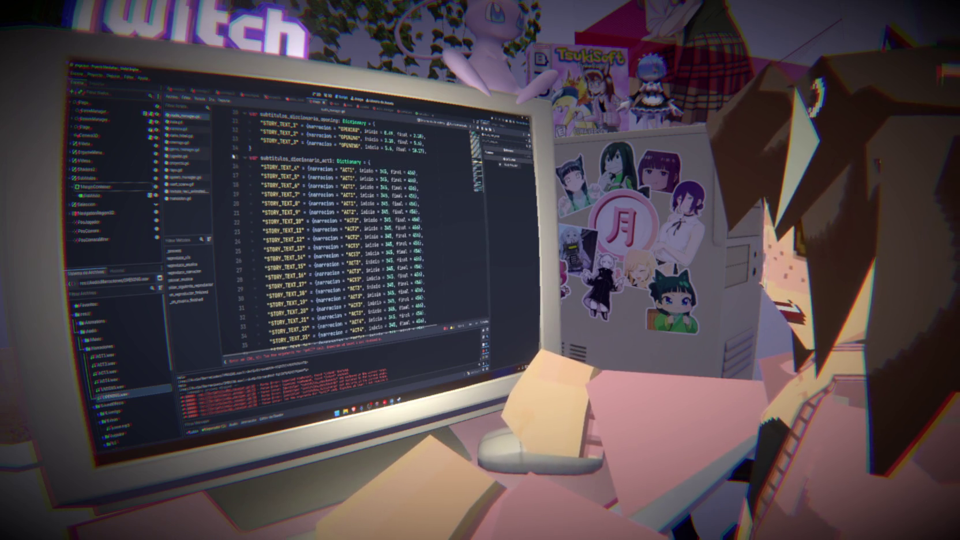
{"action": "left_click", "coordinate": [245, 159]}
{"action": "scroll", "coordinate": [346, 231], "scroll_direction": "up", "scroll_amount": 2}
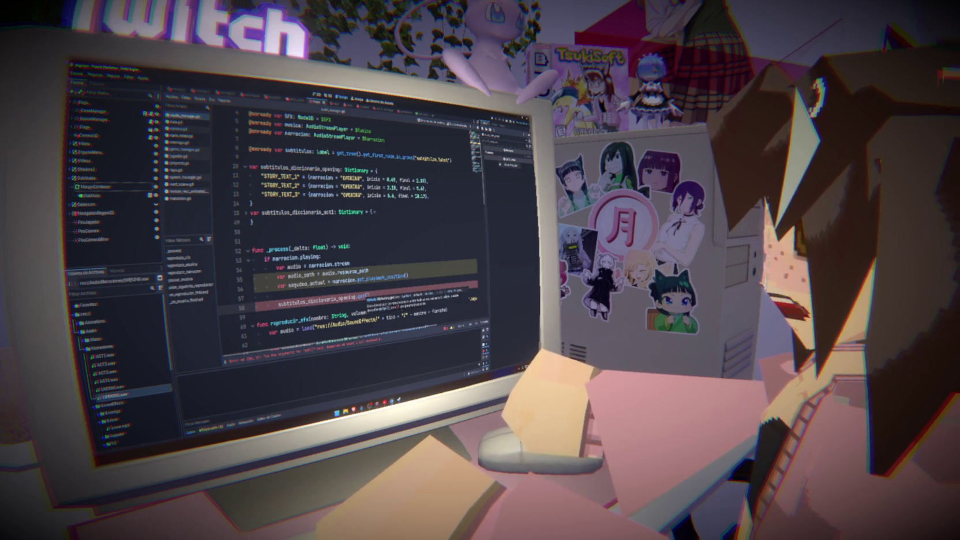
{"action": "left_click_drag", "start_coordinate": [365, 178], "coordinate": [309, 186]}
{"action": "key", "text": "BackSpace"}
{"action": "key", "text": "Delete"}
{"action": "key", "text": "BackSpace"}
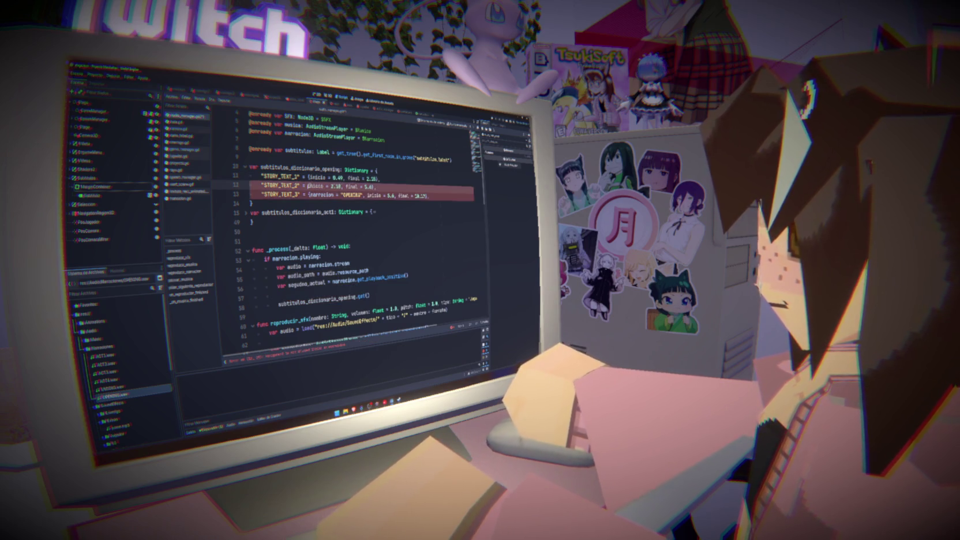
{"action": "key", "text": "Delete"}
{"action": "left_click_drag", "start_coordinate": [368, 195], "coordinate": [310, 195]}
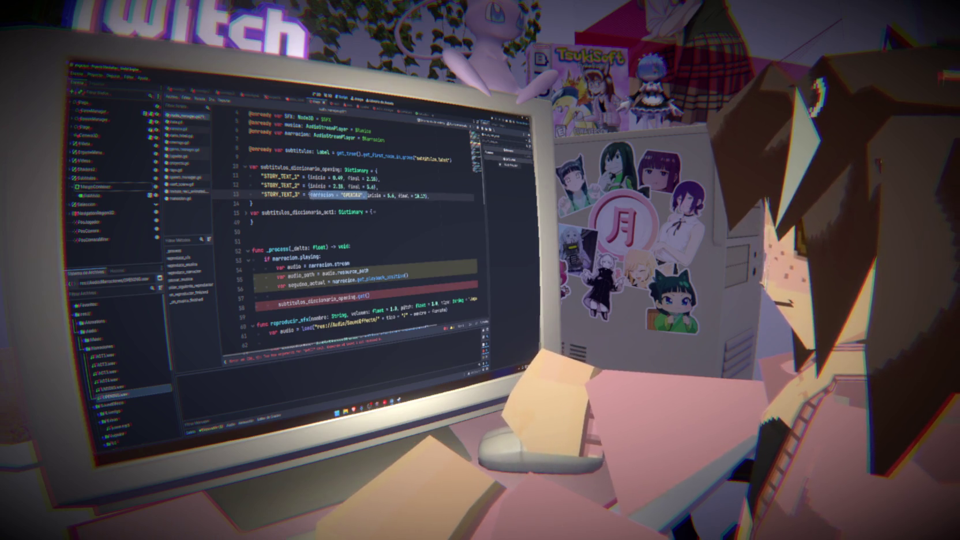
{"action": "key", "text": "BackSpace"}
{"action": "left_click", "coordinate": [373, 287]}
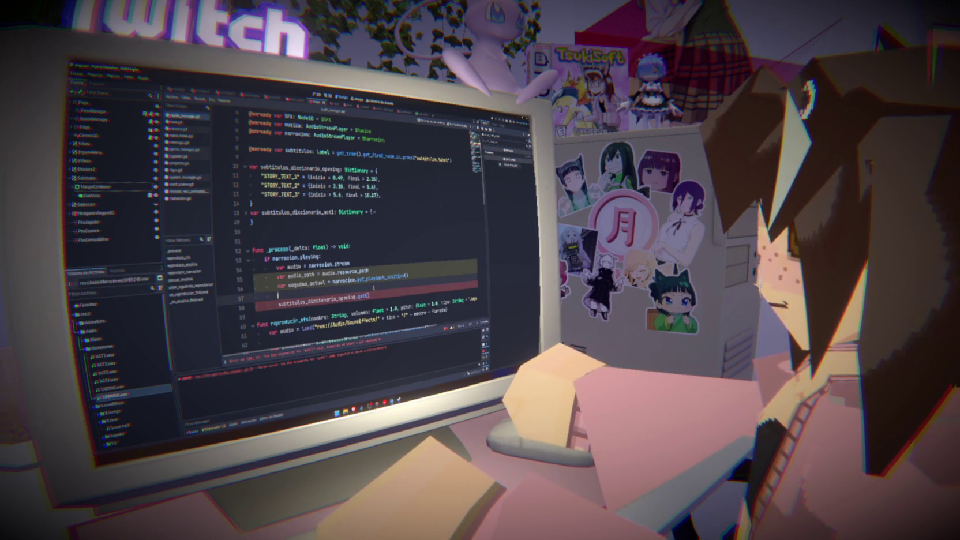
{"action": "key", "text": "Return"}
{"action": "type", "text": "for c"}
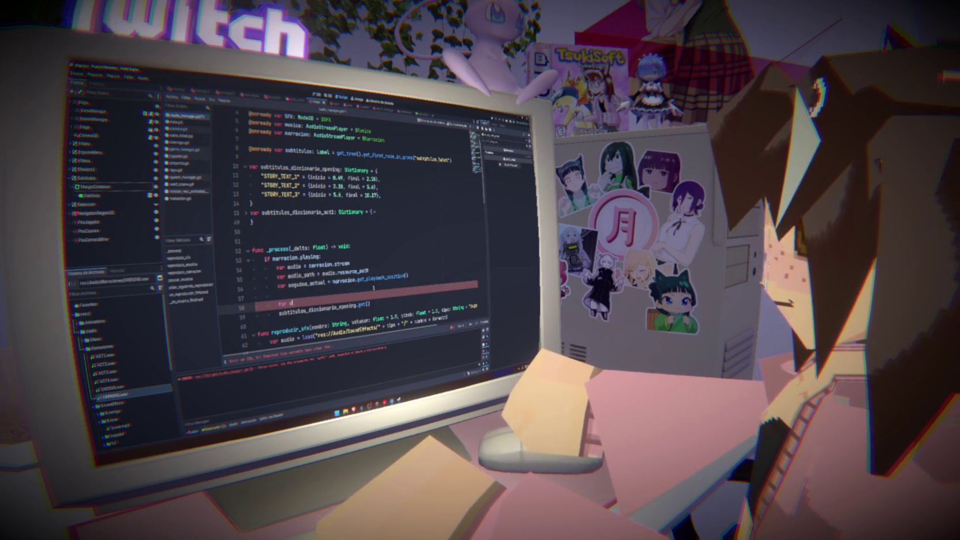
{"action": "type", "text": "laves in su"}
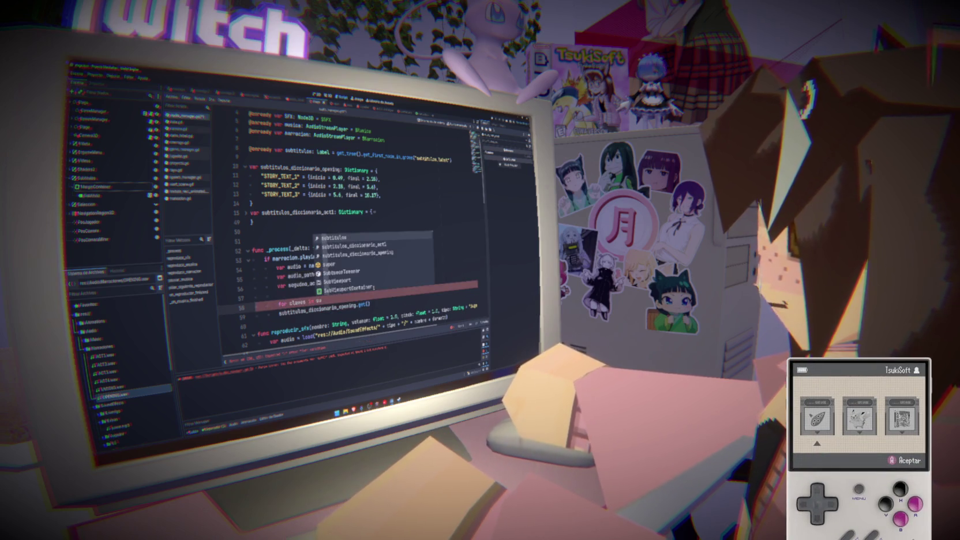
{"action": "key", "text": "Return"}
{"action": "key", "text": "ctrl+s"}
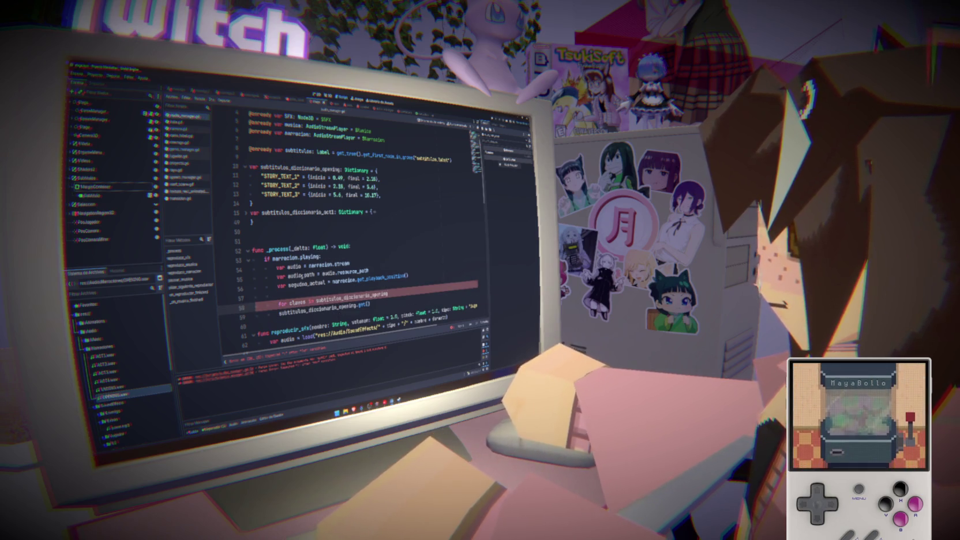
{"action": "left_click", "coordinate": [304, 293]}
{"action": "key", "text": "Return"}
{"action": "key", "text": "Up"}
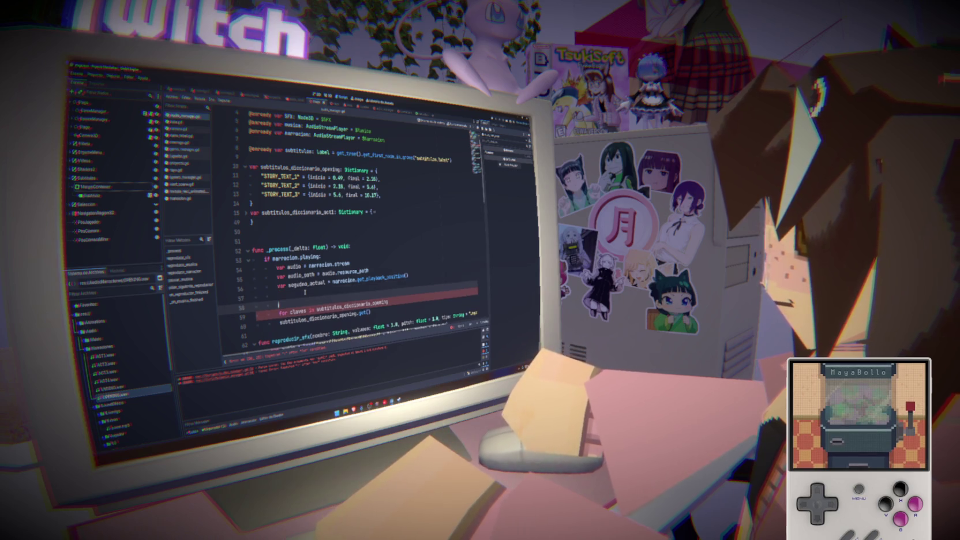
{"action": "type", "text": "match"}
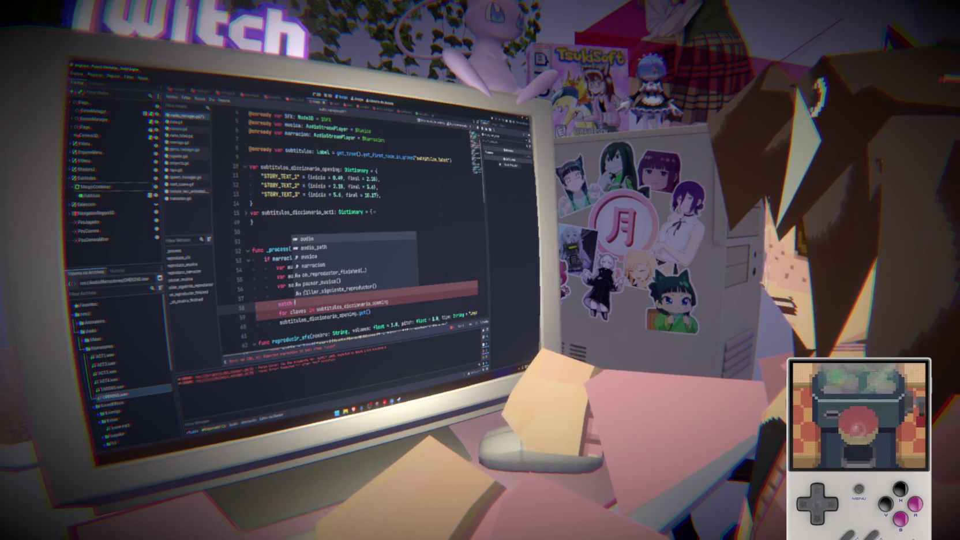
{"action": "key", "text": "ctrl+z"}
{"action": "key", "text": "ctrl+z"}
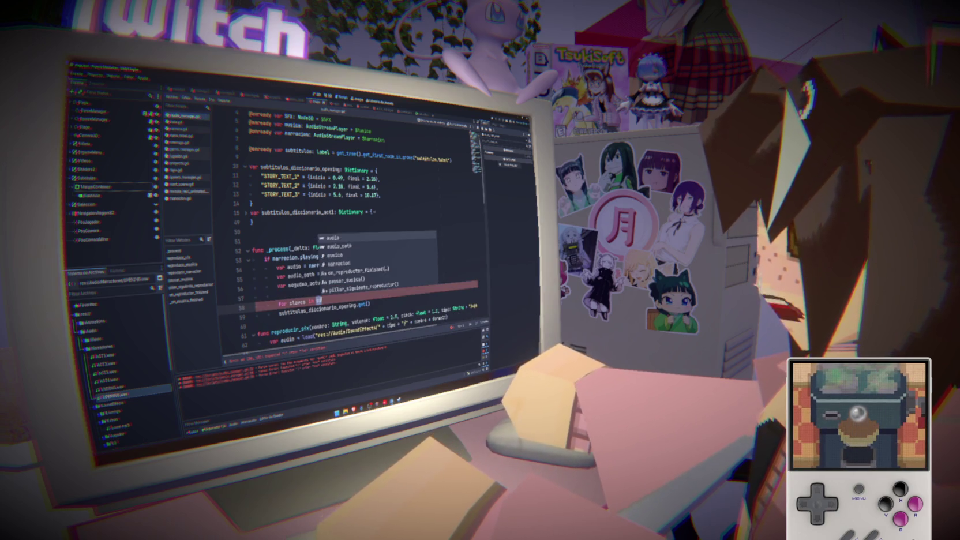
{"action": "key", "text": "ctrl+z"}
{"action": "key", "text": "ctrl+z"}
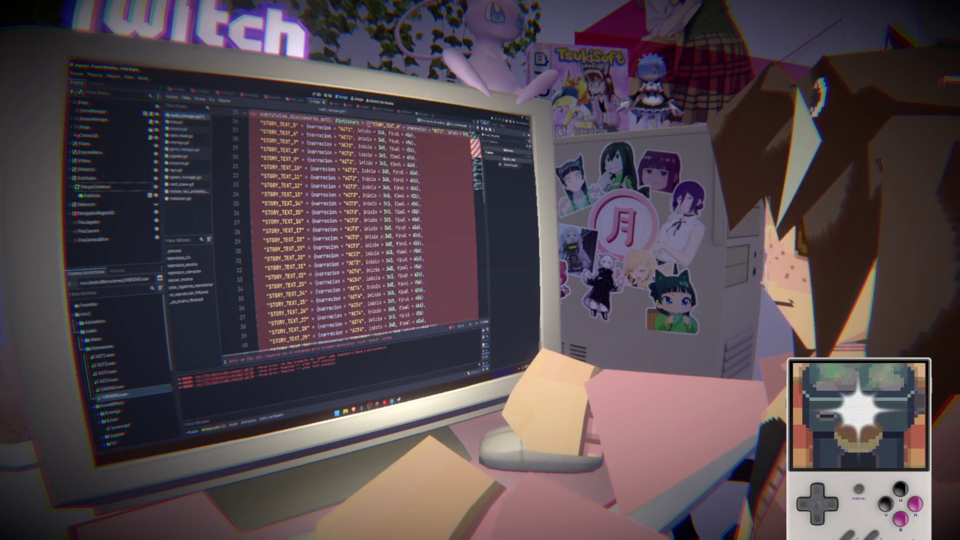
{"action": "key", "text": "ctrl+z"}
{"action": "key", "text": "ctrl+z"}
{"action": "key", "text": "ctrl+z"}
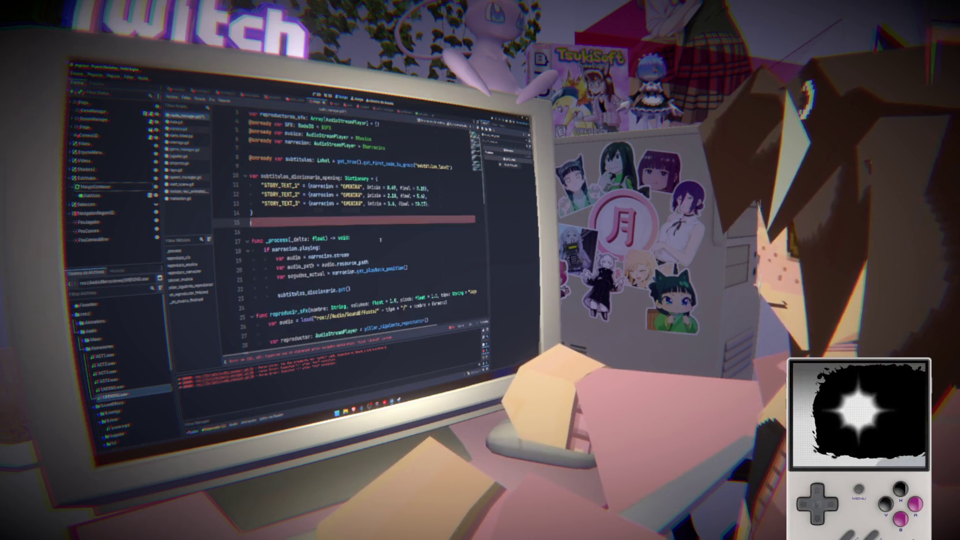
{"action": "key", "text": "ctrl+z"}
{"action": "key", "text": "ctrl+z"}
{"action": "key", "text": "ctrl+s"}
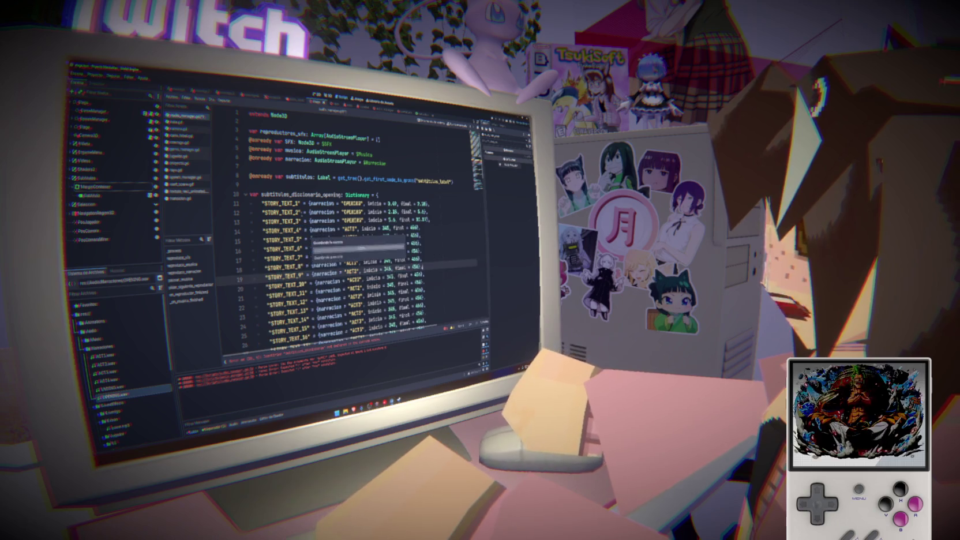
{"action": "left_click", "coordinate": [245, 195]}
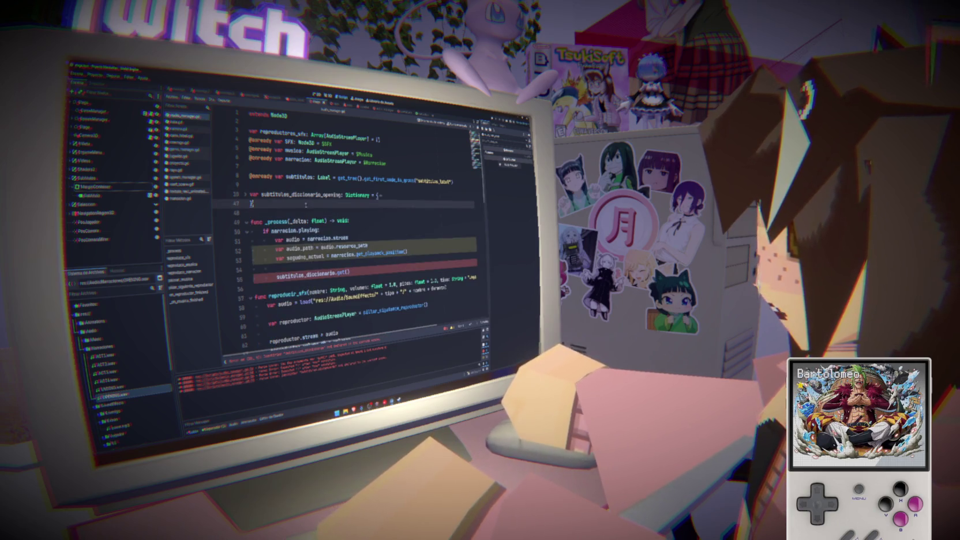
{"action": "left_click", "coordinate": [245, 196]}
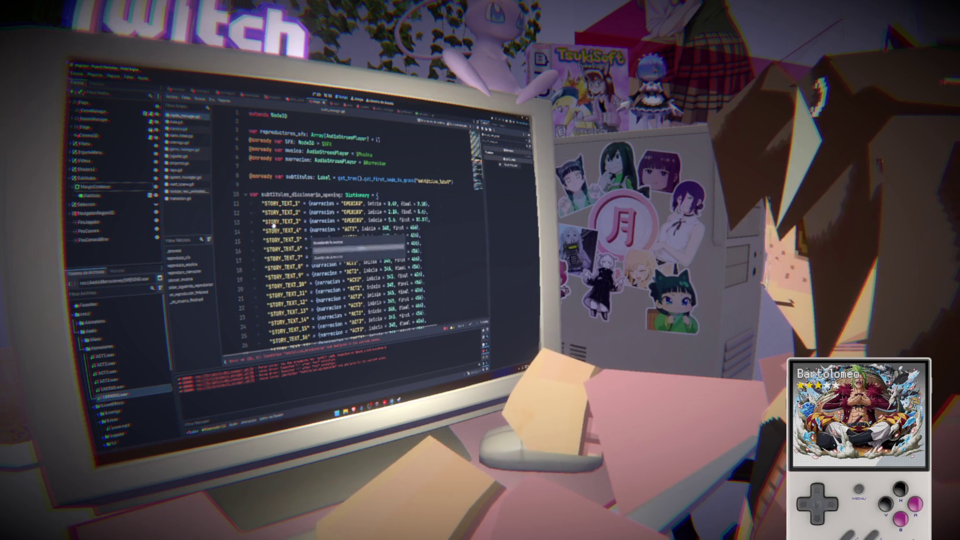
{"action": "scroll", "coordinate": [274, 227], "scroll_direction": "down", "scroll_amount": 10}
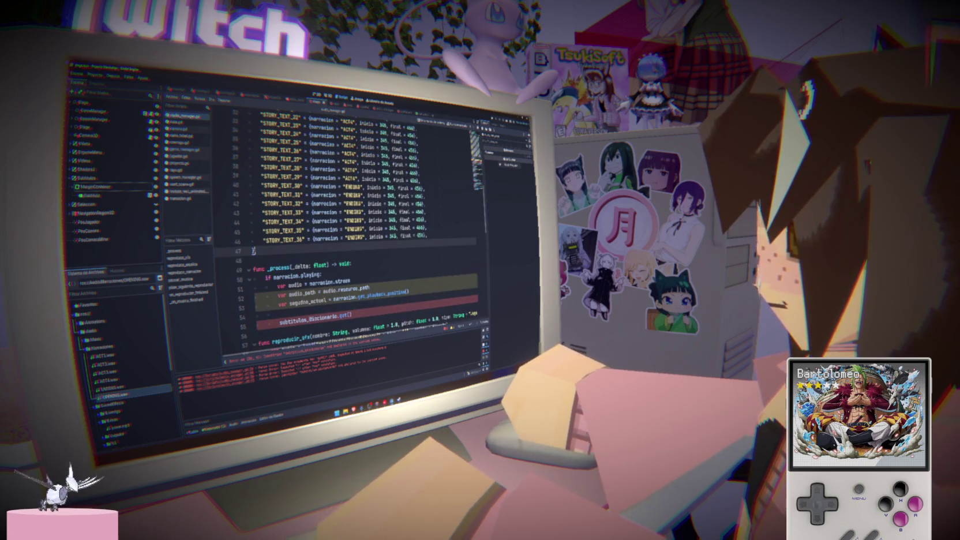
{"action": "left_click", "coordinate": [349, 315]}
{"action": "key", "text": "shift+Home"}
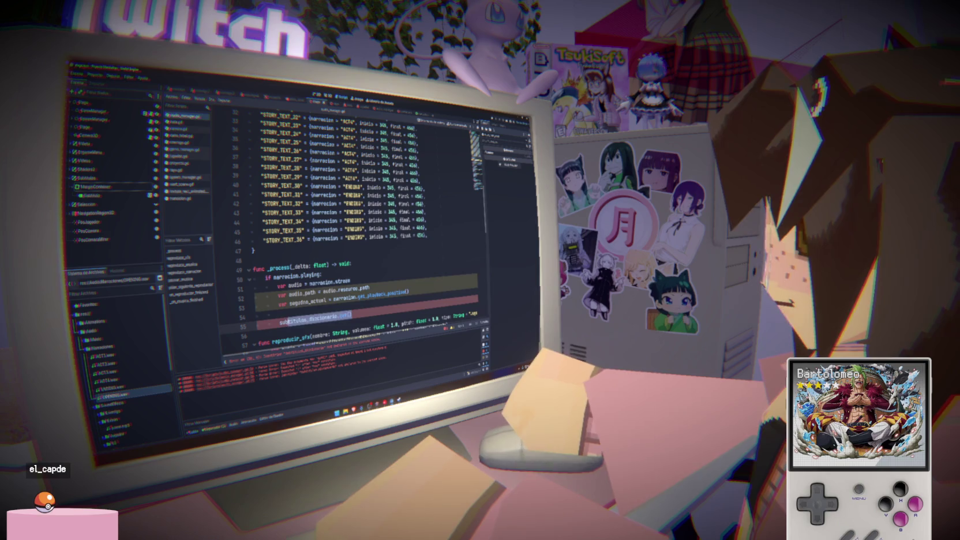
{"action": "type", "text": "printfor clave i"}
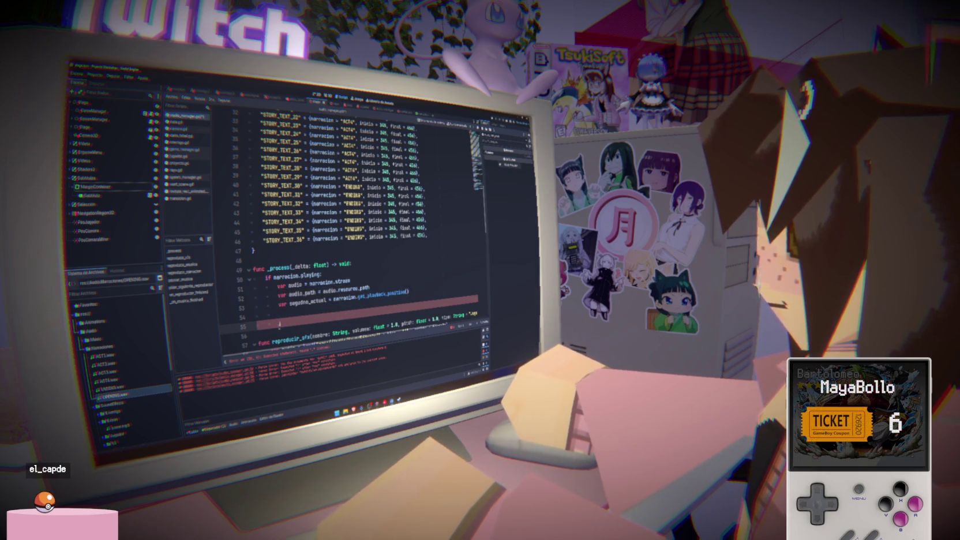
{"action": "type", "text": "n subtitulos_diccionario"}
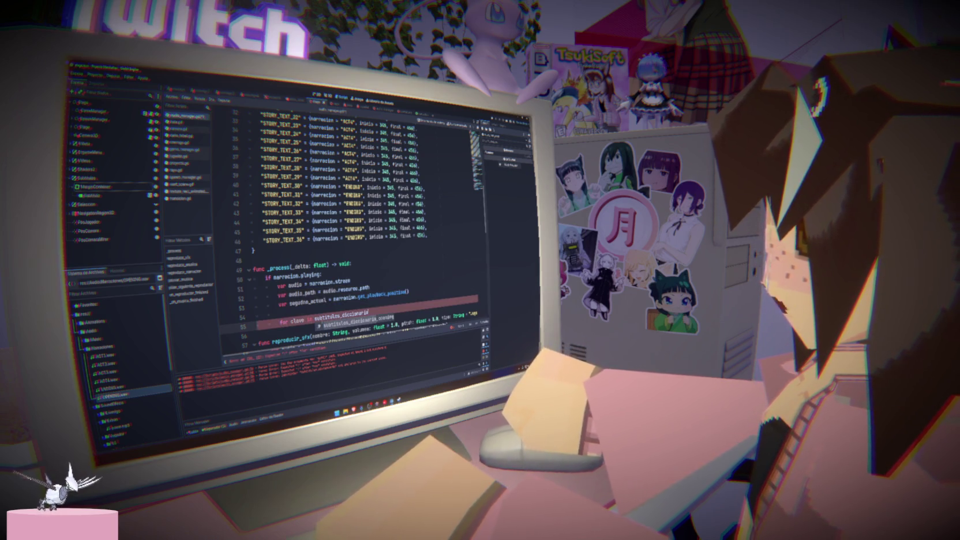
{"action": "key", "text": "Escape"}
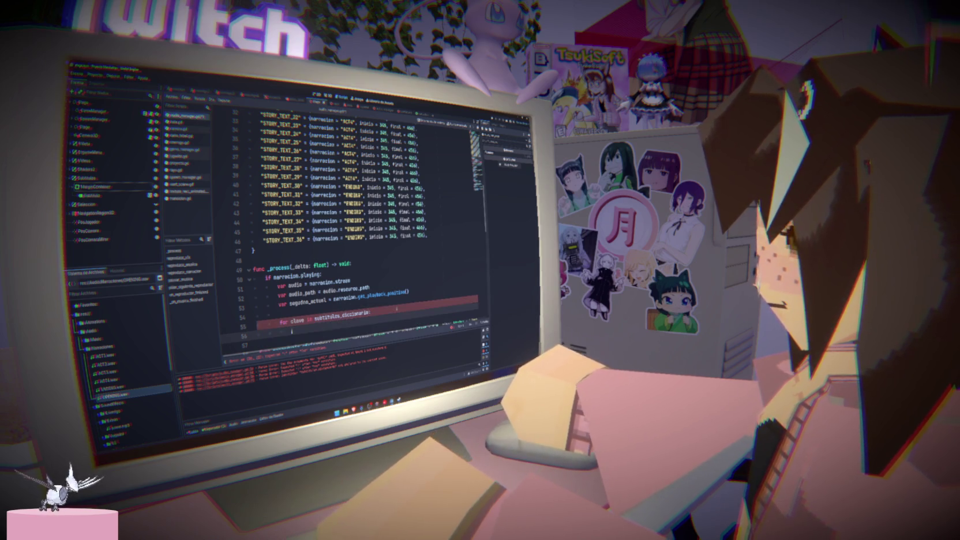
{"action": "type", "text": ":"}
{"action": "key", "text": "Return"}
{"action": "type", "text": "clave"}
{"action": "key", "text": "BackSpace"}
{"action": "key", "text": "BackSpace"}
{"action": "key", "text": "BackSpace"}
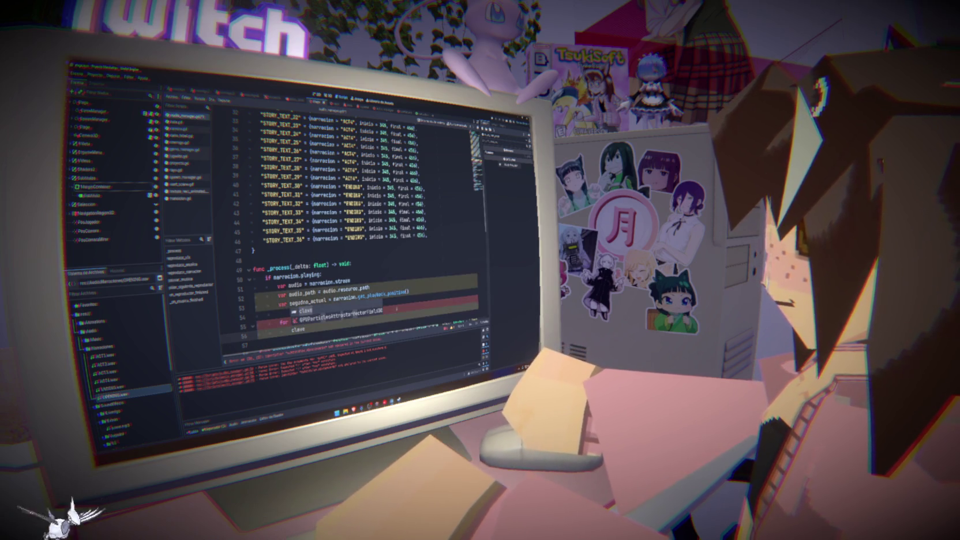
{"action": "type", "text": "d"}
{"action": "key", "text": "BackSpace"}
{"action": "type", "text": "for"}
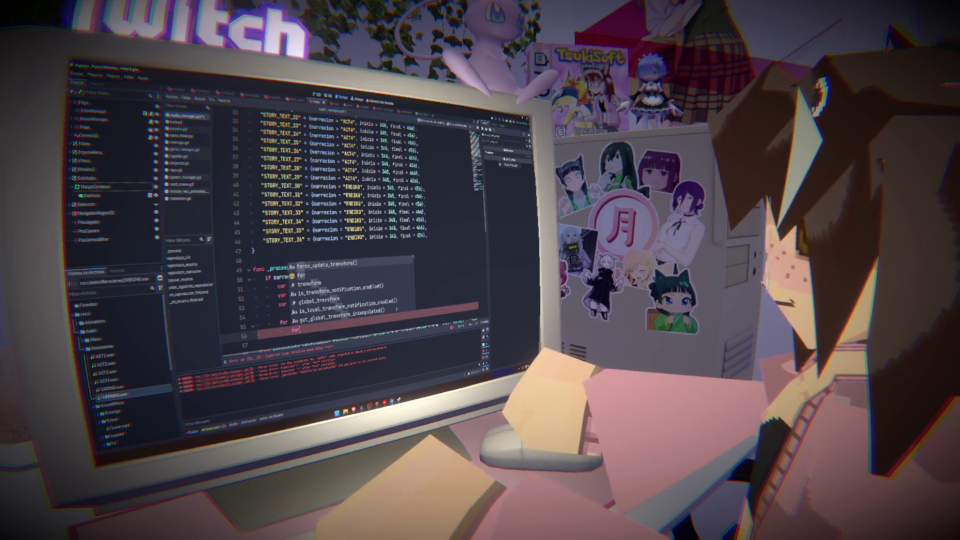
{"action": "type", "text": " items in clave"}
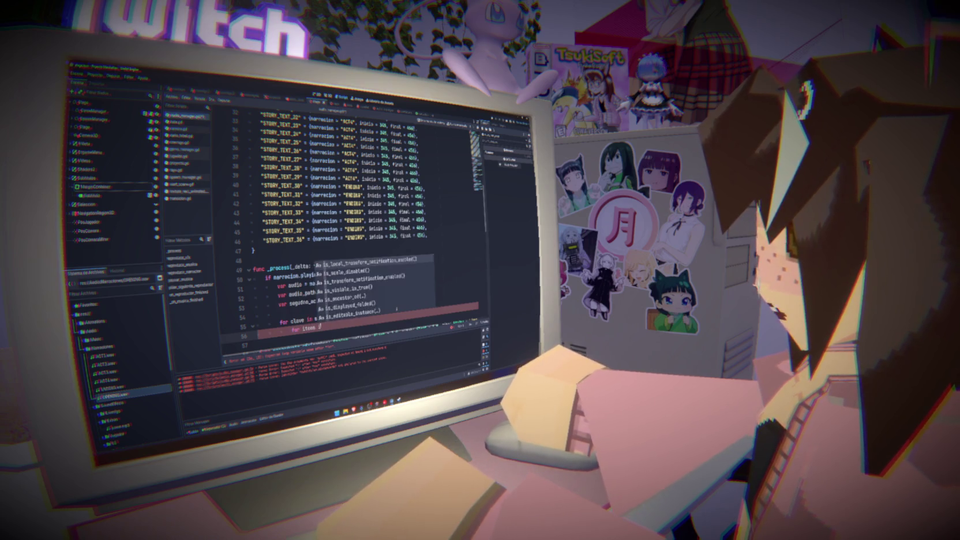
{"action": "type", "text": ":"}
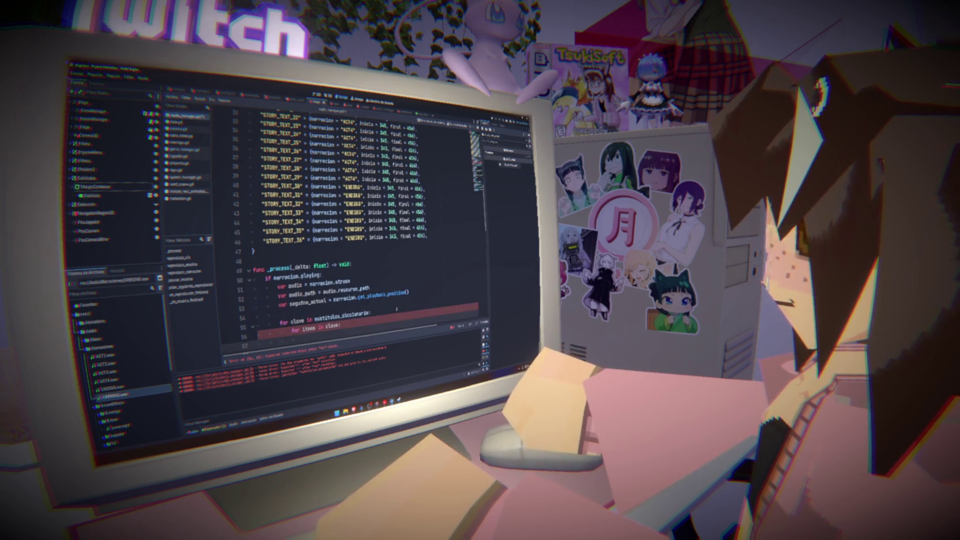
{"action": "scroll", "coordinate": [396, 308], "scroll_direction": "down", "scroll_amount": 3}
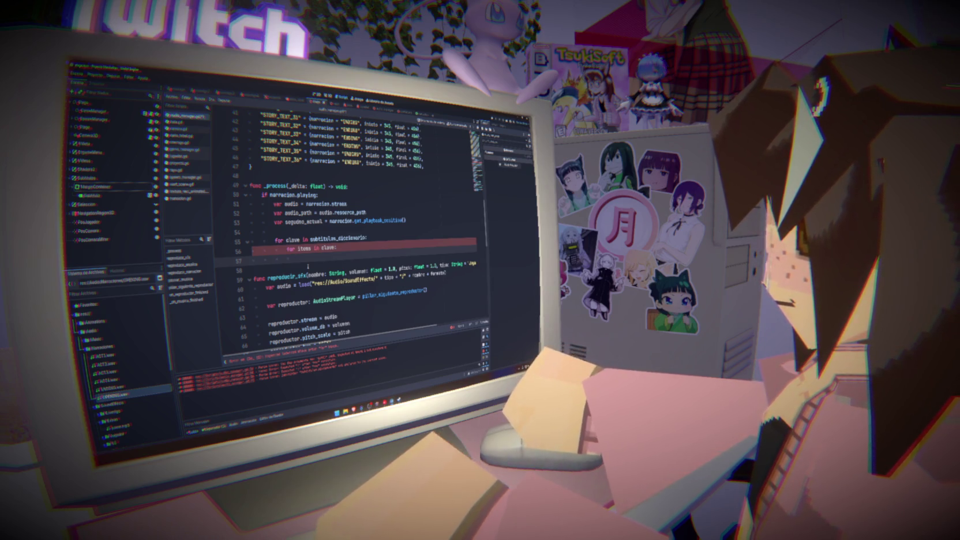
{"action": "left_click_drag", "start_coordinate": [261, 159], "coordinate": [463, 166]}
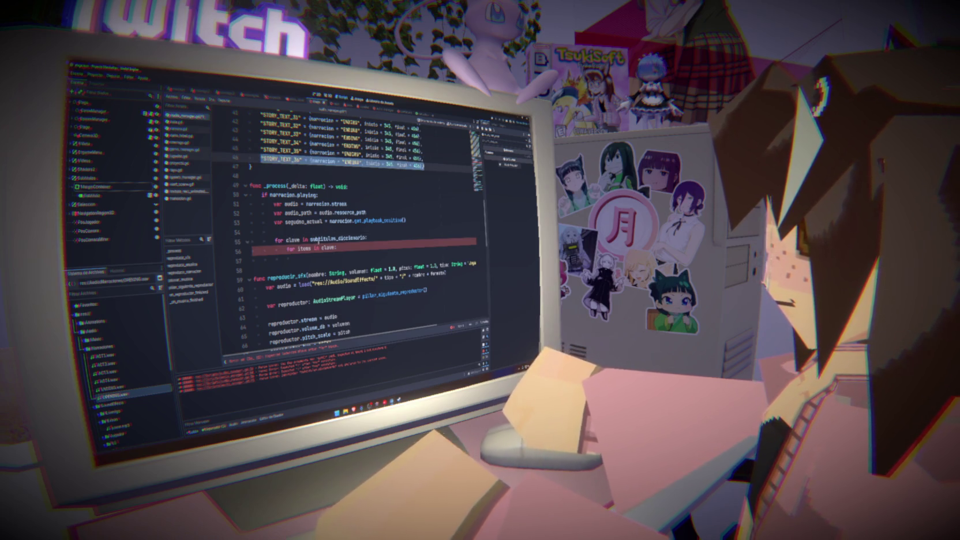
{"action": "left_click", "coordinate": [304, 248]}
{"action": "left_click_drag", "start_coordinate": [312, 162], "coordinate": [420, 166]}
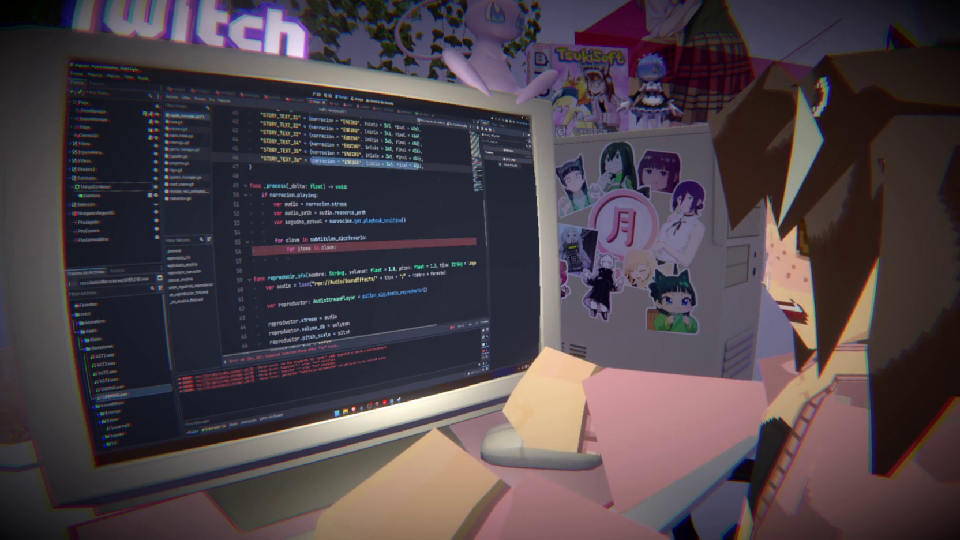
{"action": "left_click", "coordinate": [351, 260]}
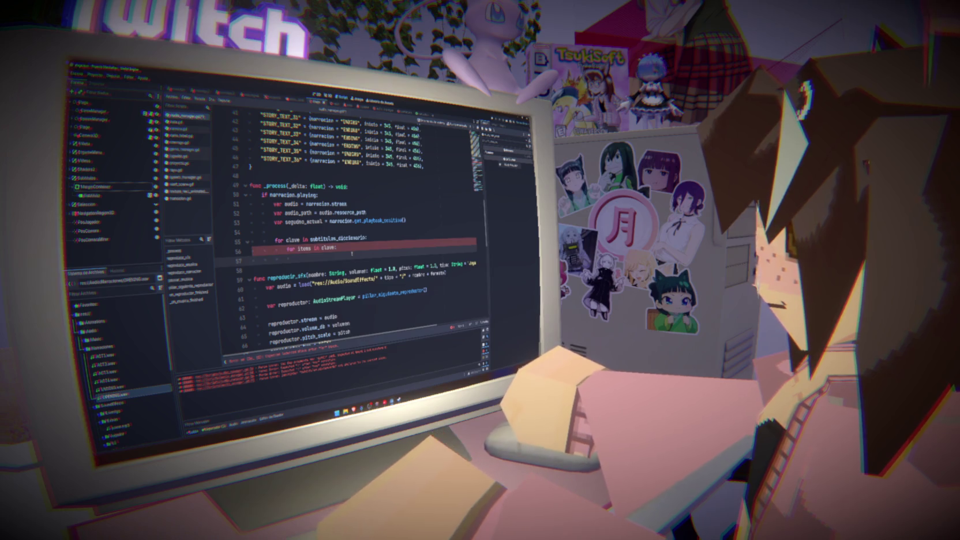
{"action": "type", "text": "print("}
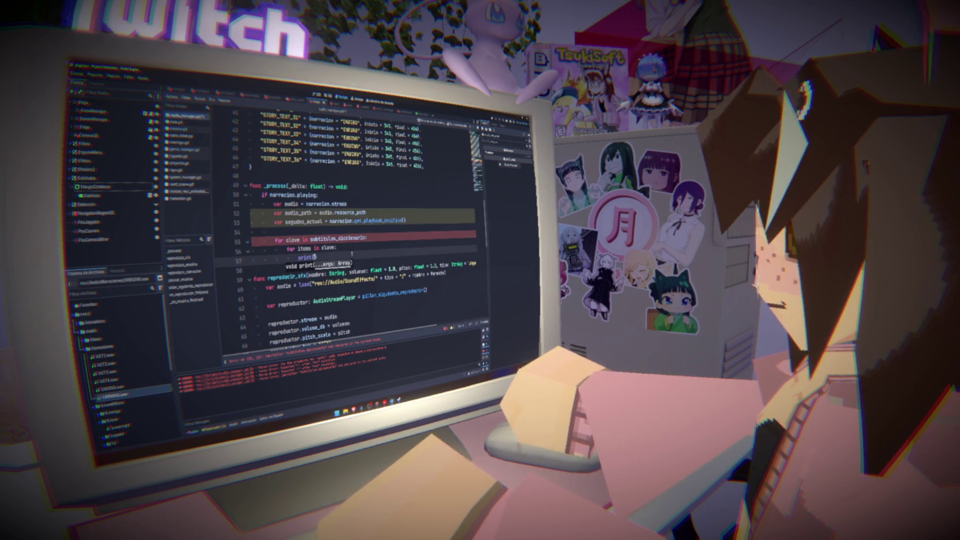
{"action": "type", "text": "items"}
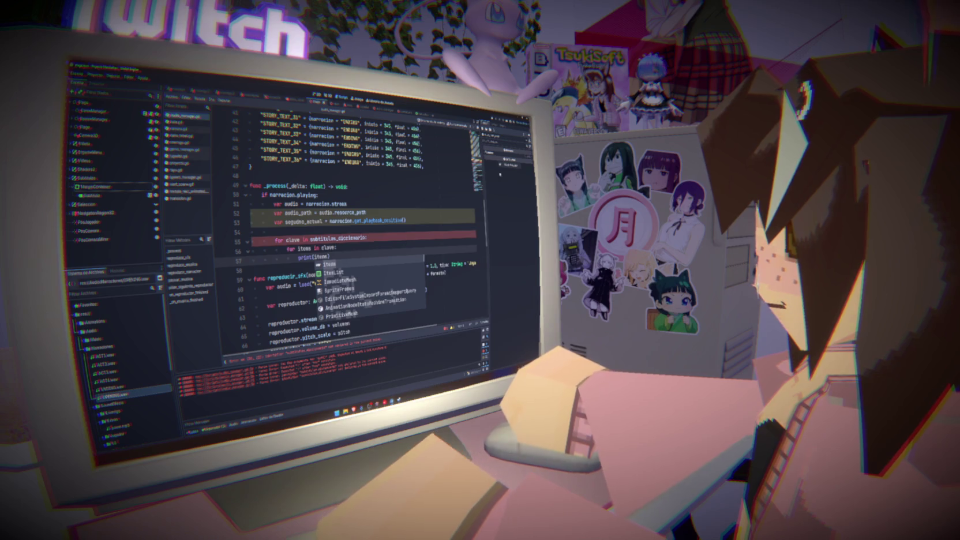
{"action": "key", "text": "F5"}
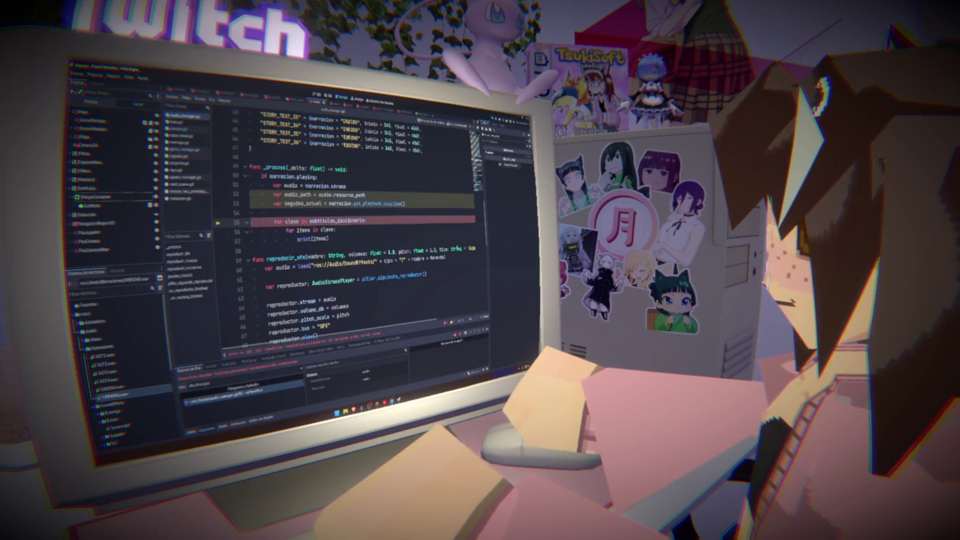
{"action": "mouse_move", "coordinate": [456, 250]}
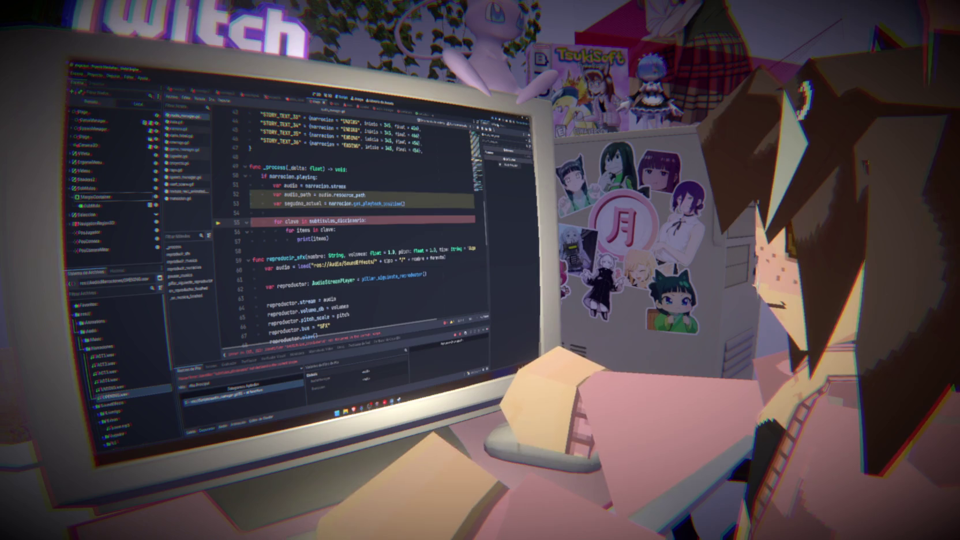
{"action": "key", "text": "F8"}
{"action": "left_click", "coordinate": [273, 212]}
{"action": "key", "text": "ctrl+s"}
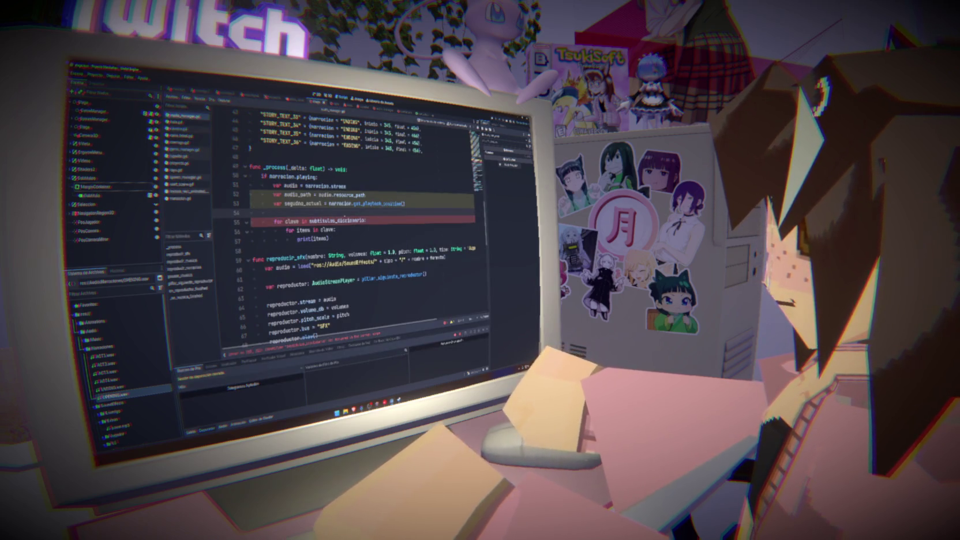
{"action": "scroll", "coordinate": [358, 231], "scroll_direction": "up", "scroll_amount": 10}
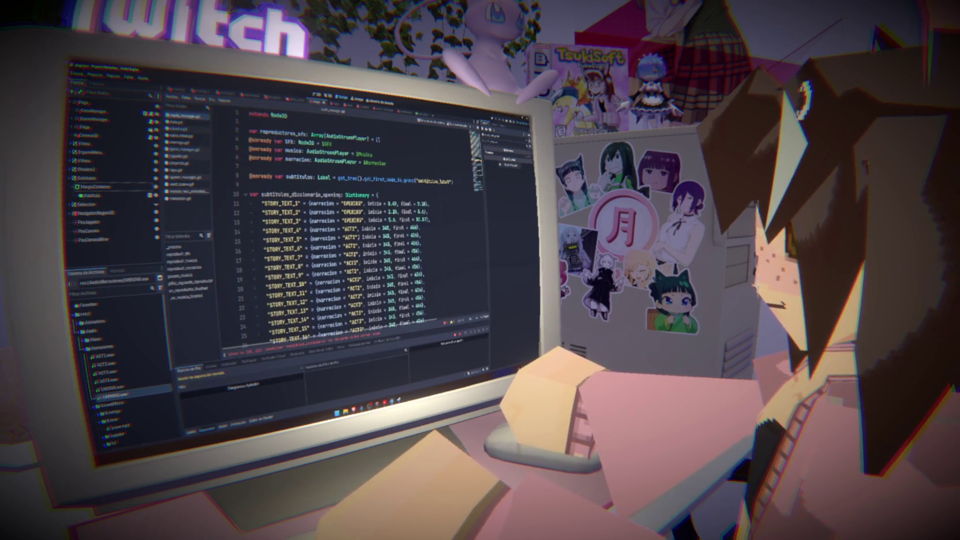
{"action": "left_click", "coordinate": [361, 195]}
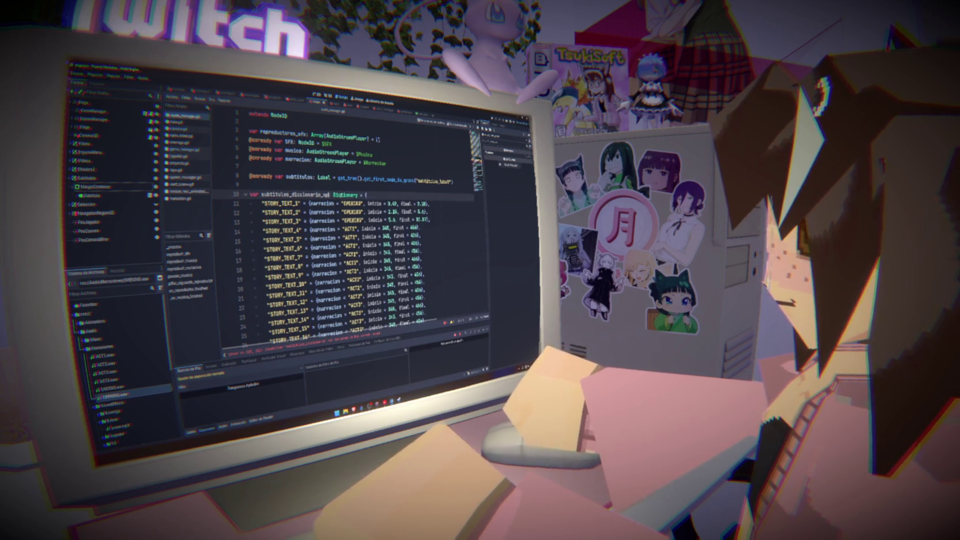
{"action": "key", "text": "F5"}
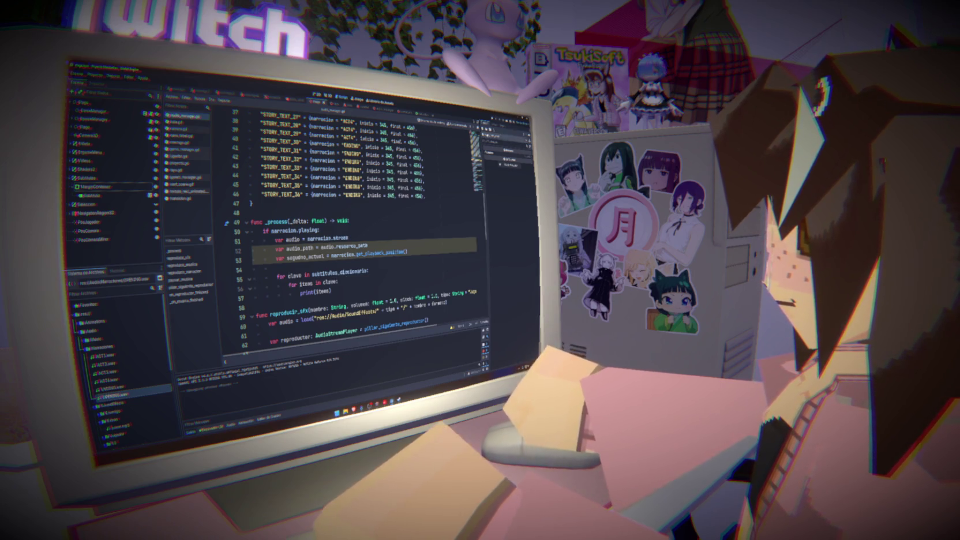
{"action": "key", "text": "F5"}
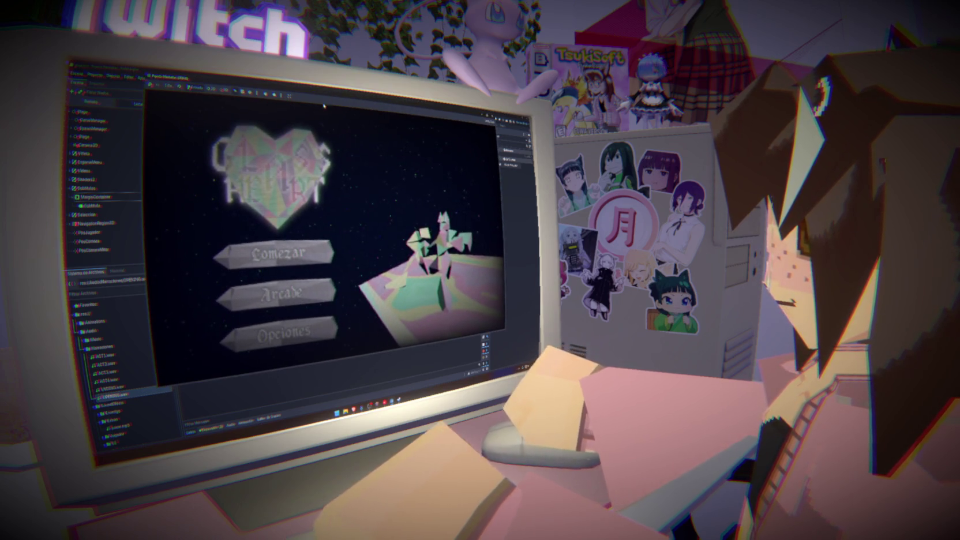
{"action": "left_click", "coordinate": [273, 248]}
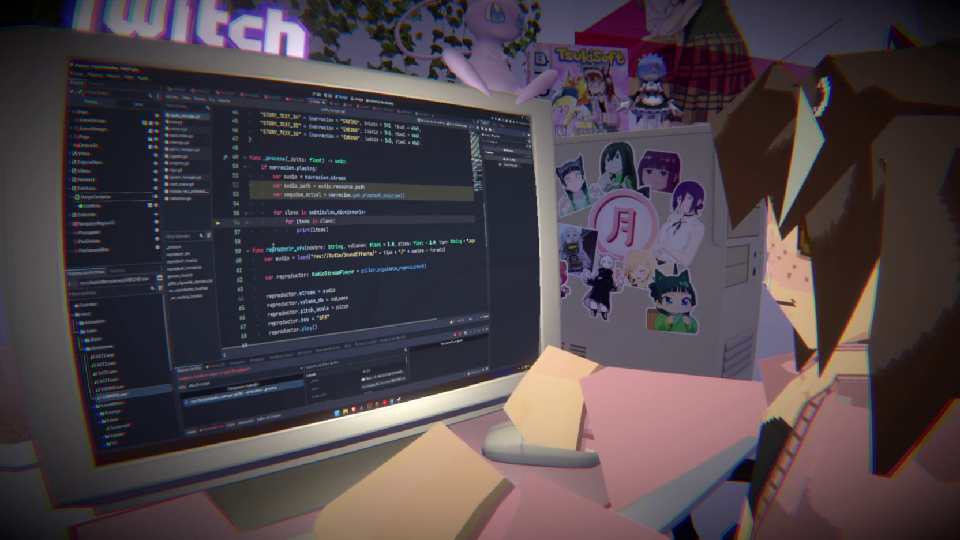
{"action": "key", "text": "F8"}
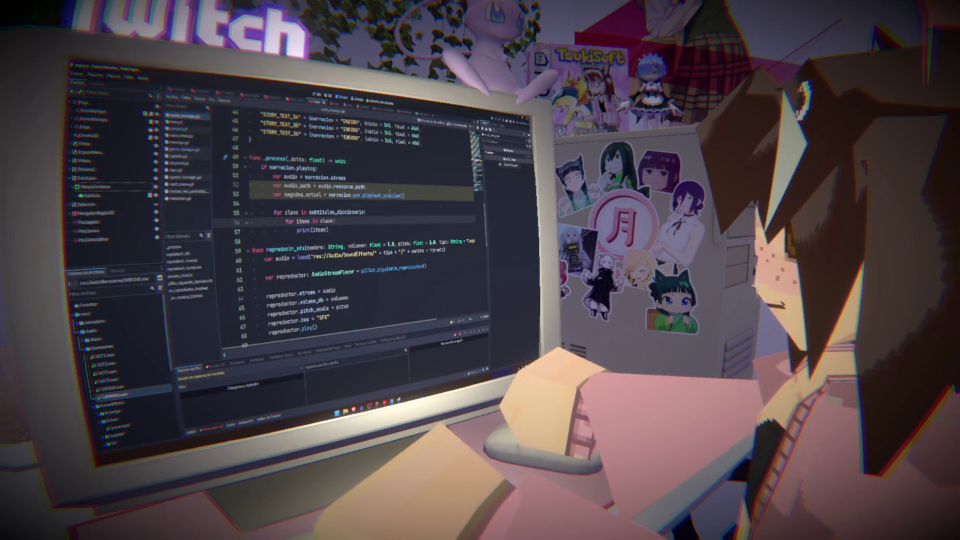
{"action": "left_click_drag", "start_coordinate": [336, 221], "coordinate": [250, 221]}
{"action": "key", "text": "Delete"}
{"action": "key", "text": "Delete"}
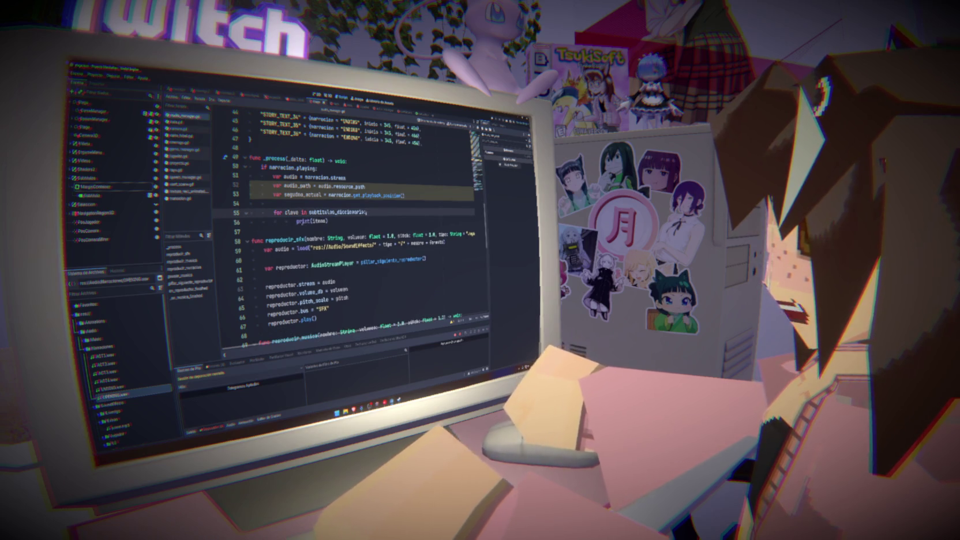
{"action": "key", "text": "BackSpace"}
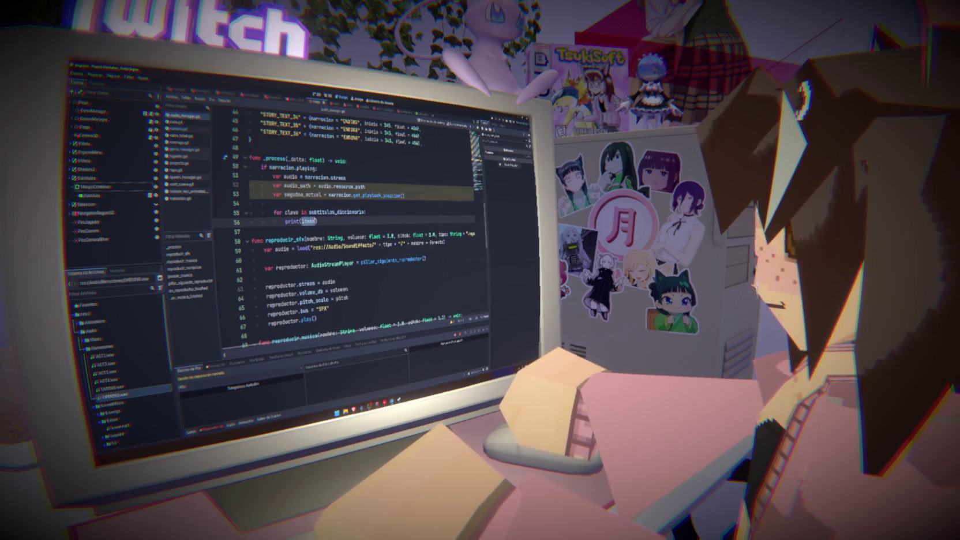
{"action": "type", "text": "clave"}
{"action": "key", "text": "Escape"}
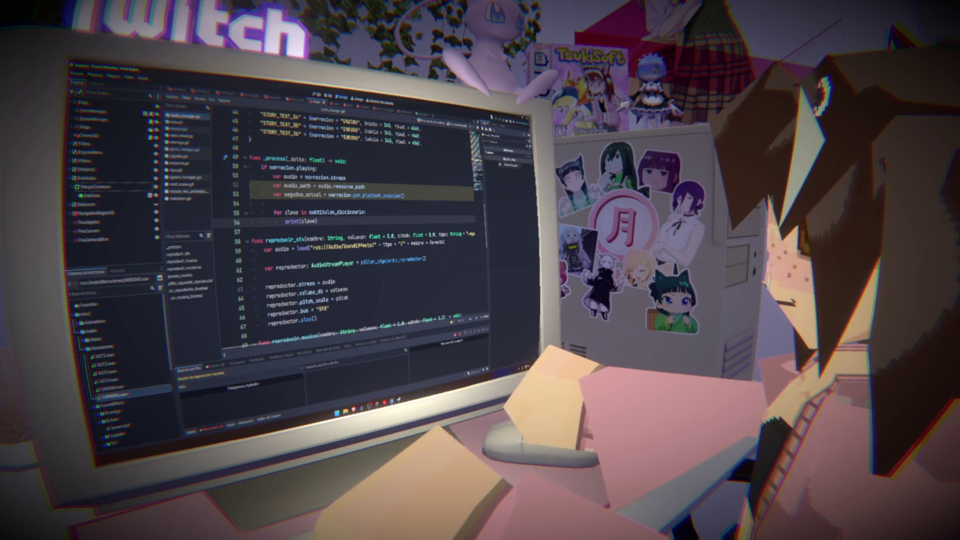
{"action": "key", "text": "F5"}
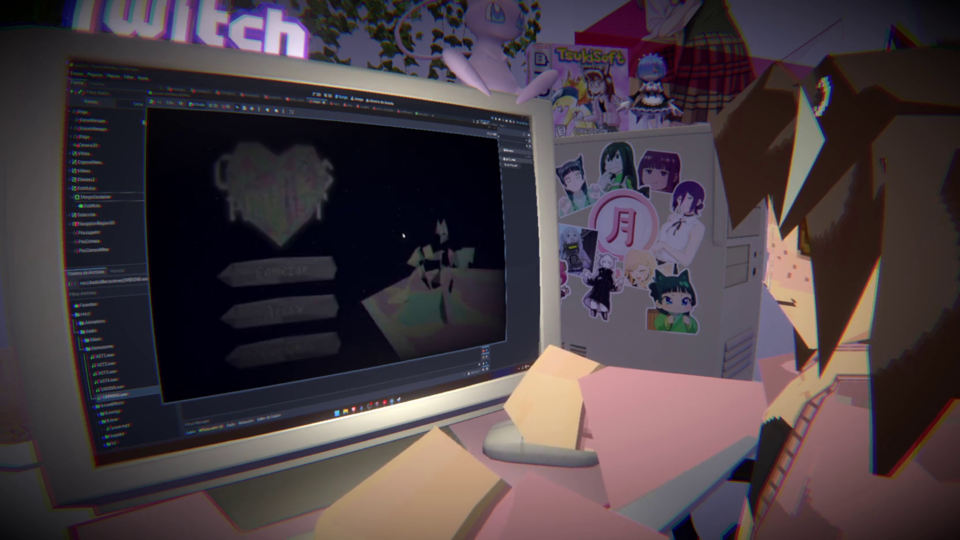
{"action": "left_click", "coordinate": [282, 274]}
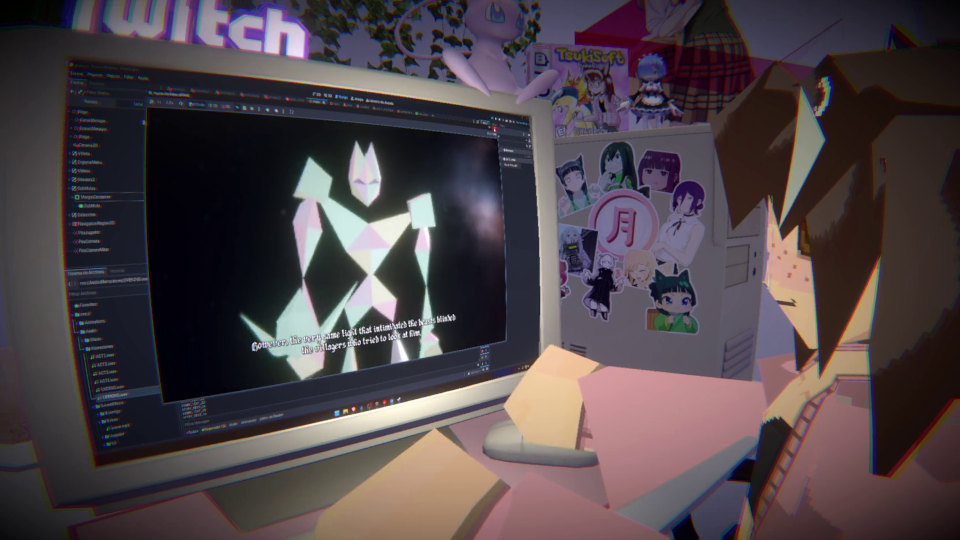
{"action": "key", "text": "F8"}
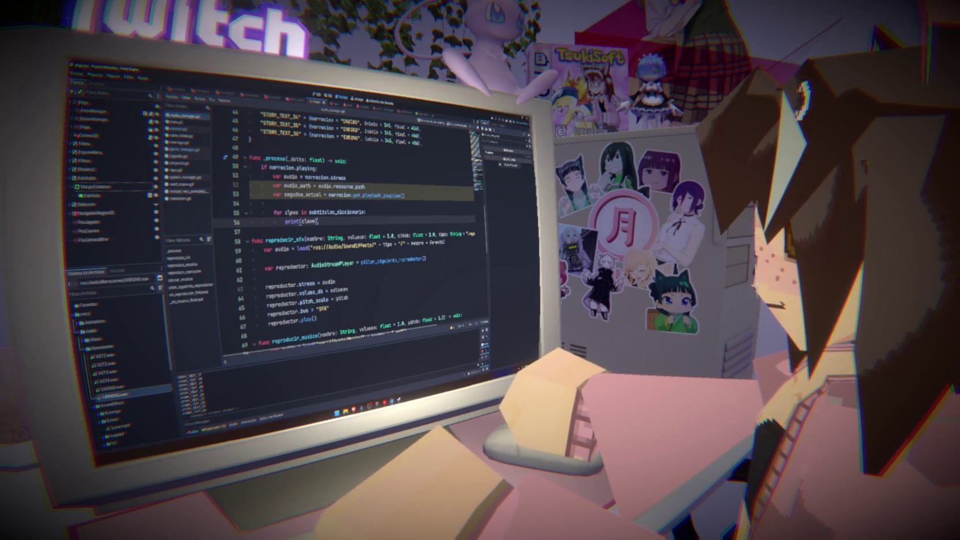
{"action": "left_click", "coordinate": [287, 212]}
{"action": "type", "text": "i"}
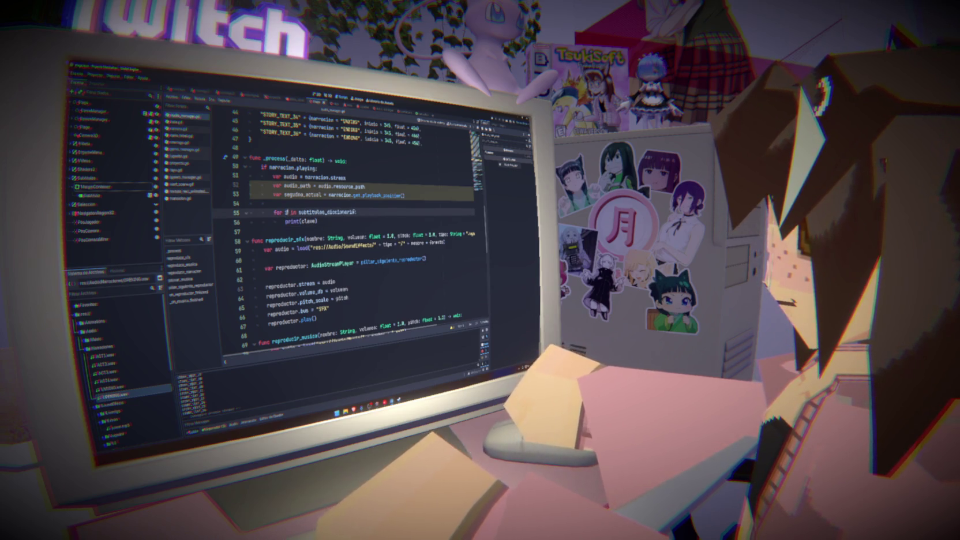
{"action": "left_click", "coordinate": [358, 212]}
{"action": "type", "text": "."}
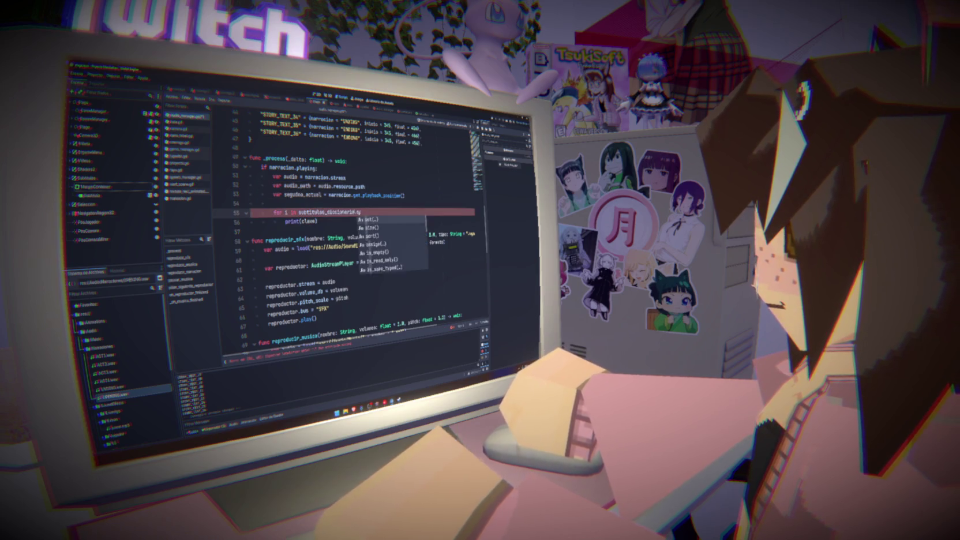
{"action": "type", "text": "siz"}
{"action": "key", "text": "Return"}
{"action": "type", "text": ":"}
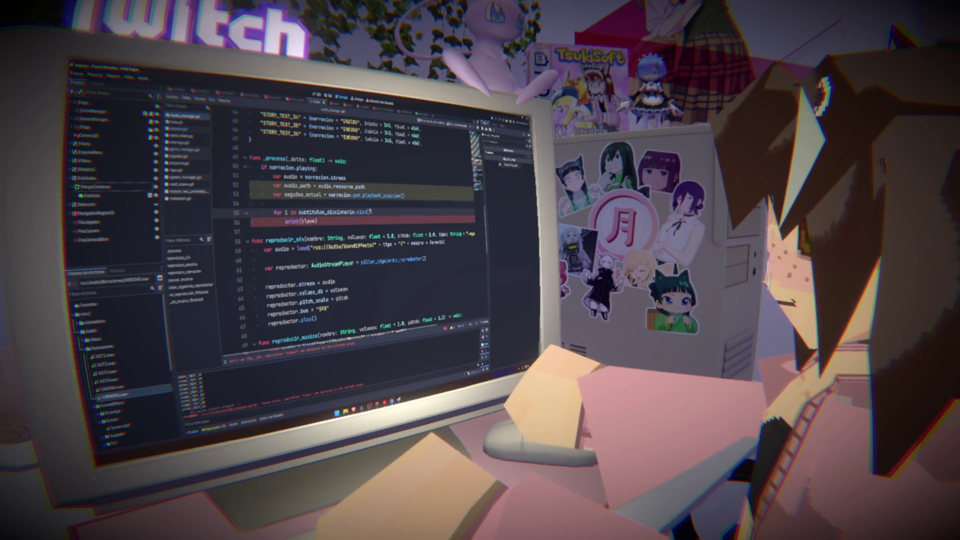
{"action": "double_click", "coordinate": [300, 221]}
{"action": "type", "text": "i"}
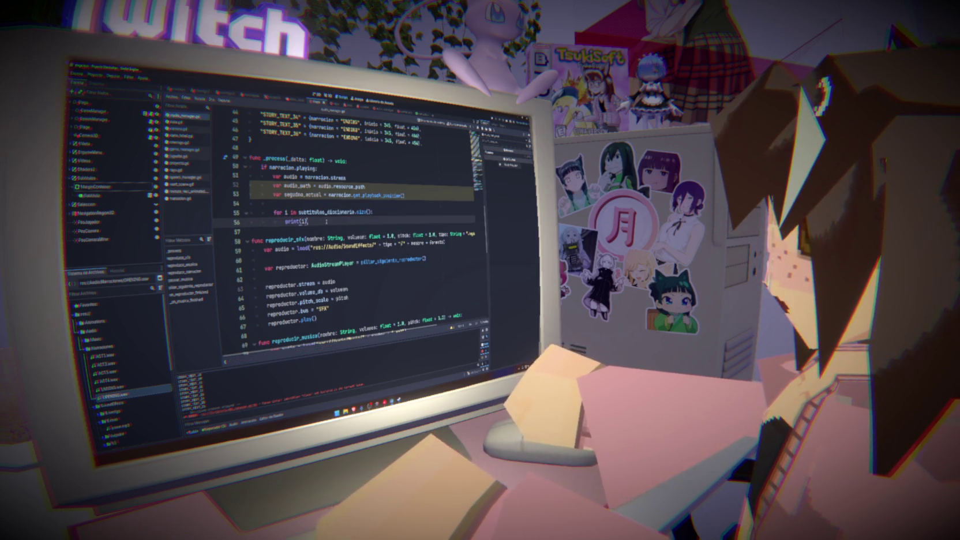
{"action": "left_click_drag", "start_coordinate": [326, 221], "coordinate": [284, 221]}
{"action": "key", "text": "ctrl+v"}
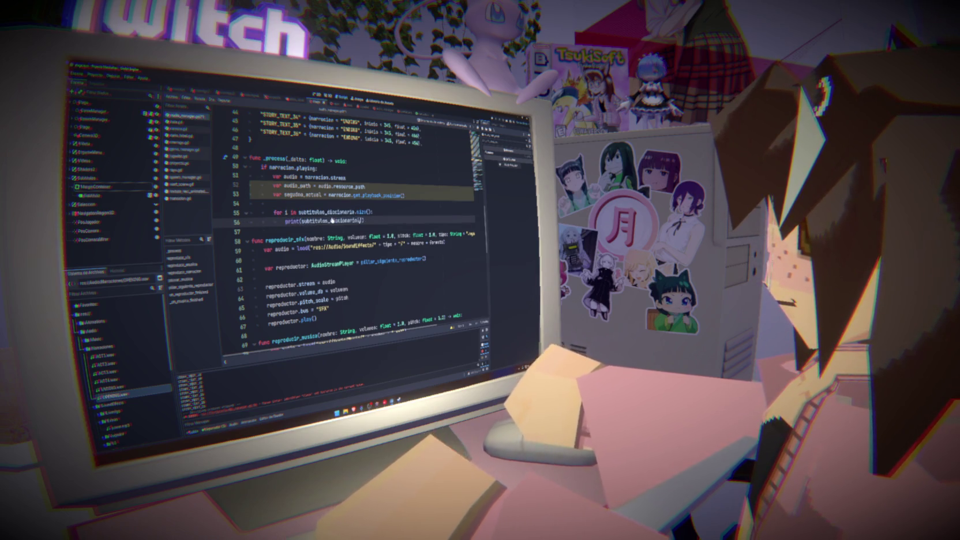
{"action": "type", "text": "[i"}
{"action": "left_click", "coordinate": [493, 120]}
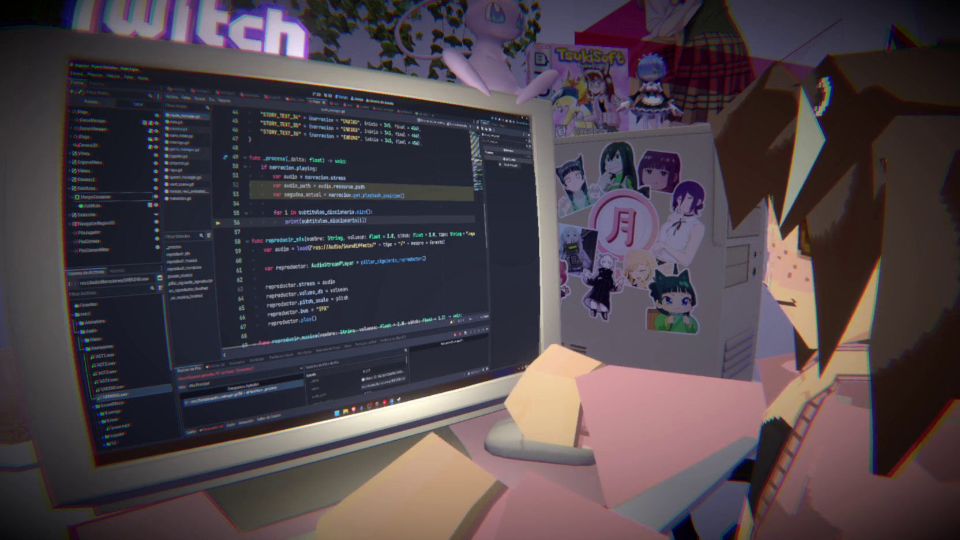
{"action": "type", "text": "+1"}
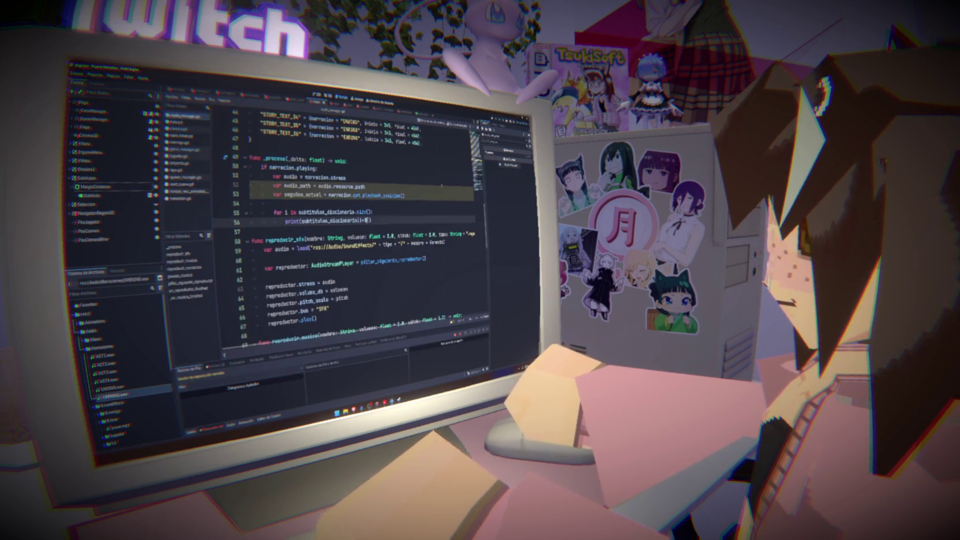
{"action": "left_click", "coordinate": [503, 125]}
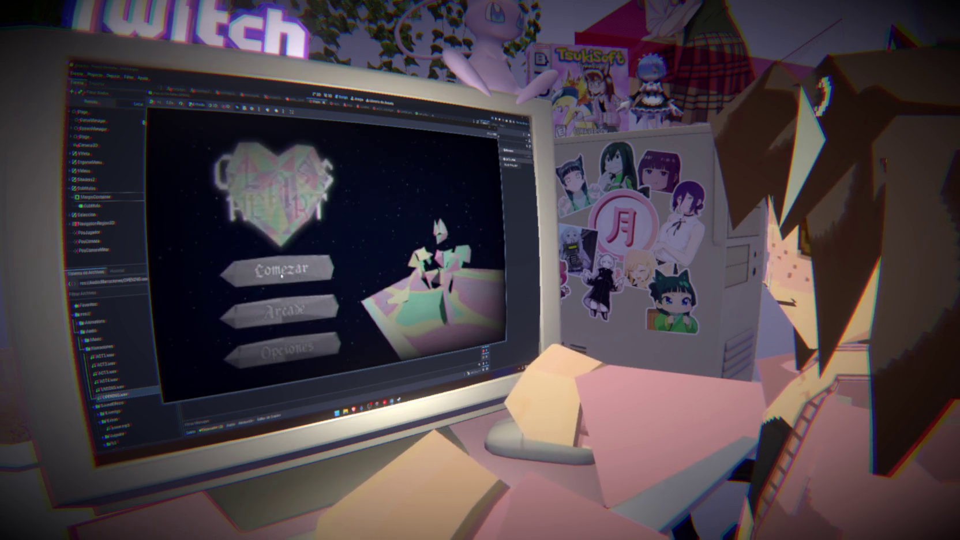
{"action": "left_click", "coordinate": [282, 276]}
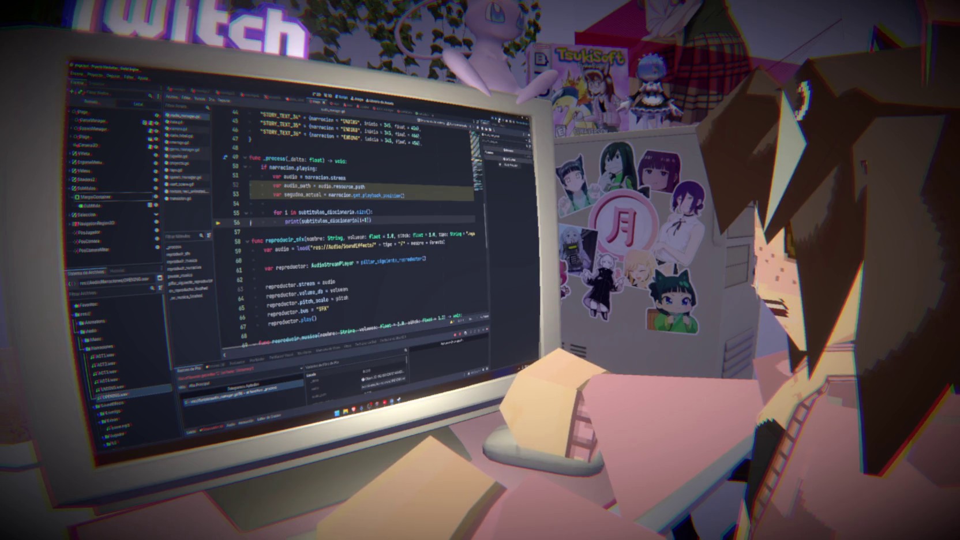
{"action": "key", "text": "F8"}
{"action": "key", "text": "BackSpace"}
{"action": "key", "text": "BackSpace"}
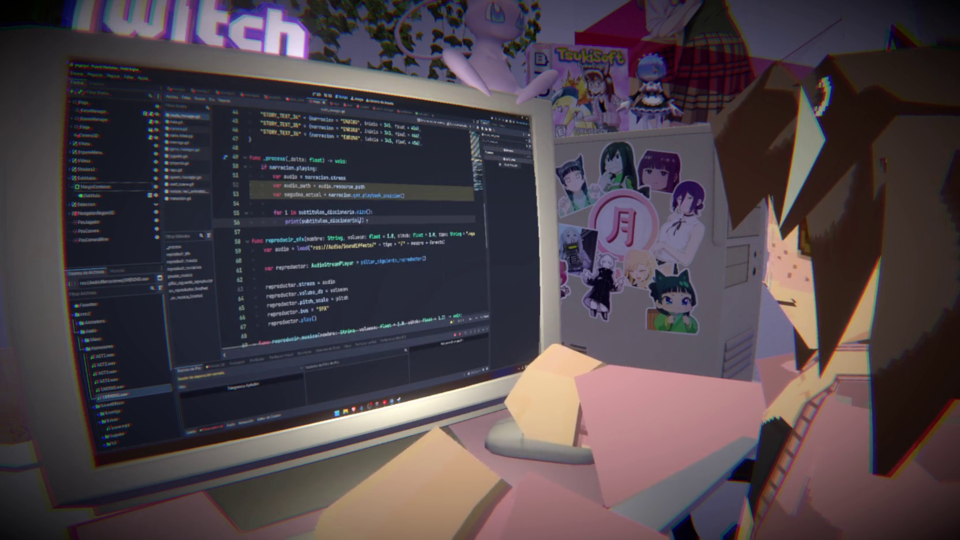
{"action": "key", "text": "BackSpace"}
{"action": "key", "text": "BackSpace"}
{"action": "key", "text": "BackSpace"}
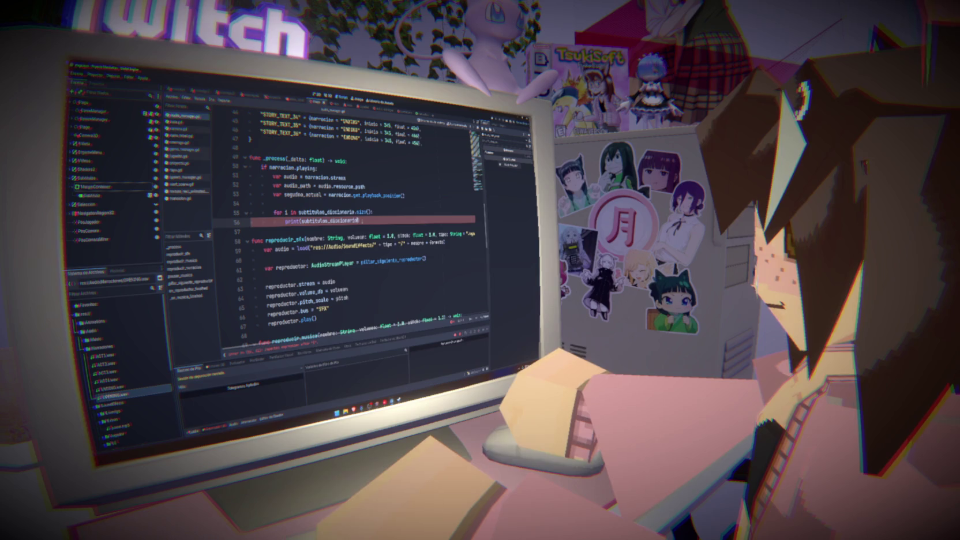
{"action": "type", "text": "get("}
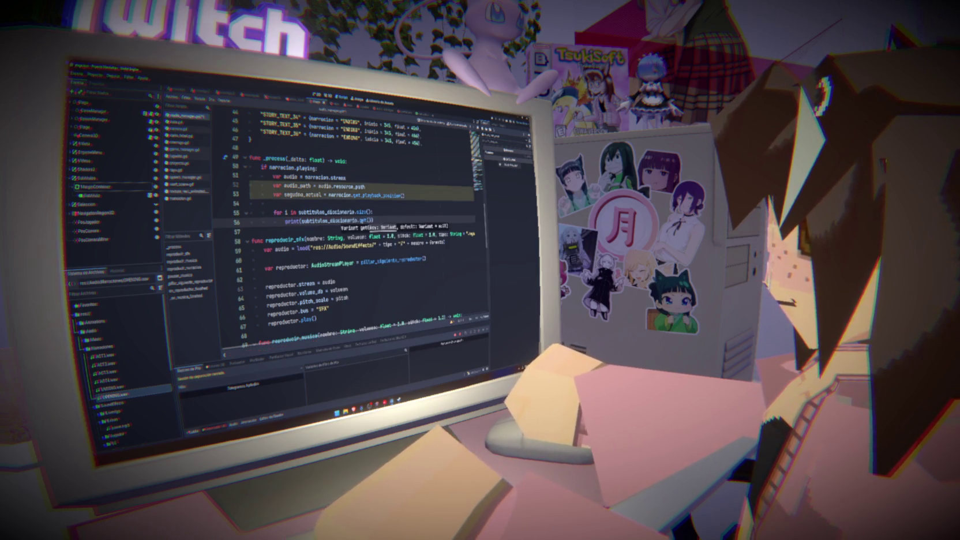
{"action": "type", "text": "i"}
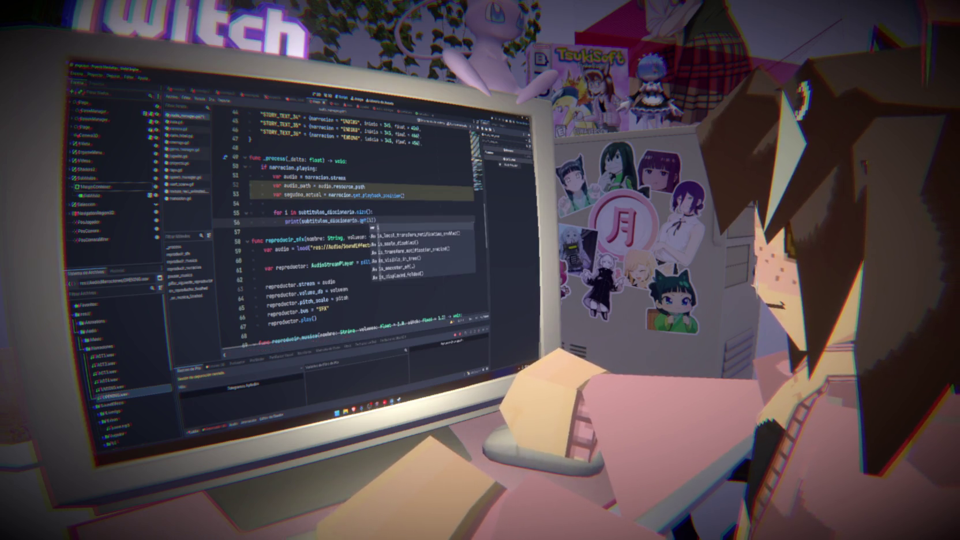
{"action": "key", "text": "F5"}
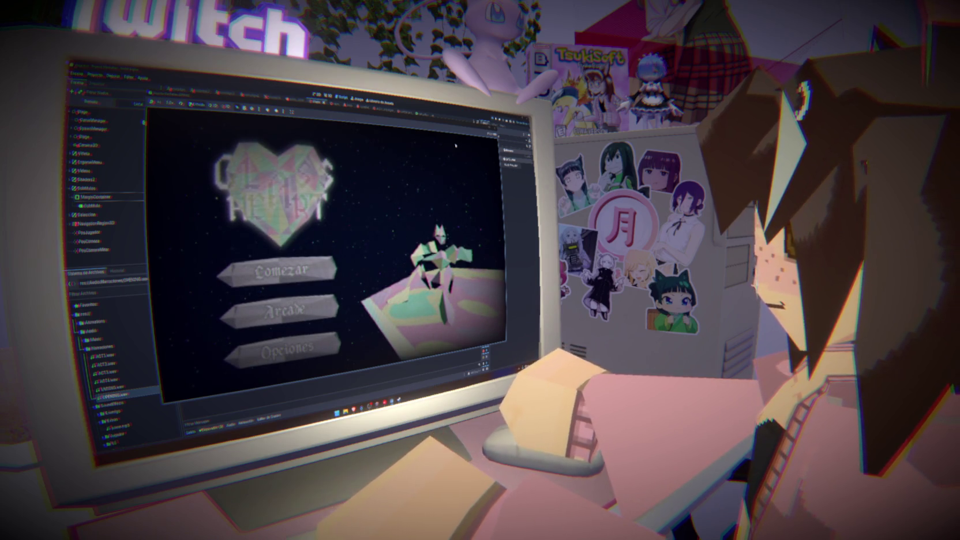
{"action": "left_click", "coordinate": [332, 254]}
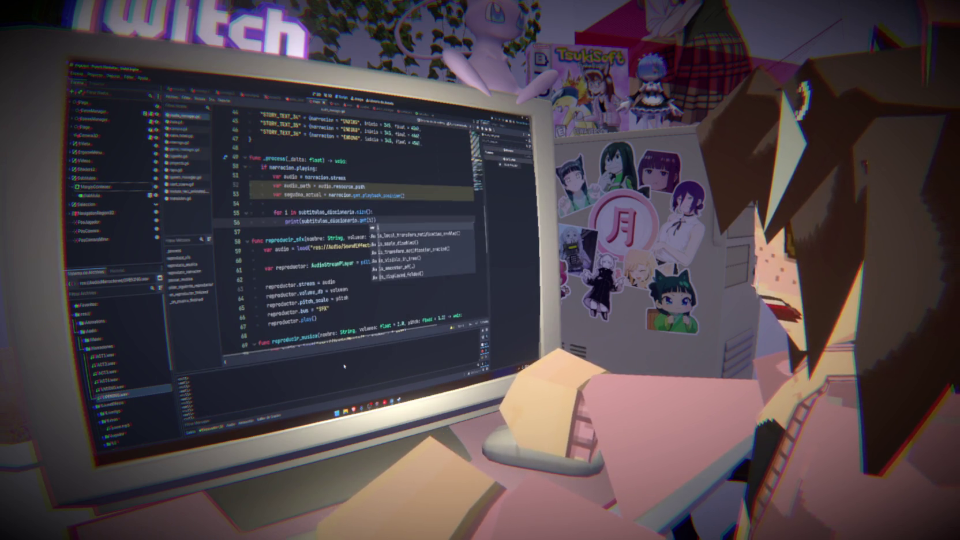
{"action": "type", "text": "+1"}
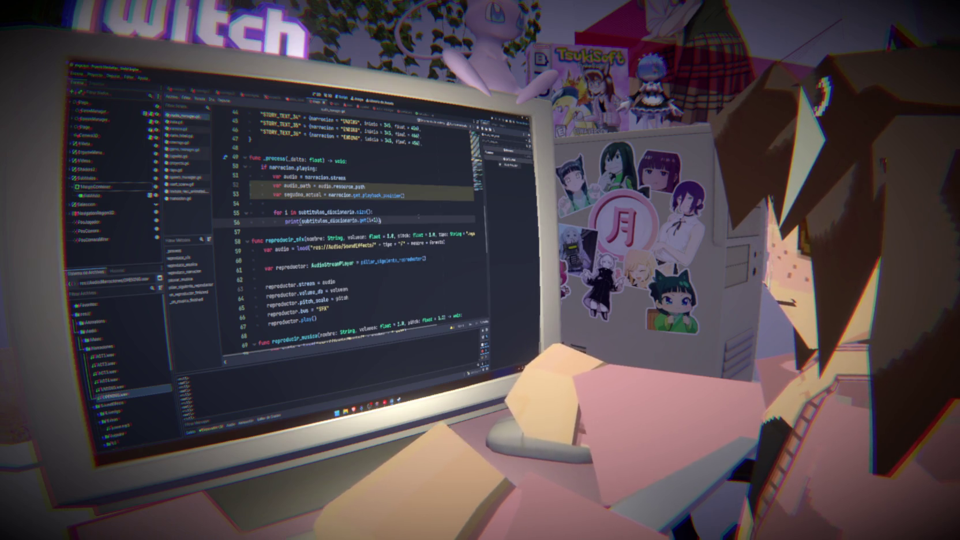
{"action": "key", "text": "F5"}
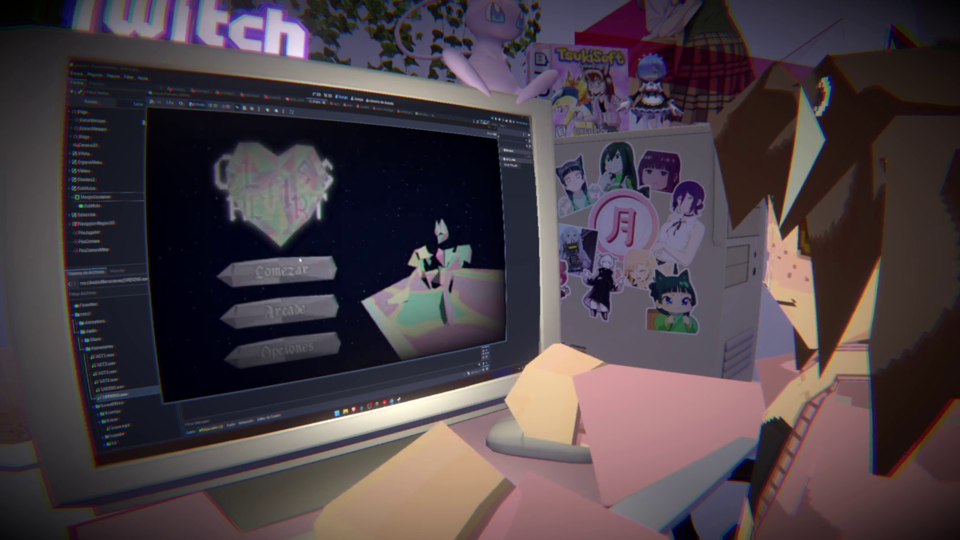
{"action": "left_click", "coordinate": [299, 260]}
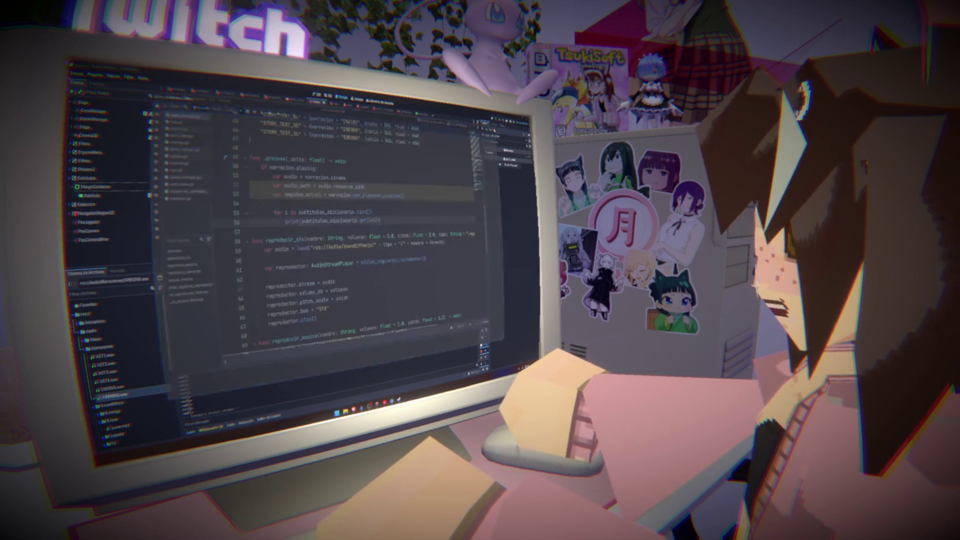
{"action": "left_click", "coordinate": [381, 213]}
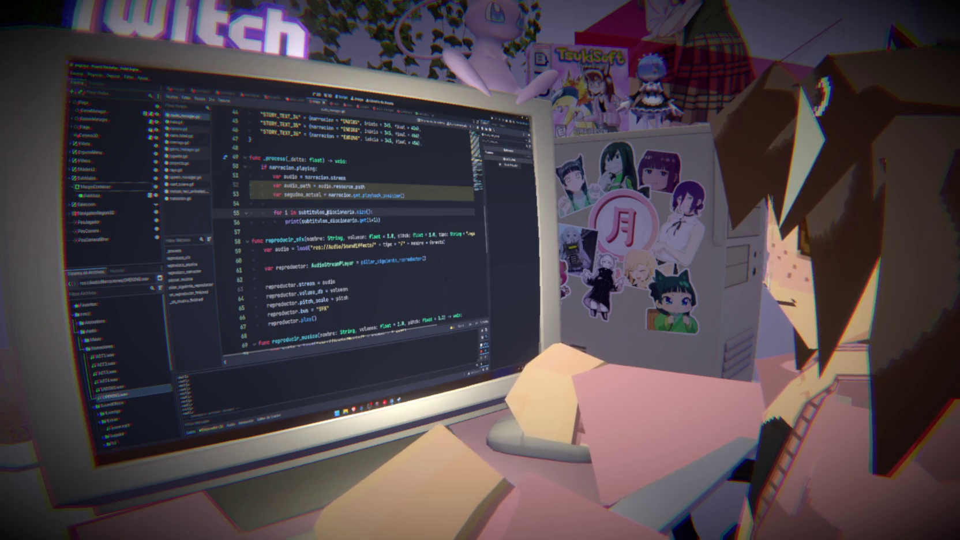
{"action": "double_click", "coordinate": [329, 212]}
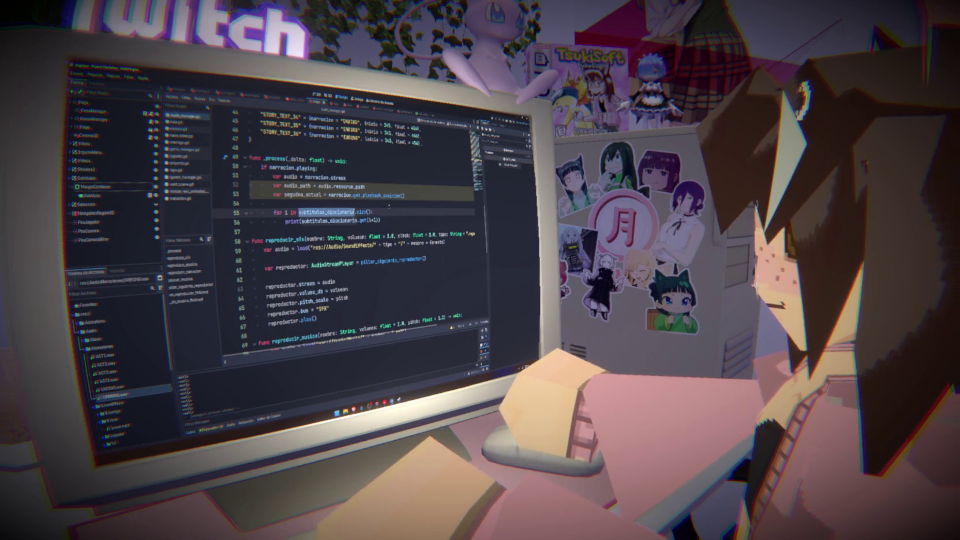
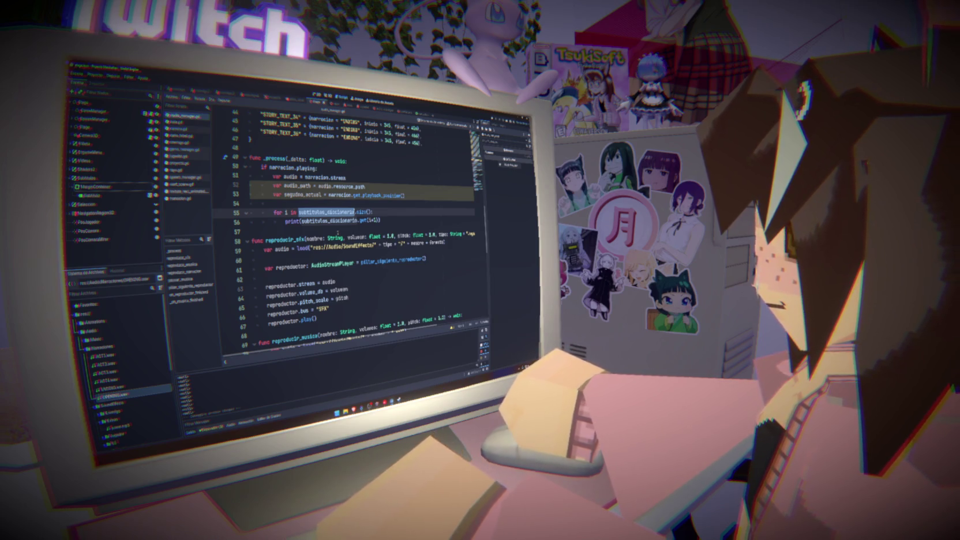
Delete the .get(i+1) lookup from the print call on line 56.
{"action": "left_click", "coordinate": [369, 220]}
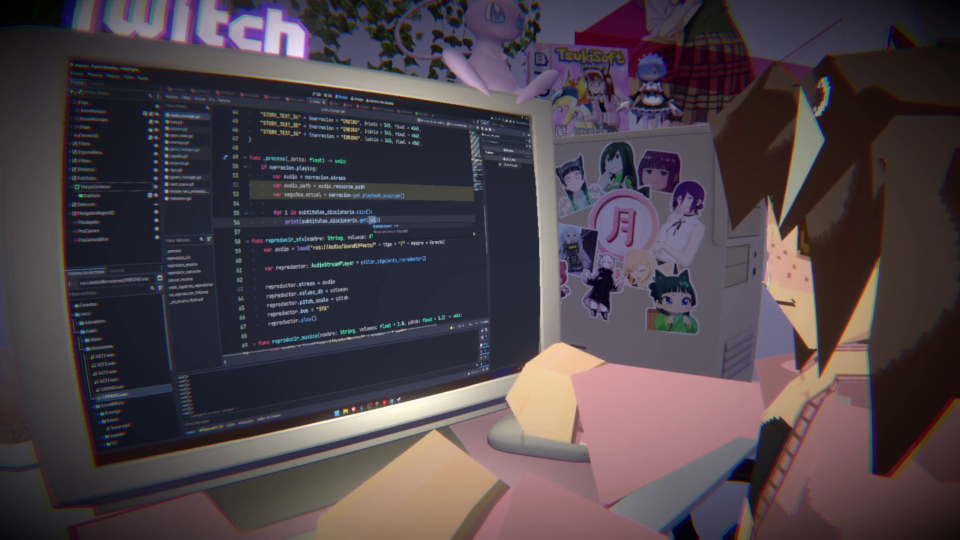
{"action": "key", "text": "BackSpace"}
{"action": "key", "text": "BackSpace"}
{"action": "key", "text": "BackSpace"}
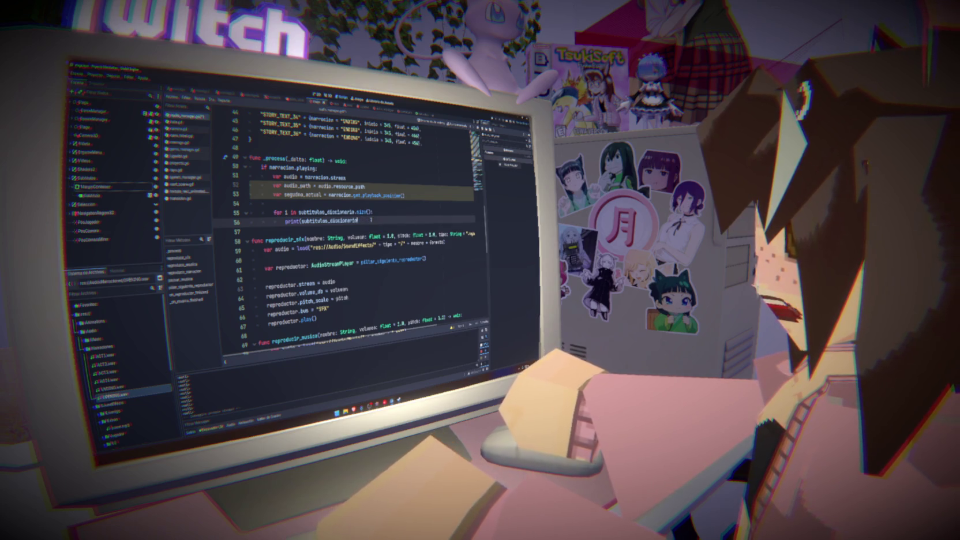
{"action": "key", "text": "BackSpace"}
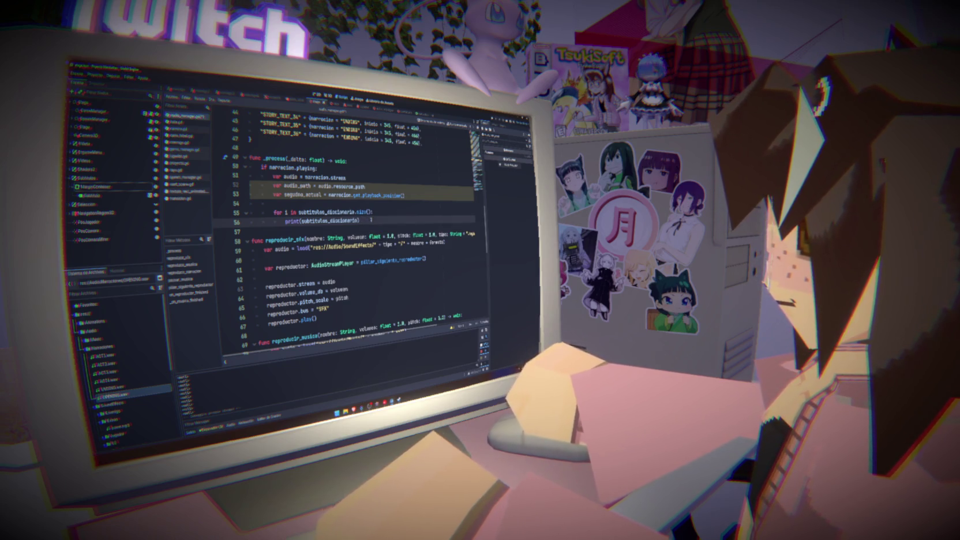
Try find_key() from the dictionary's autocomplete, remove it, and scroll up to the STORY_TEXT keys.
{"action": "type", "text": ".get_"}
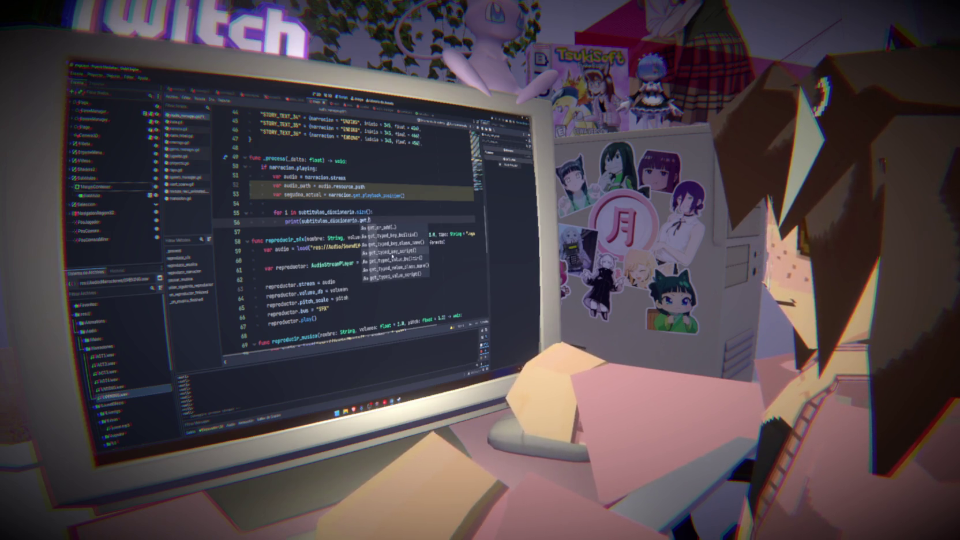
{"action": "key", "text": "BackSpace"}
{"action": "key", "text": "BackSpace"}
{"action": "key", "text": "BackSpace"}
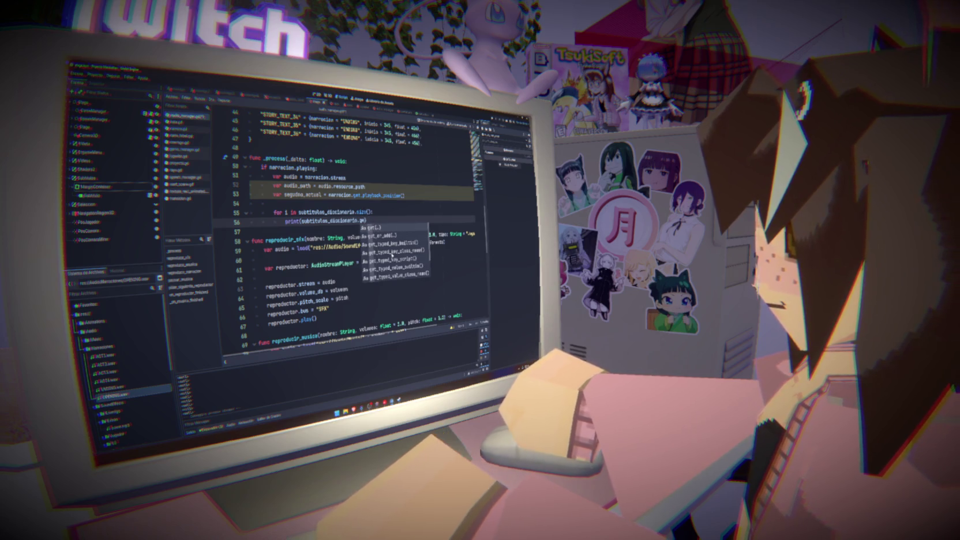
{"action": "key", "text": "Down"}
{"action": "key", "text": "Down"}
{"action": "key", "text": "Down"}
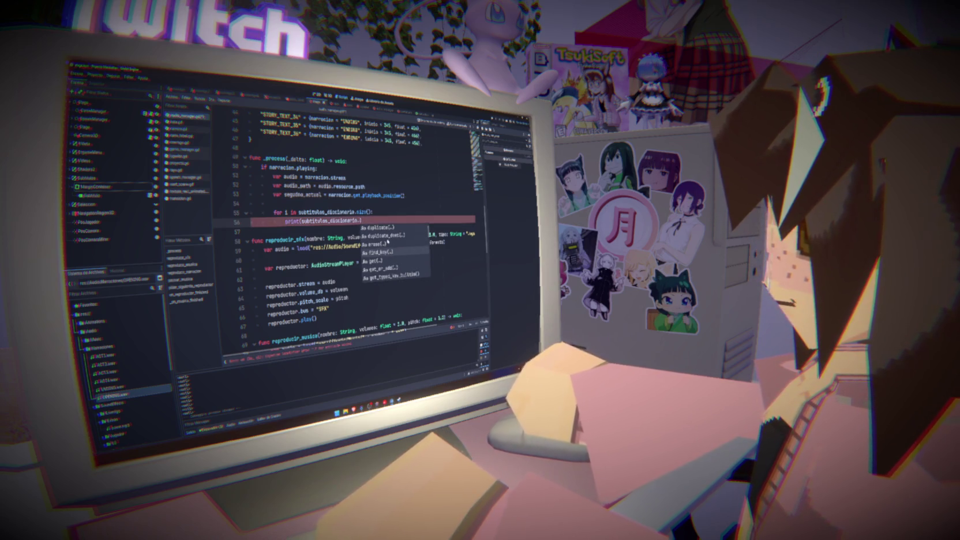
{"action": "key", "text": "Return"}
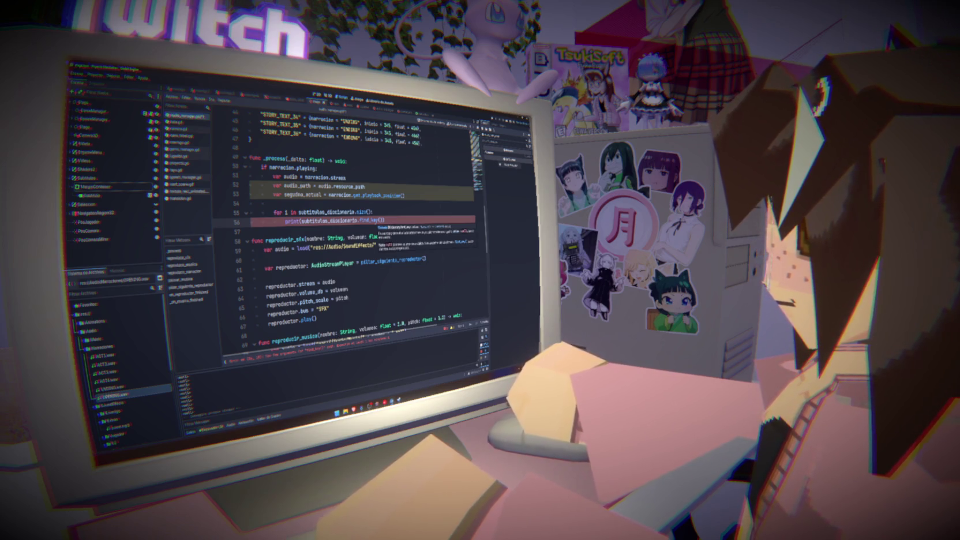
{"action": "key", "text": "BackSpace"}
{"action": "key", "text": "BackSpace"}
{"action": "key", "text": "BackSpace"}
{"action": "type", "text": "["}
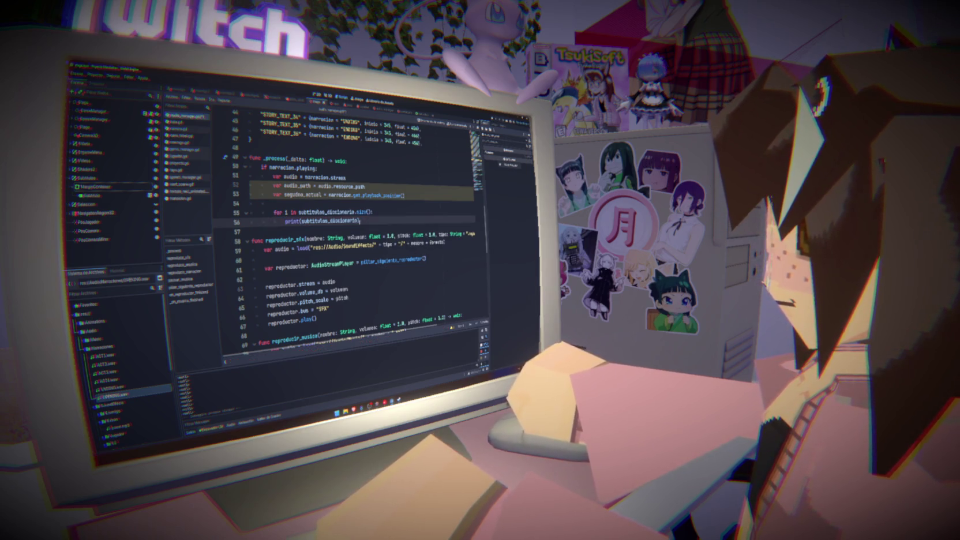
{"action": "type", "text": "."}
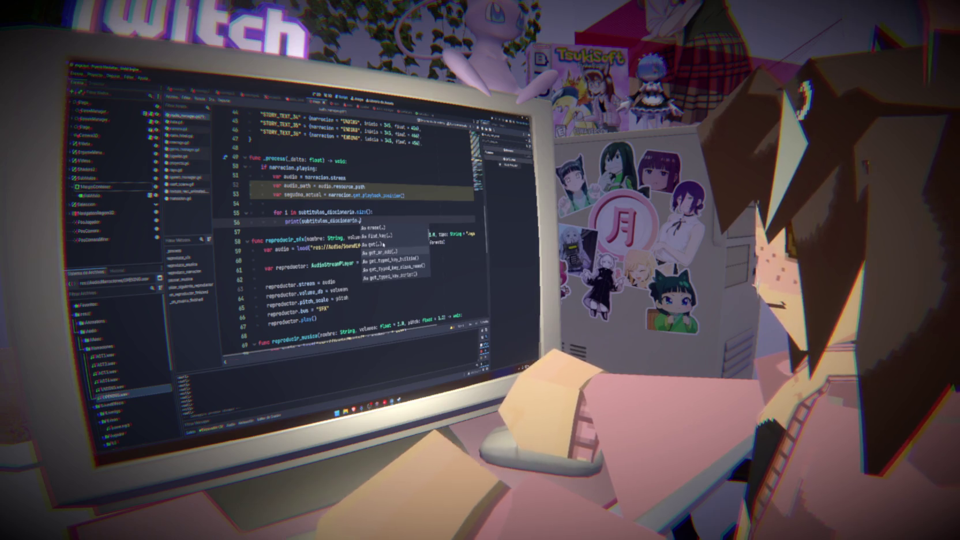
{"action": "scroll", "coordinate": [384, 245], "scroll_direction": "down", "scroll_amount": 3}
{"action": "scroll", "coordinate": [384, 245], "scroll_direction": "down", "scroll_amount": 4}
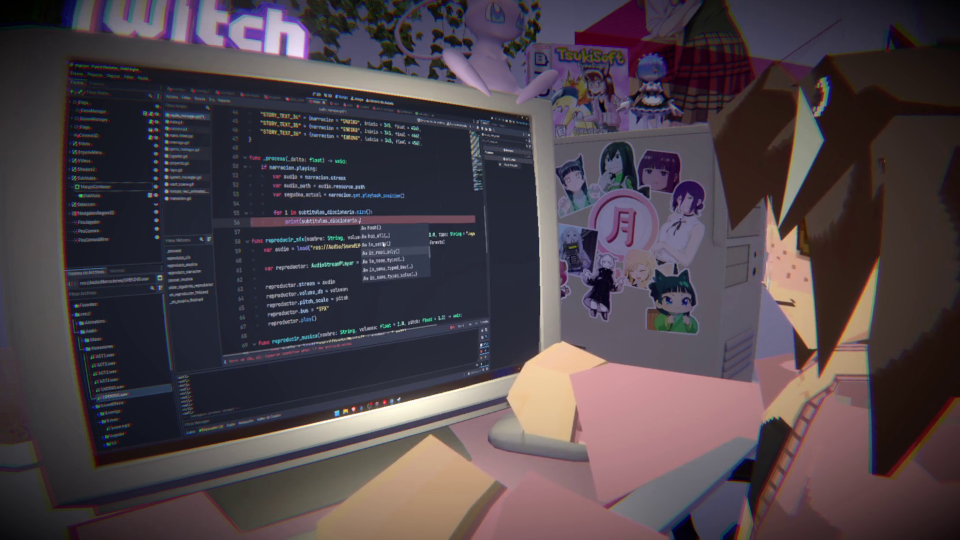
{"action": "mouse_move", "coordinate": [384, 245]}
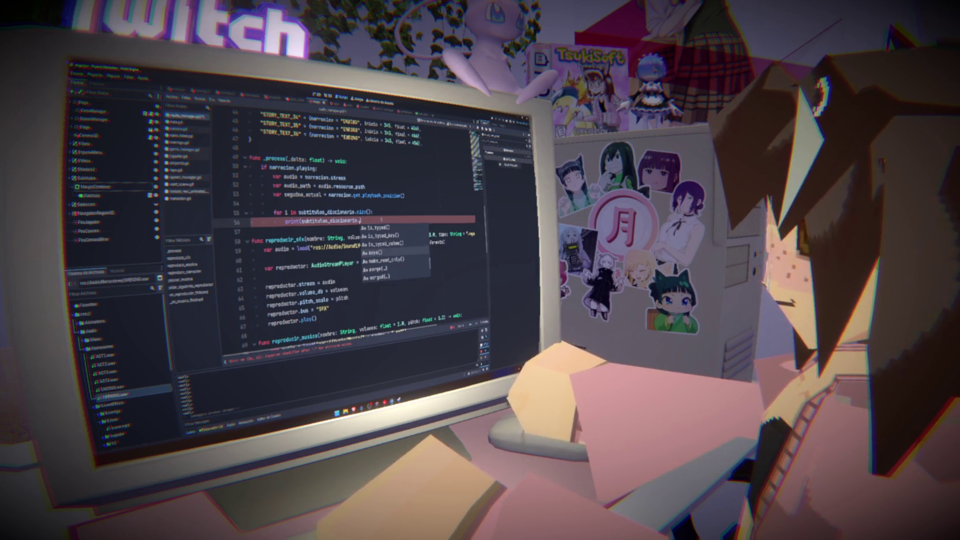
{"action": "scroll", "coordinate": [381, 220], "scroll_direction": "up", "scroll_amount": 12}
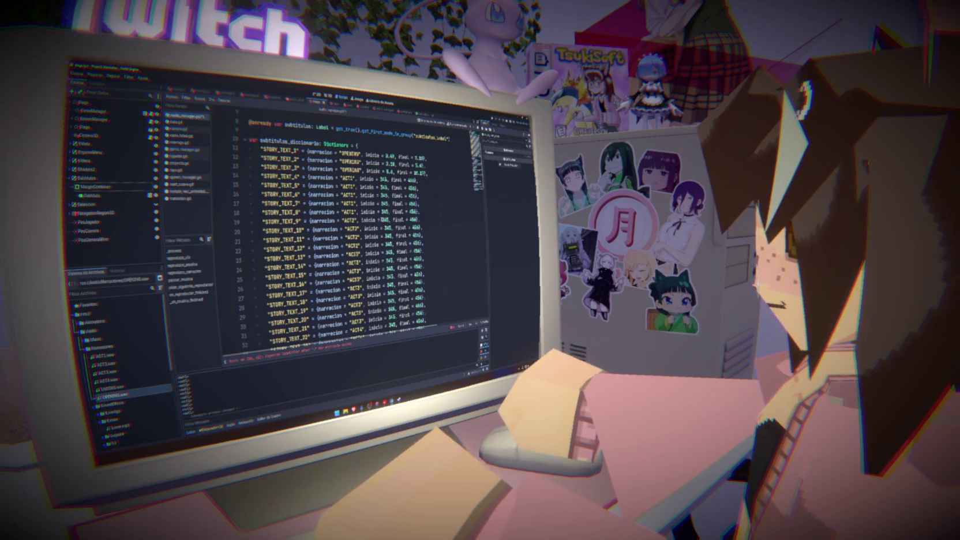
Make the print look up .get("STORY_TEXT_" + str(i)) and run the game.
{"action": "double_click", "coordinate": [280, 149]}
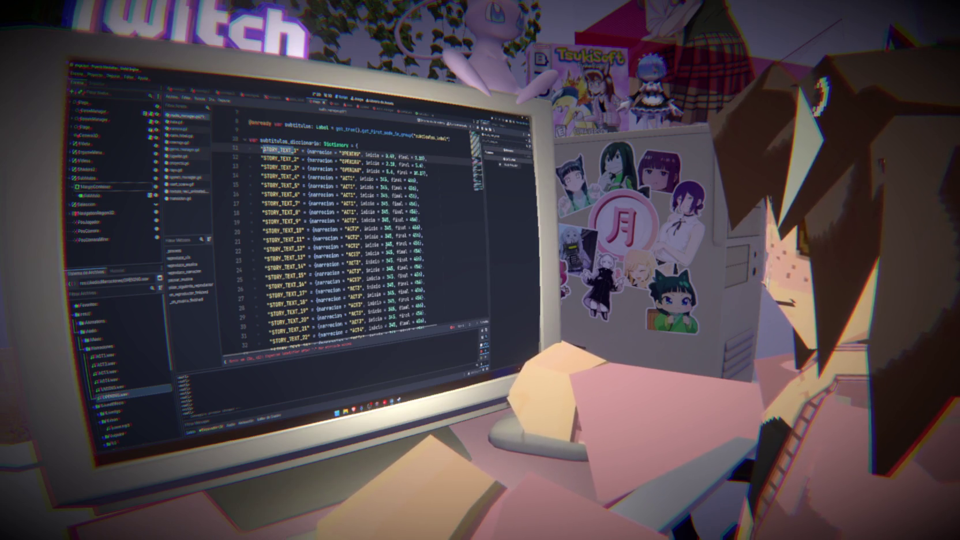
{"action": "scroll", "coordinate": [357, 230], "scroll_direction": "down", "scroll_amount": 12}
{"action": "type", "text": "get("}
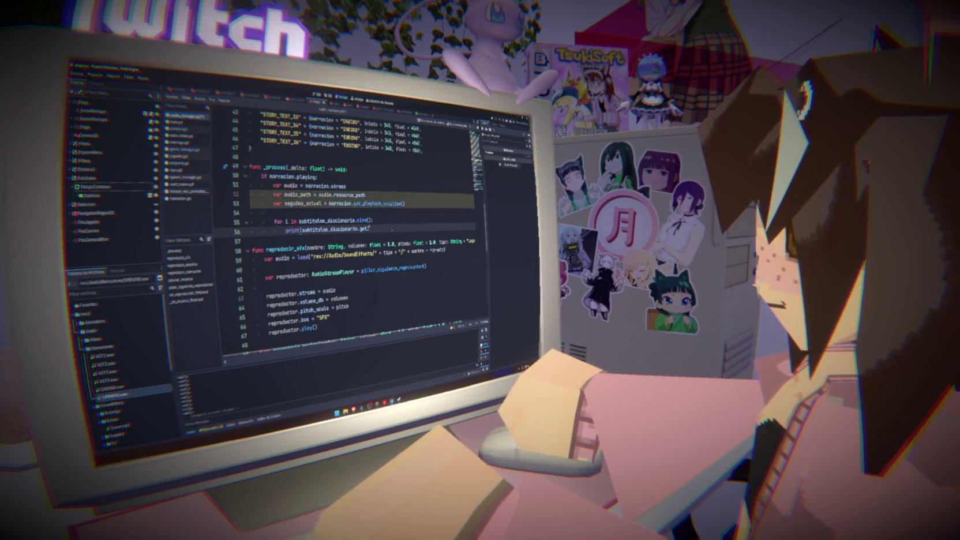
{"action": "type", "text": "i"}
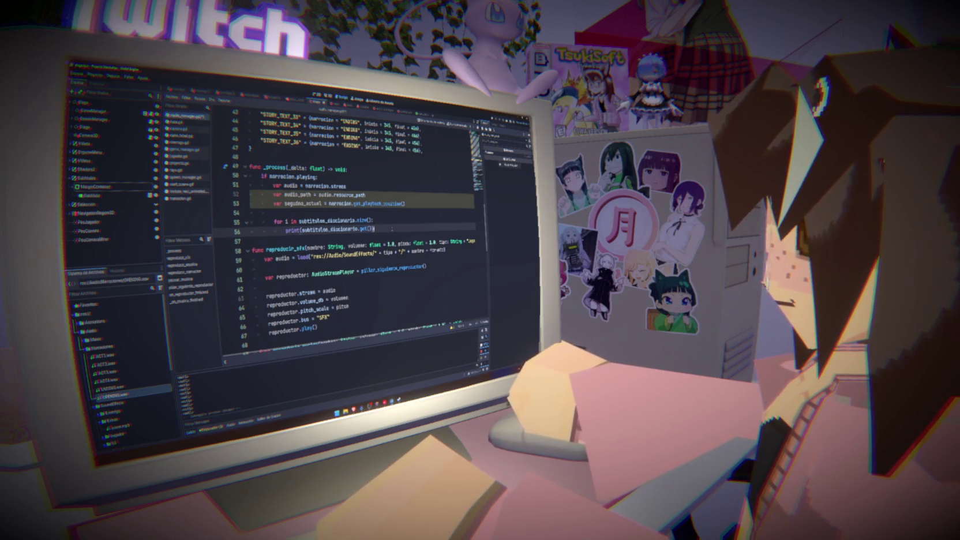
{"action": "key", "text": "BackSpace"}
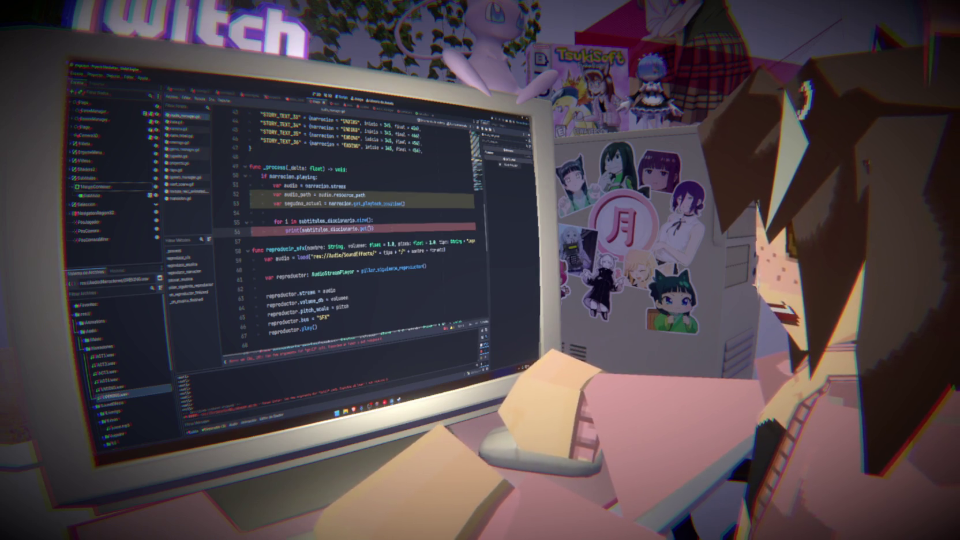
{"action": "type", "text": "\"STORY_TEXT_\" "}
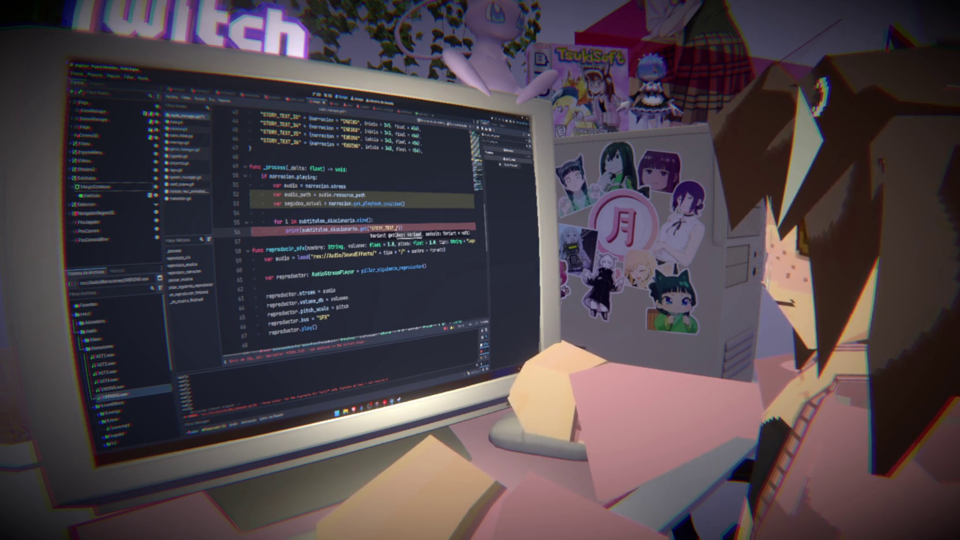
{"action": "type", "text": "+ i"}
{"action": "key", "text": "BackSpace"}
{"action": "type", "text": "str(i))"}
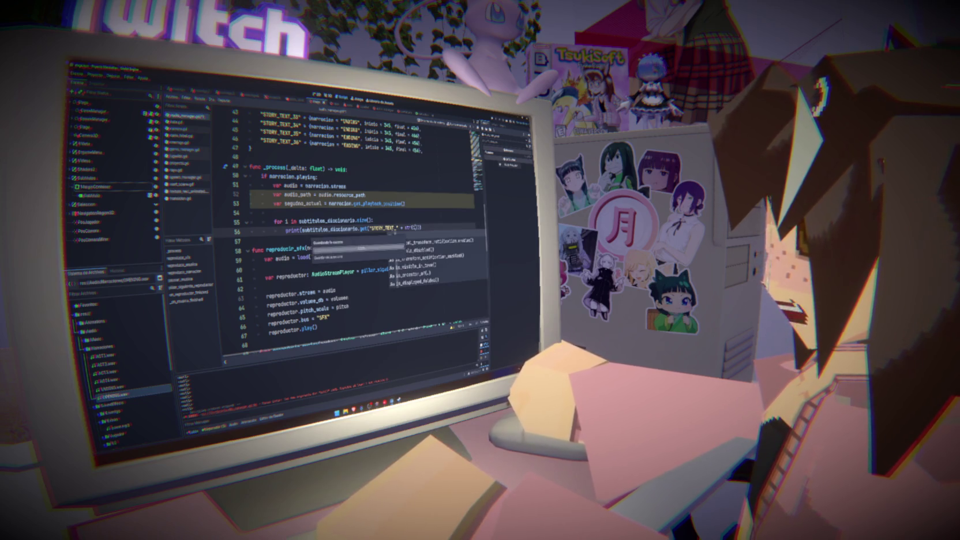
{"action": "key", "text": "F5"}
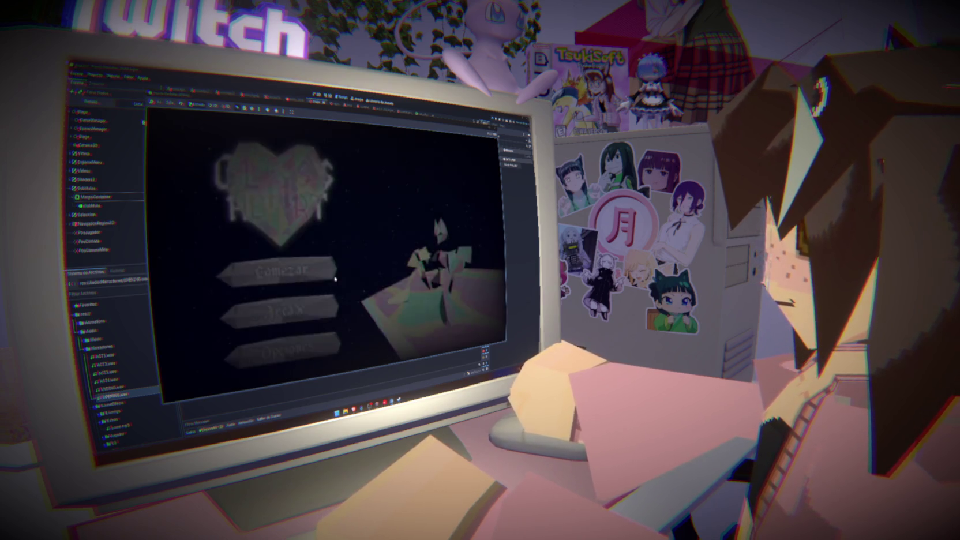
Start the game from its Comenzar menu into the cutscene, then stop it with F8.
{"action": "left_click", "coordinate": [291, 274]}
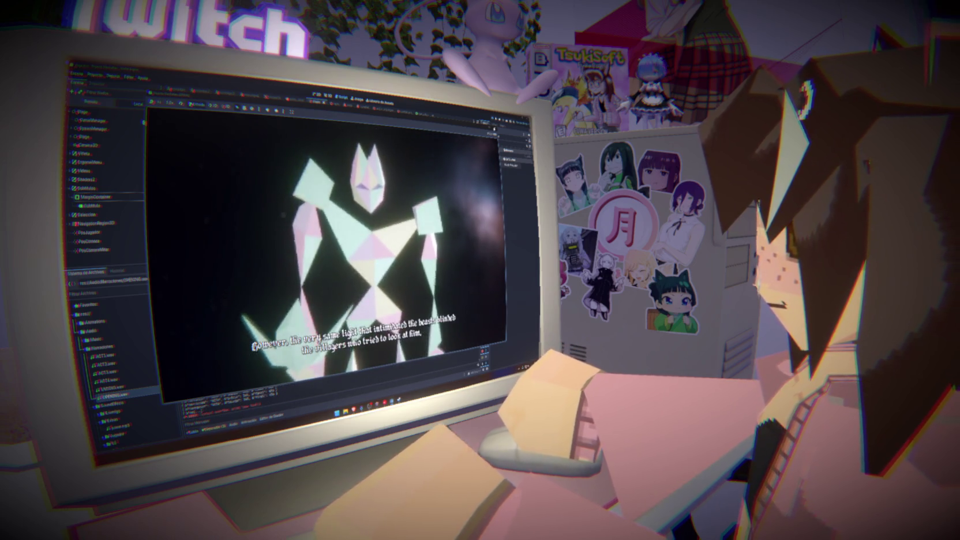
{"action": "key", "text": "F8"}
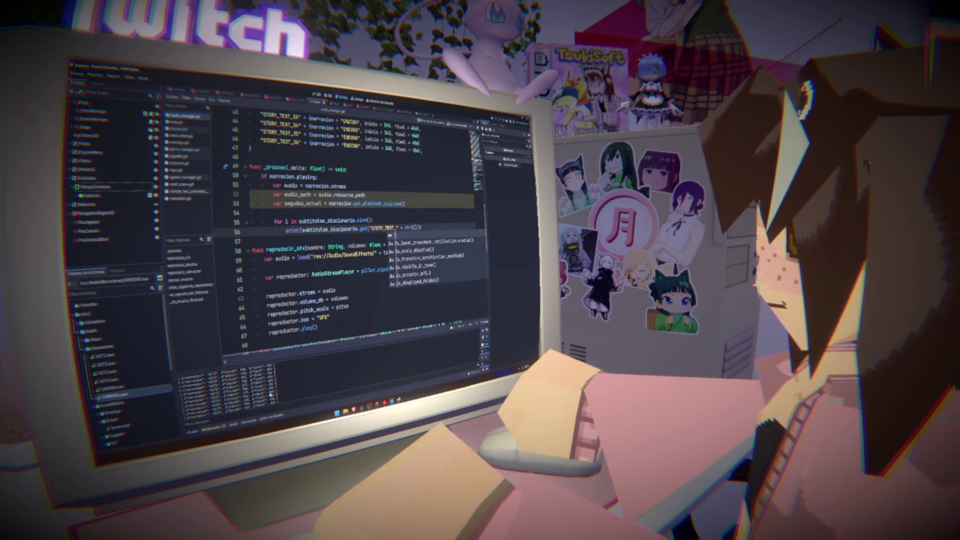
Replace the print with var valores = subtitulos_diccionario.get("STORY_TEXT_" + str(i)).
{"action": "type", "text": ")"}
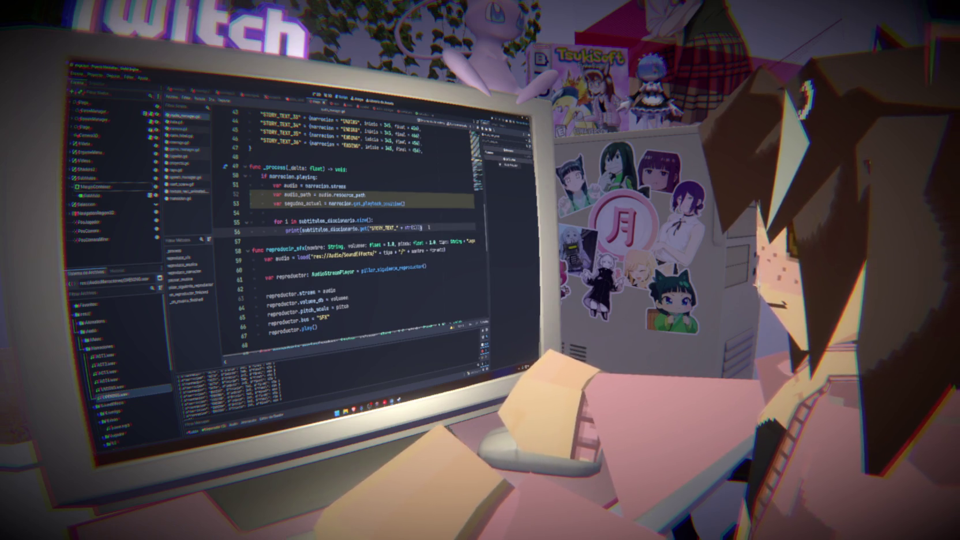
{"action": "left_click_drag", "start_coordinate": [300, 229], "coordinate": [421, 228]}
{"action": "key", "text": "BackSpace"}
{"action": "key", "text": "End"}
{"action": "key", "text": "shift+Home"}
{"action": "type", "text": "var "}
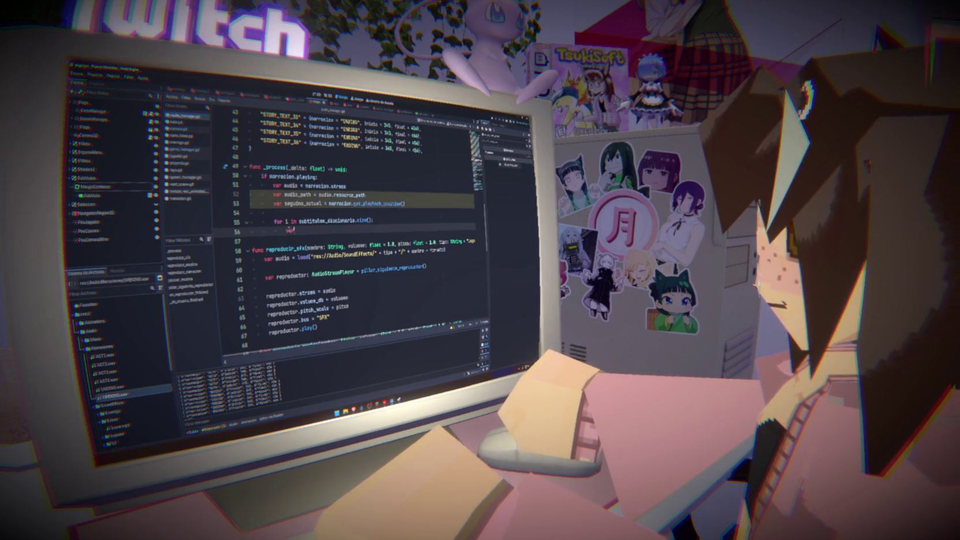
{"action": "type", "text": "valores = subtitulos_diccionario.get(\"STORY_TEXT_\" + str(i))"}
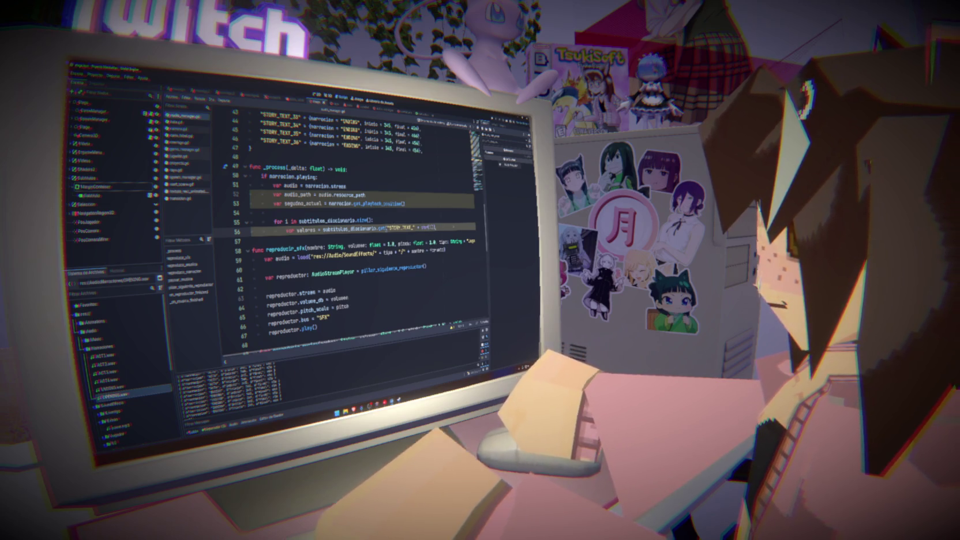
{"action": "key", "text": "Return"}
Add a 'for i in valores:' loop storing narracion, inicio and final from valores.
{"action": "type", "text": "for i in sub"}
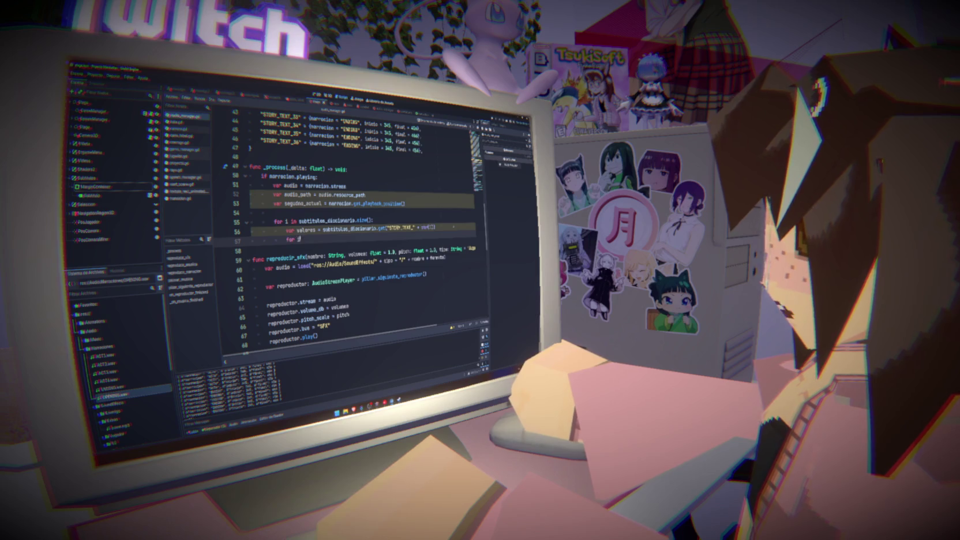
{"action": "type", "text": "titulos"}
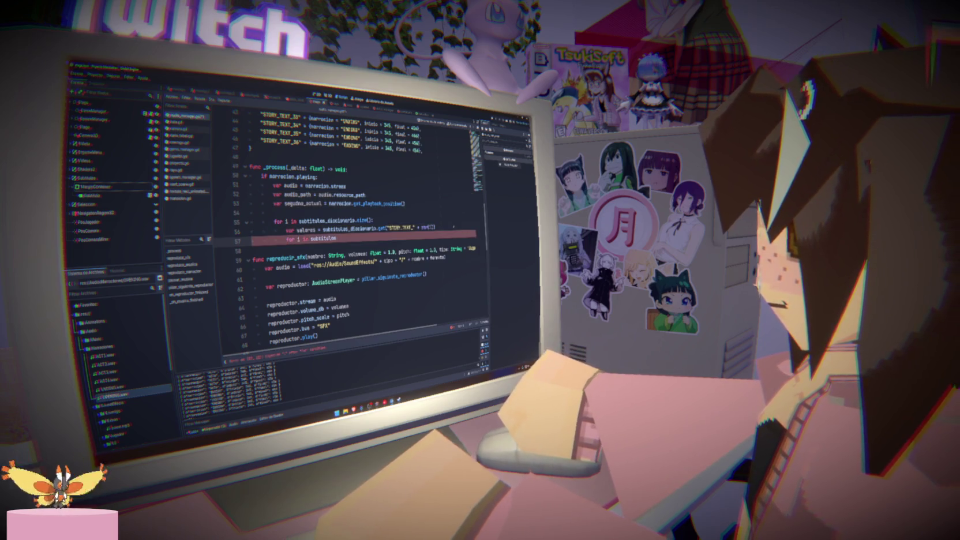
{"action": "key", "text": "BackSpace"}
{"action": "key", "text": "BackSpace"}
{"action": "key", "text": "BackSpace"}
{"action": "key", "text": "BackSpace"}
{"action": "type", "text": "valores:"}
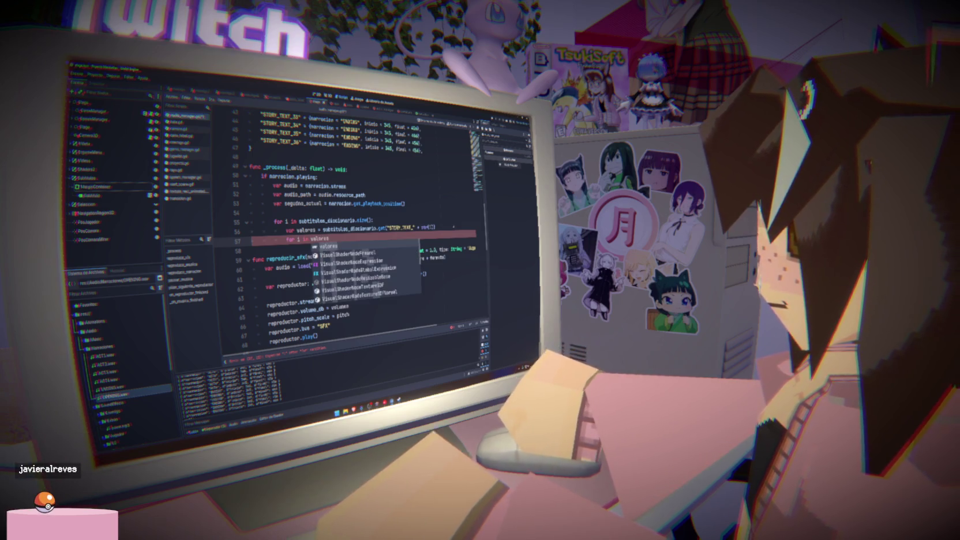
{"action": "key", "text": "Return"}
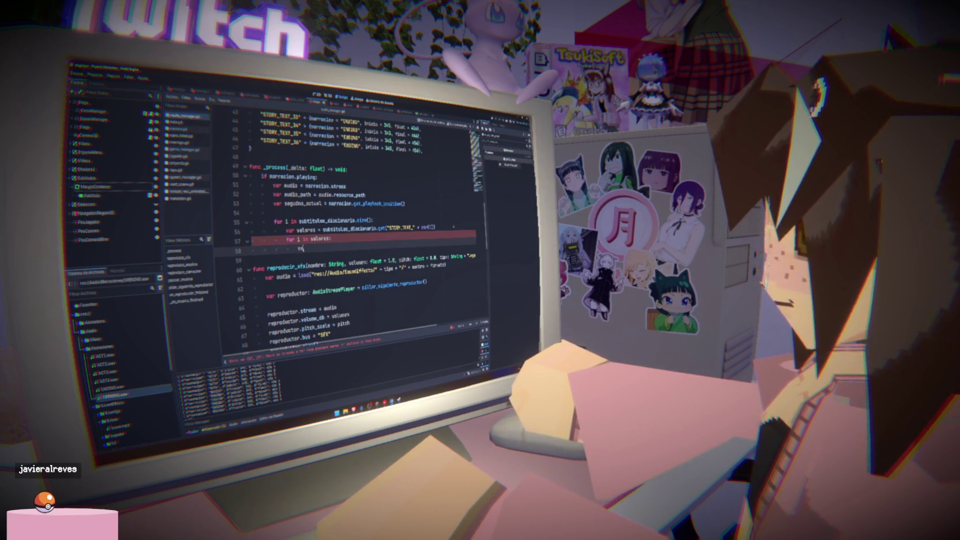
{"action": "type", "text": "var"}
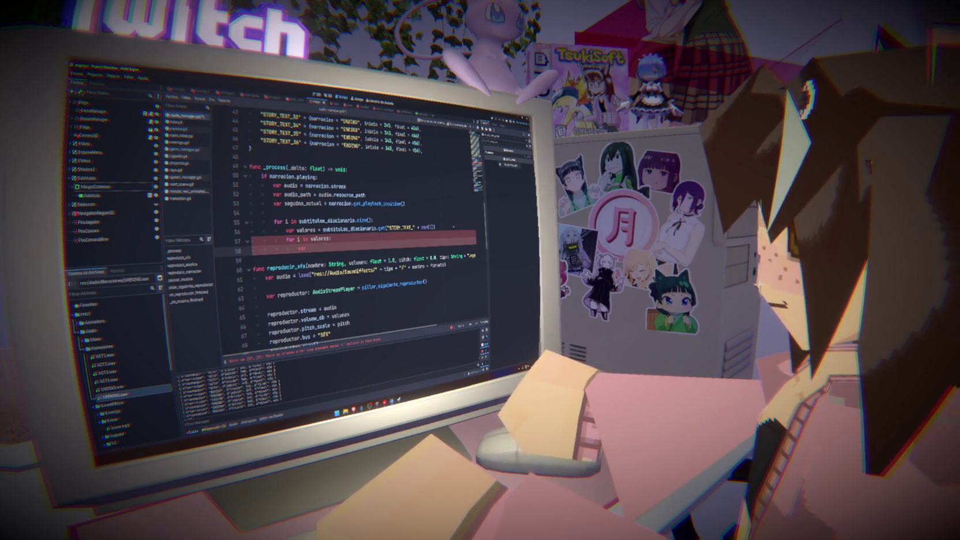
{"action": "type", "text": "narracio"}
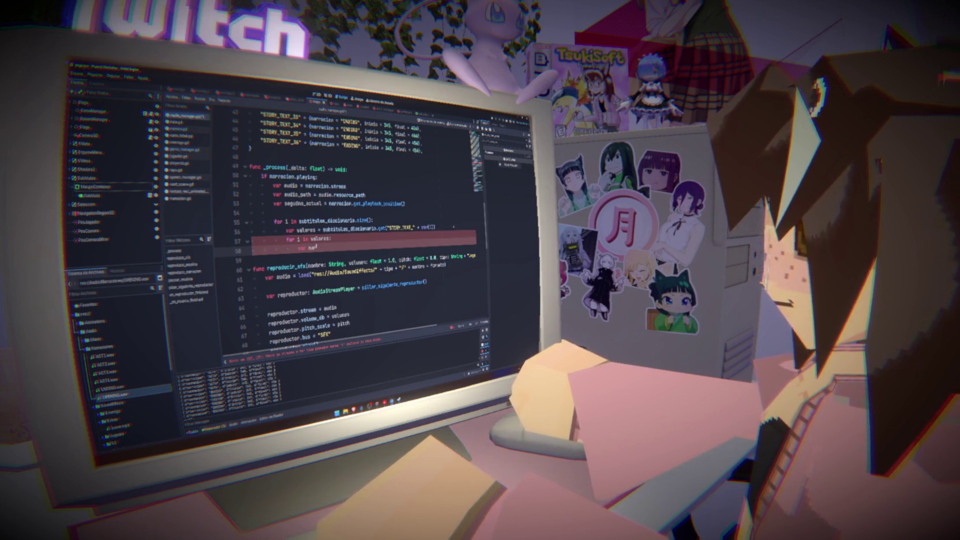
{"action": "type", "text": "n"}
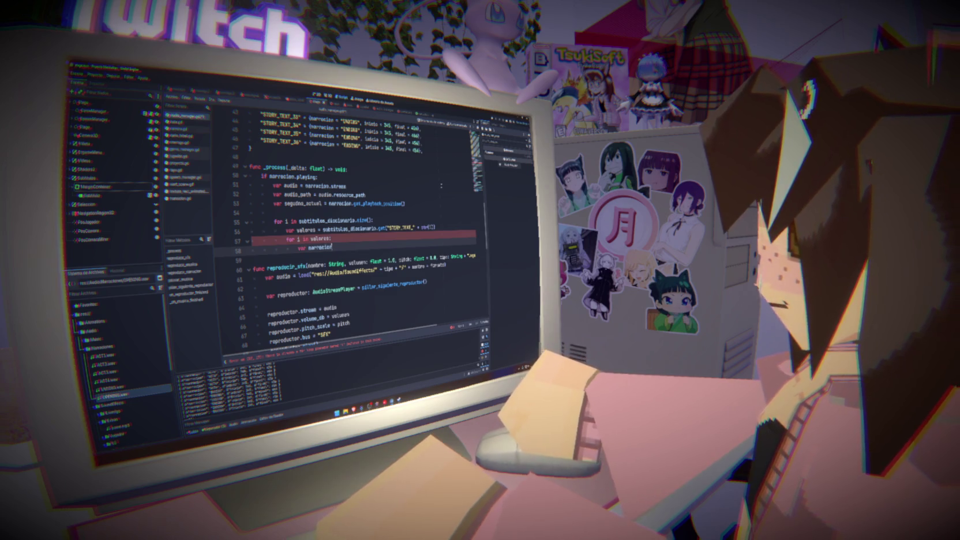
{"action": "type", "text": " ="}
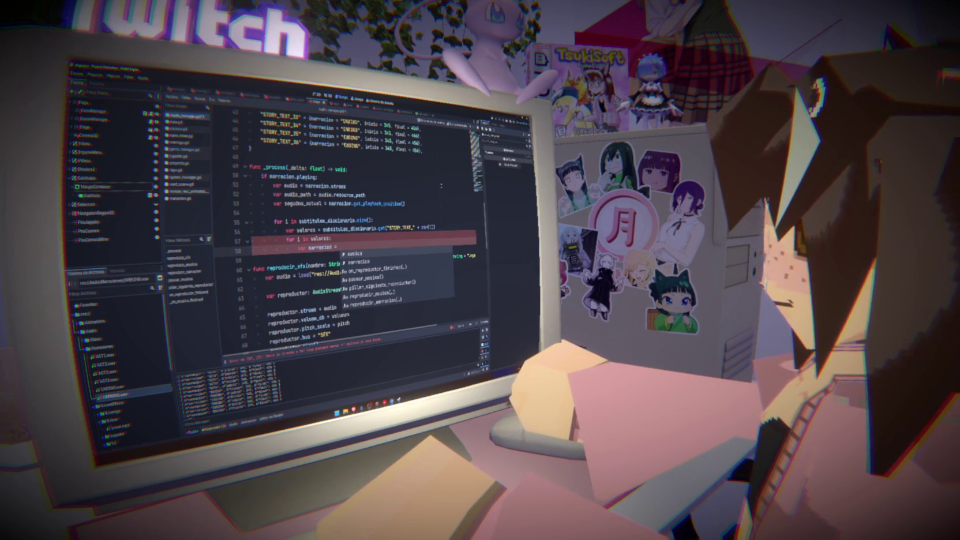
{"action": "type", "text": "valores[0]"}
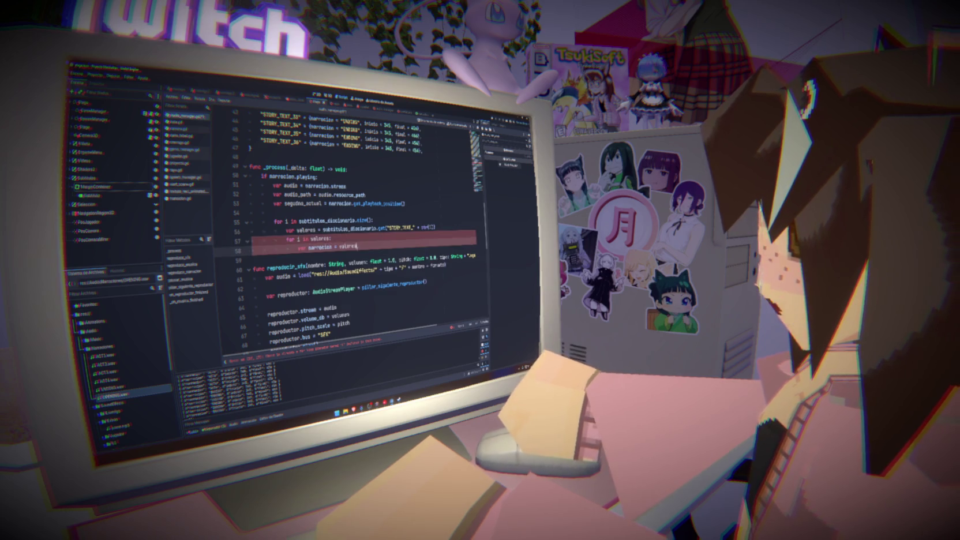
{"action": "type", "text": "t()"}
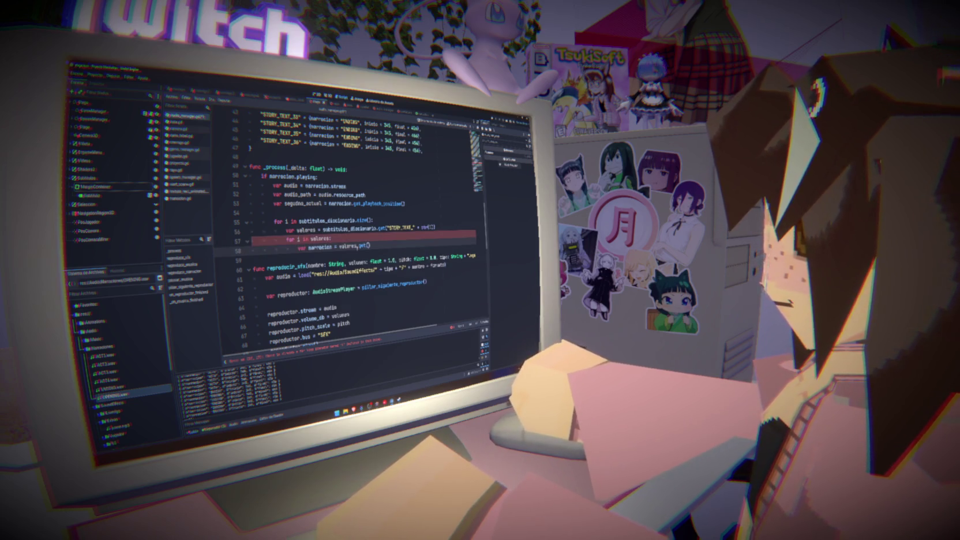
{"action": "type", "text": "\""}
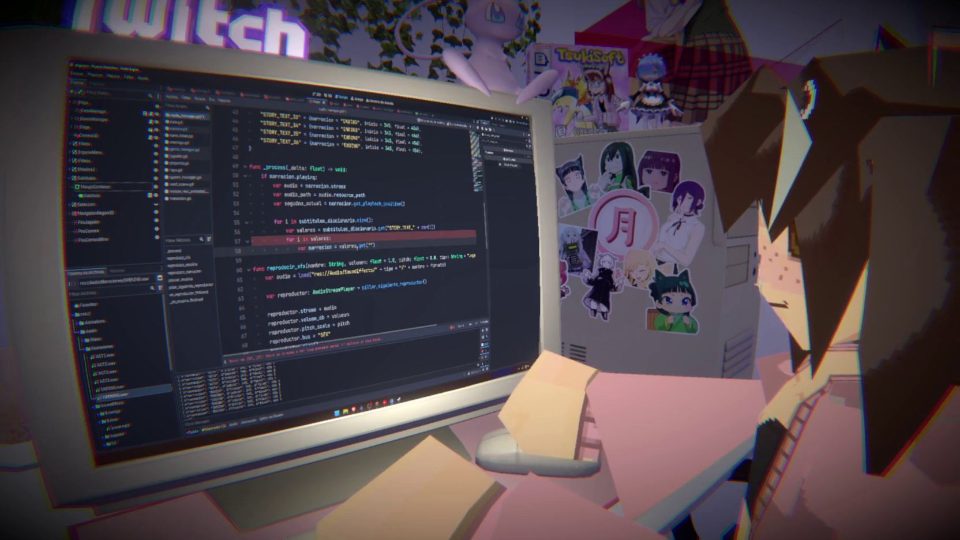
{"action": "type", "text": "narracion"}
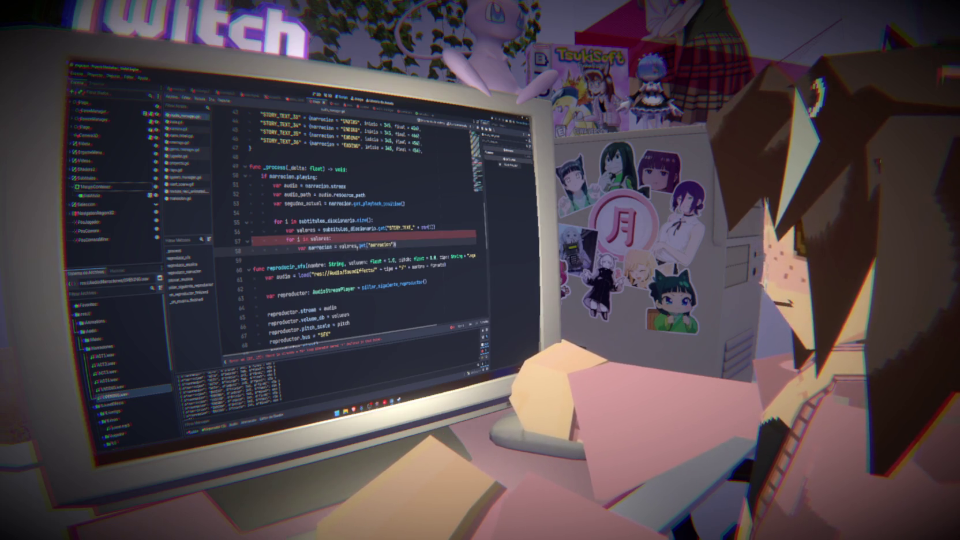
{"action": "key", "text": "Return"}
{"action": "type", "text": "var inicio"}
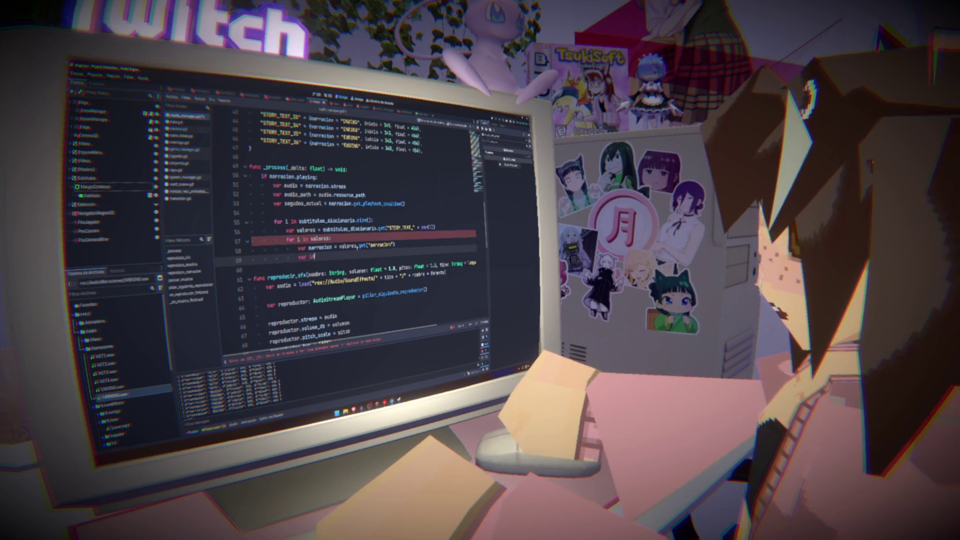
{"action": "type", "text": " = valores.get"}
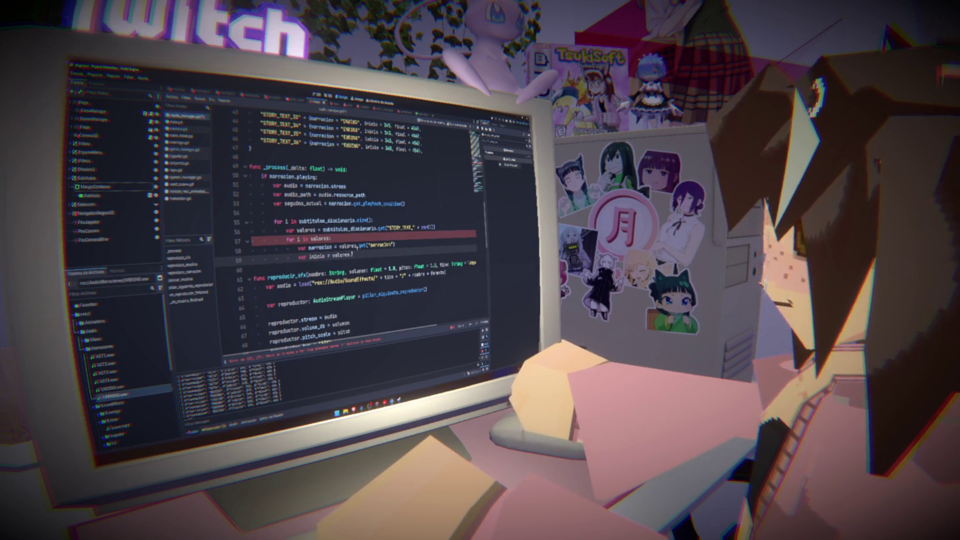
{"action": "type", "text": "("}
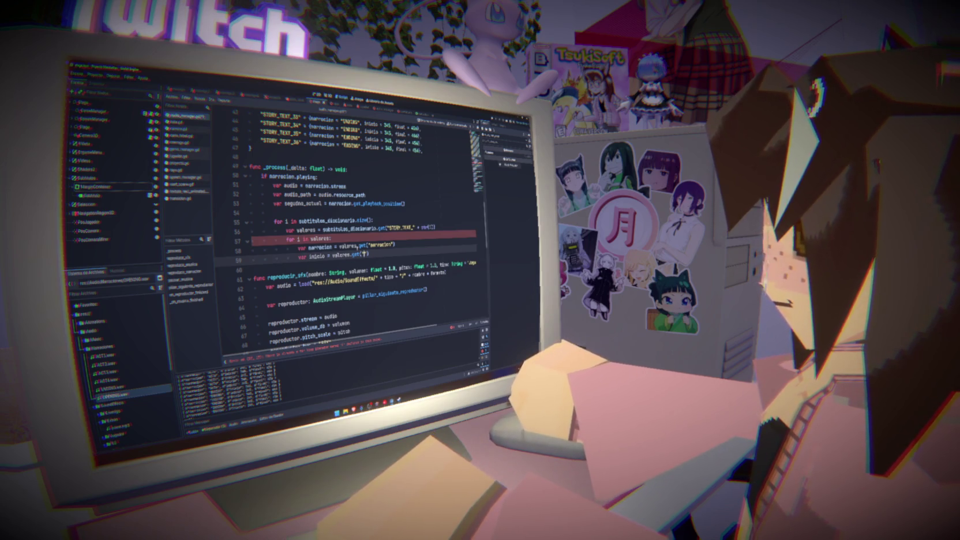
{"action": "type", "text": "\""}
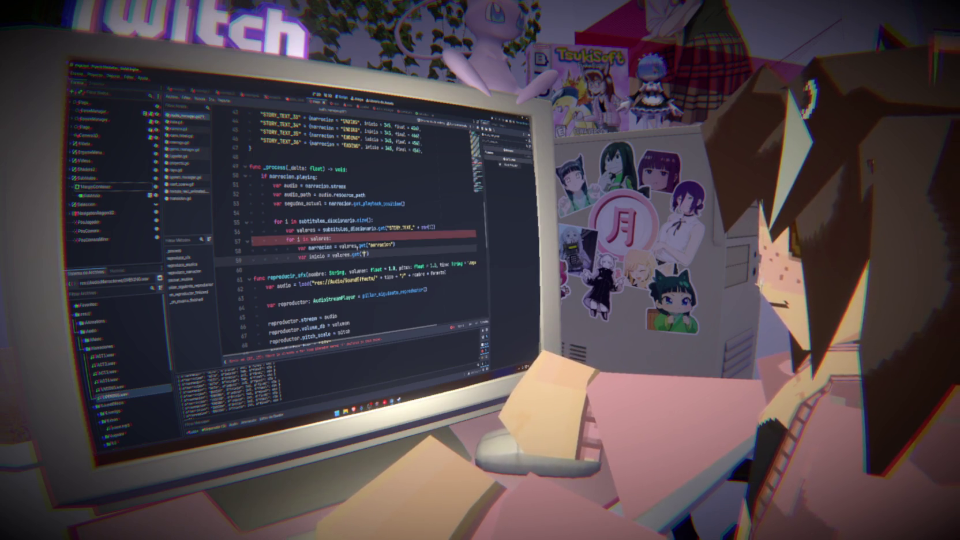
{"action": "type", "text": "inicio"}
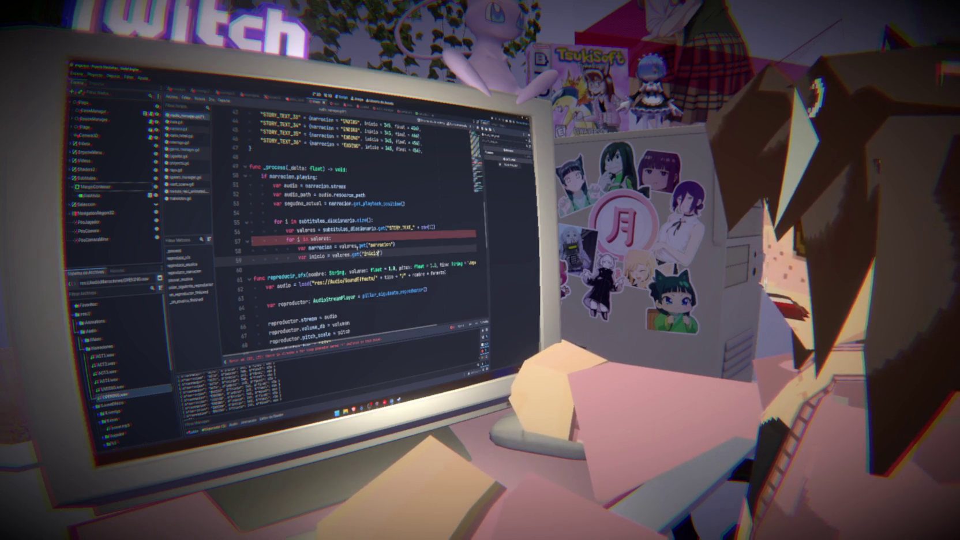
{"action": "key", "text": "Return"}
{"action": "type", "text": "var "}
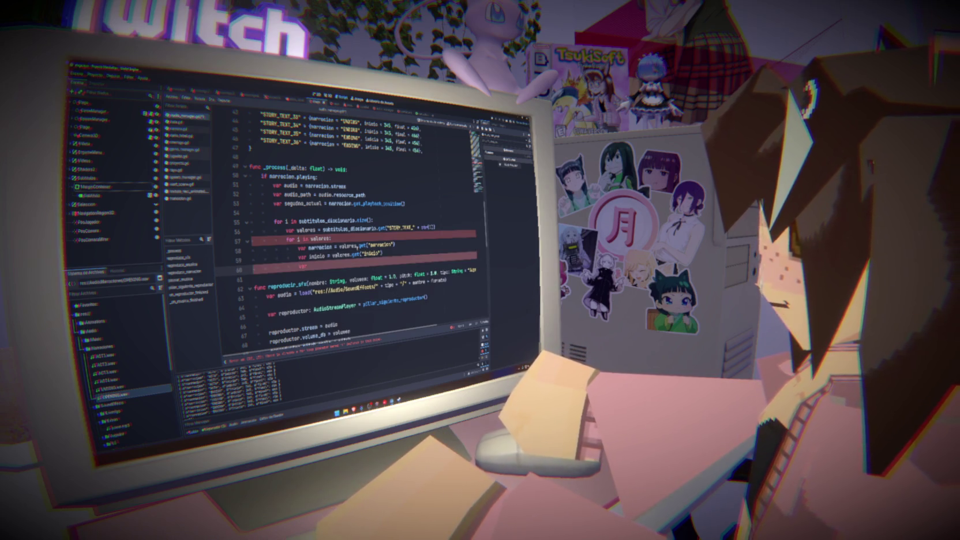
{"action": "type", "text": "final = "}
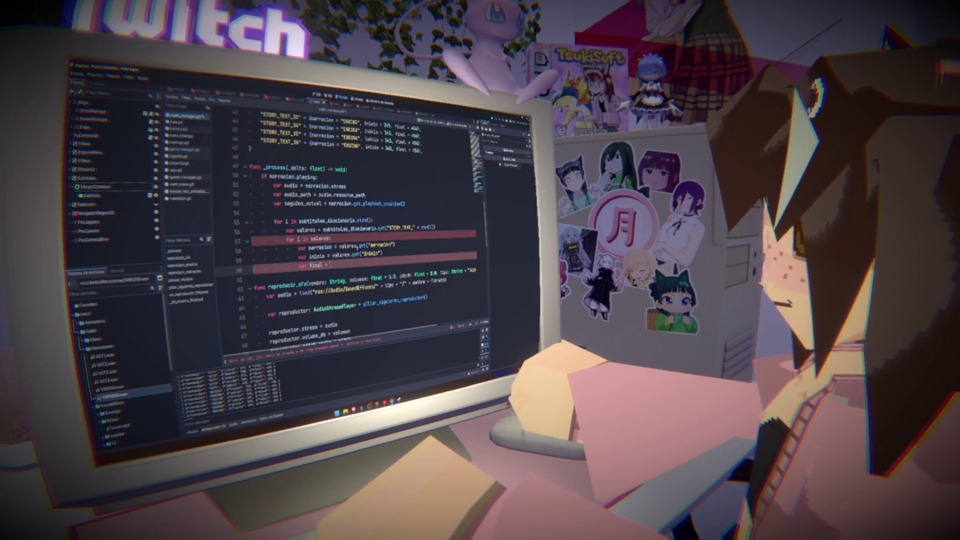
{"action": "type", "text": "valores.get"}
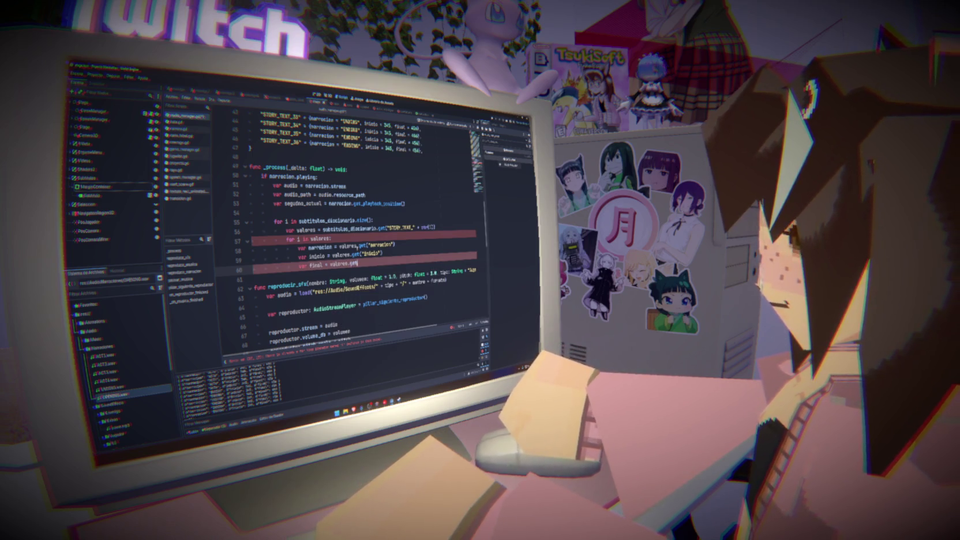
{"action": "type", "text": "(\"fin"}
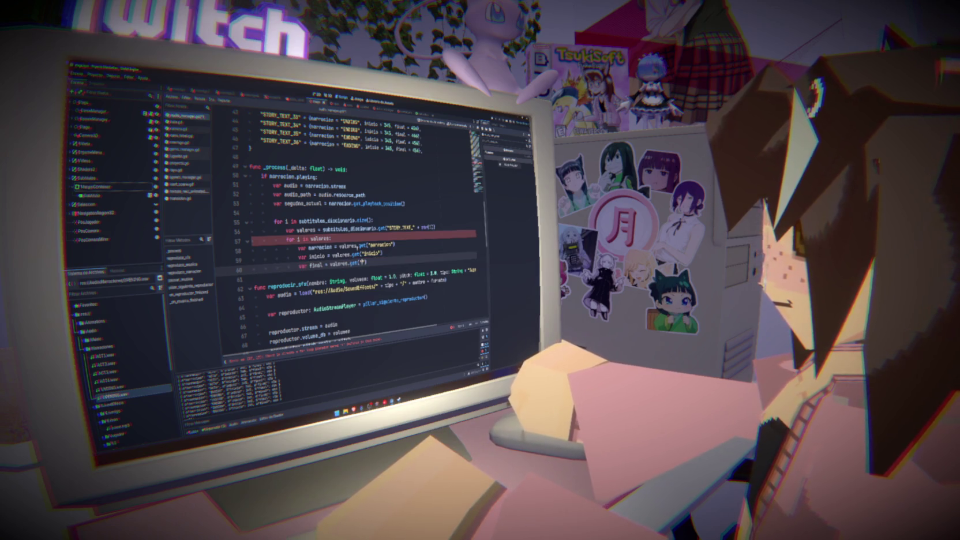
{"action": "type", "text": "al"}
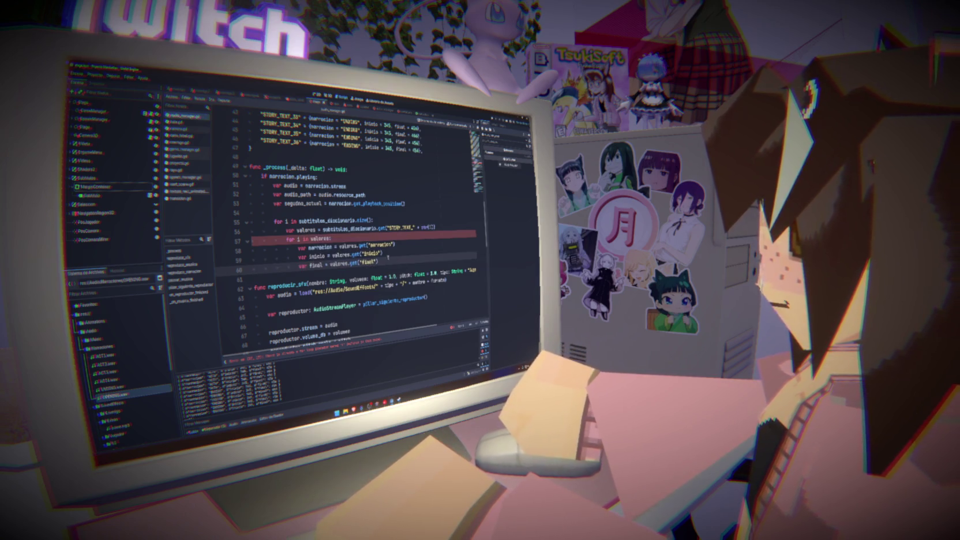
Begin a print line joining the Narracion, Inicio and Final labels with their values.
{"action": "key", "text": "Down"}
{"action": "key", "text": "Return"}
{"action": "type", "text": "print("}
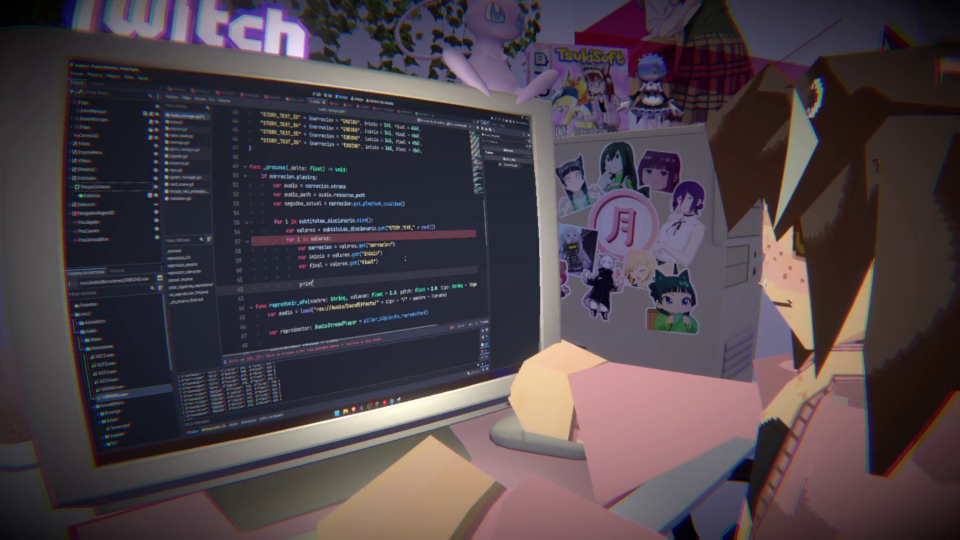
{"action": "type", "text": "\""}
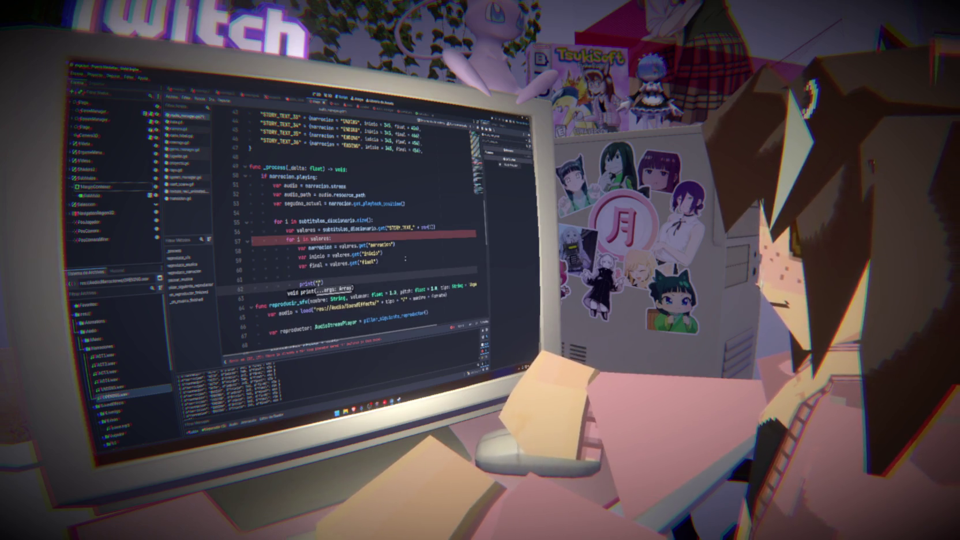
{"action": "type", "text": "Narracion: "}
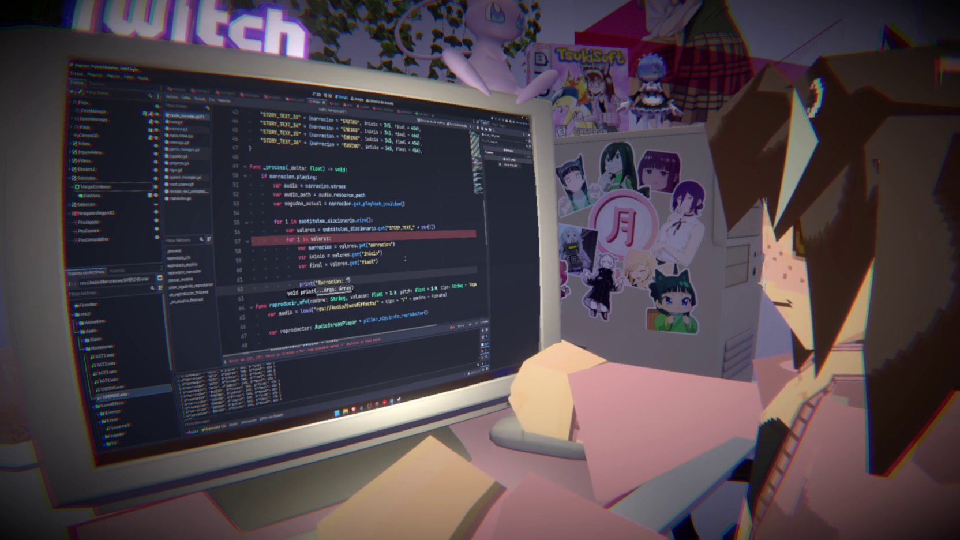
{"action": "type", "text": "\"+nar"}
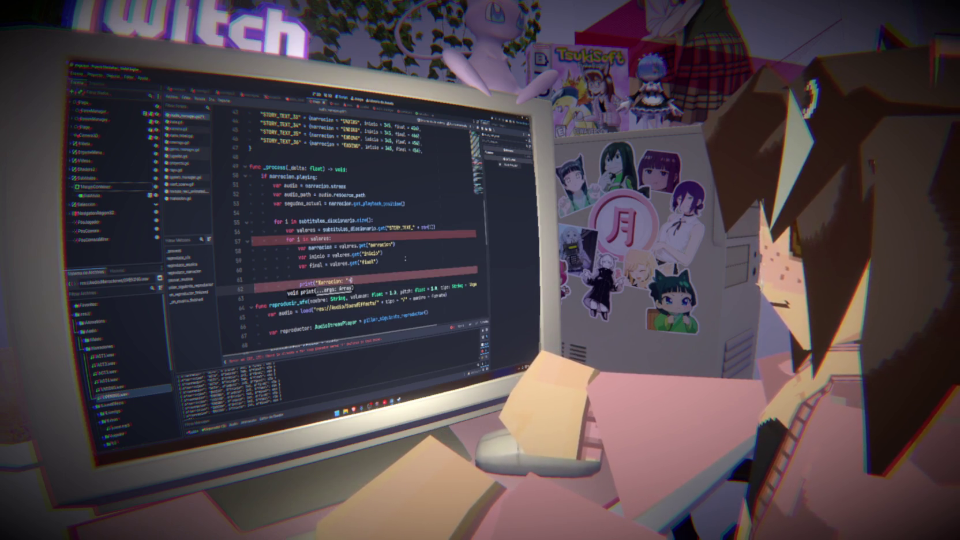
{"action": "type", "text": "racion"}
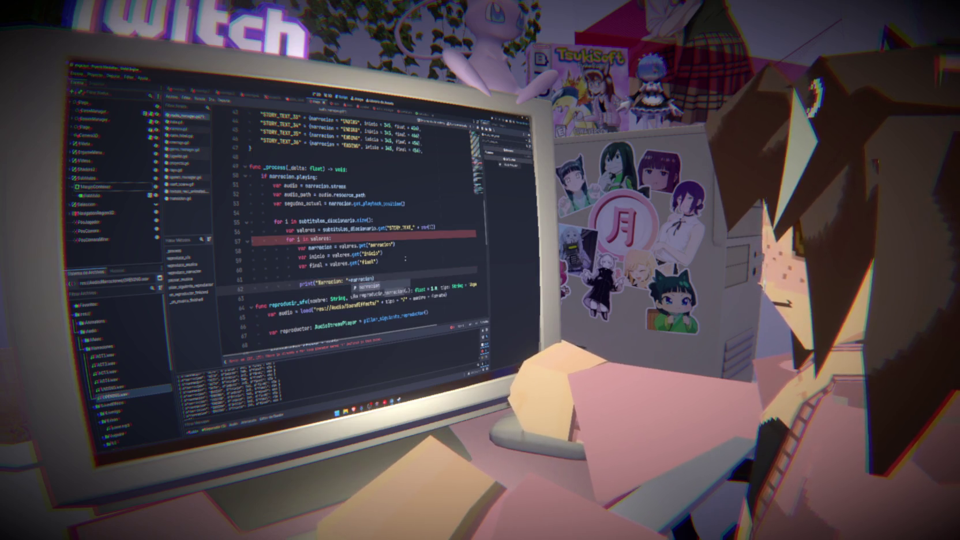
{"action": "type", "text": "+\" | "}
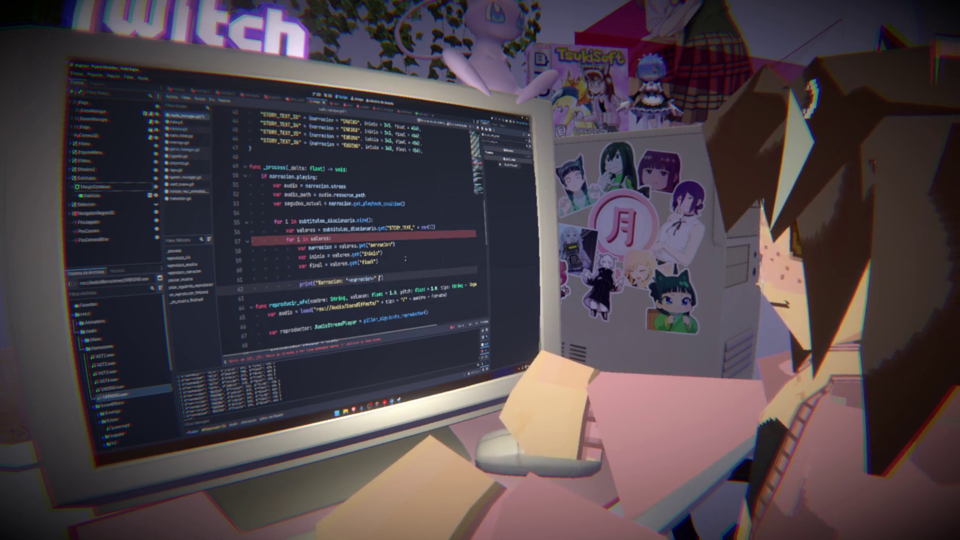
{"action": "type", "text": "Inicio:"}
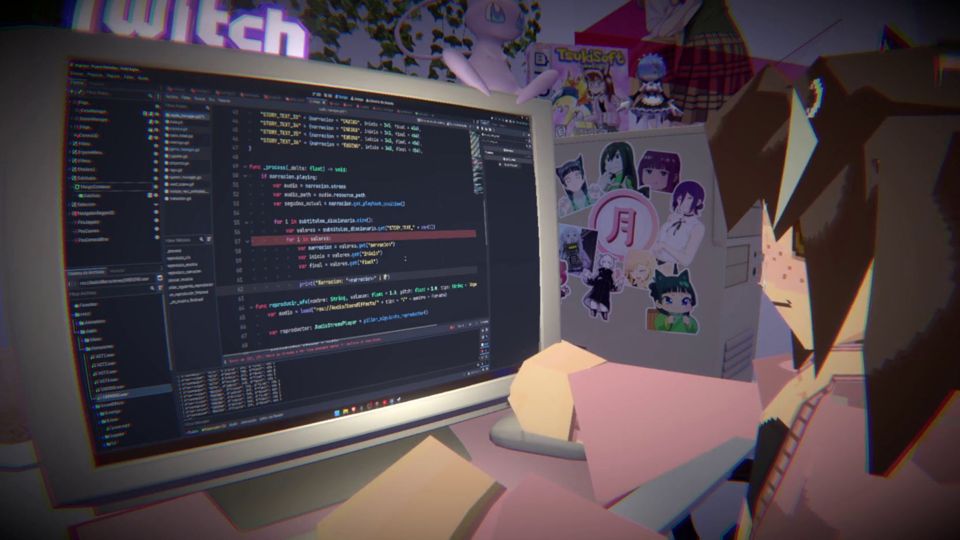
{"action": "type", "text": " \"+ "}
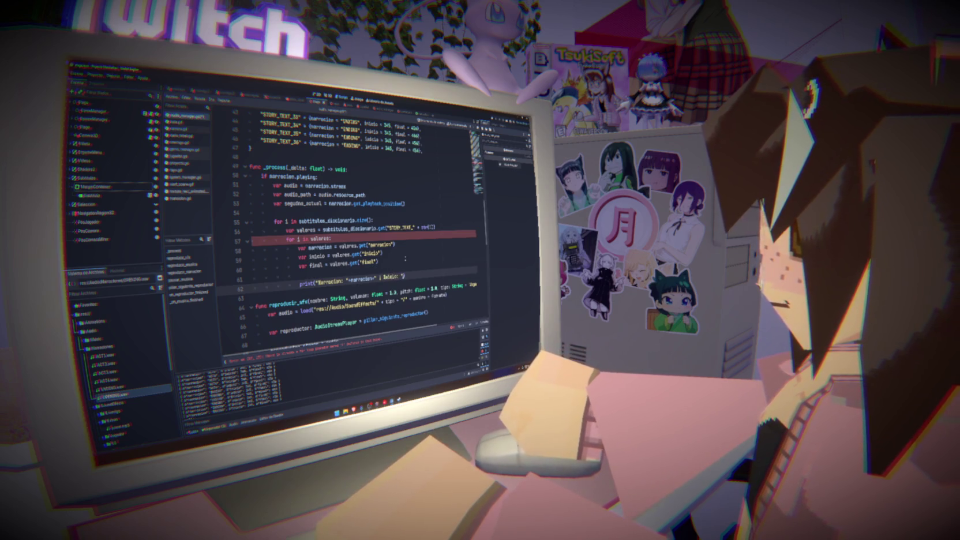
{"action": "type", "text": "inicio"}
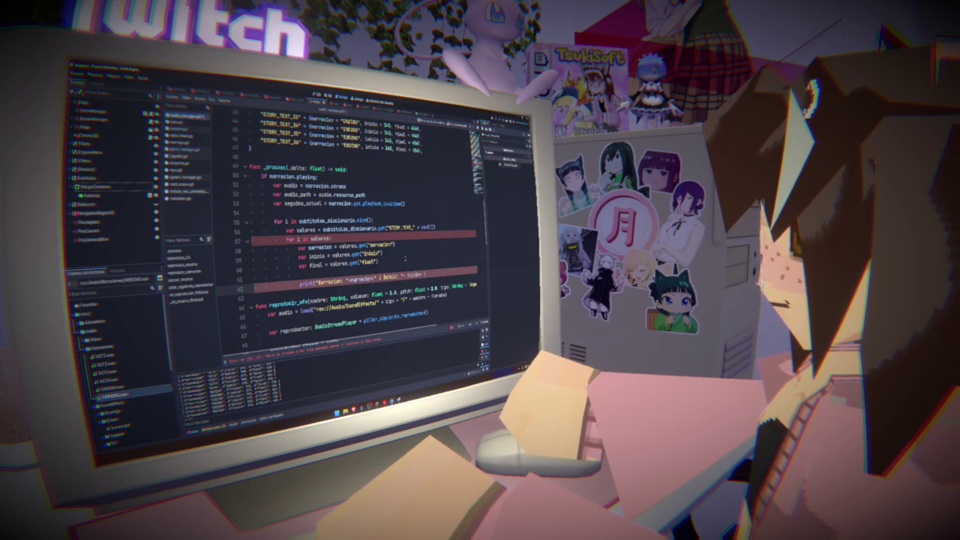
{"action": "type", "text": "+\" | F"}
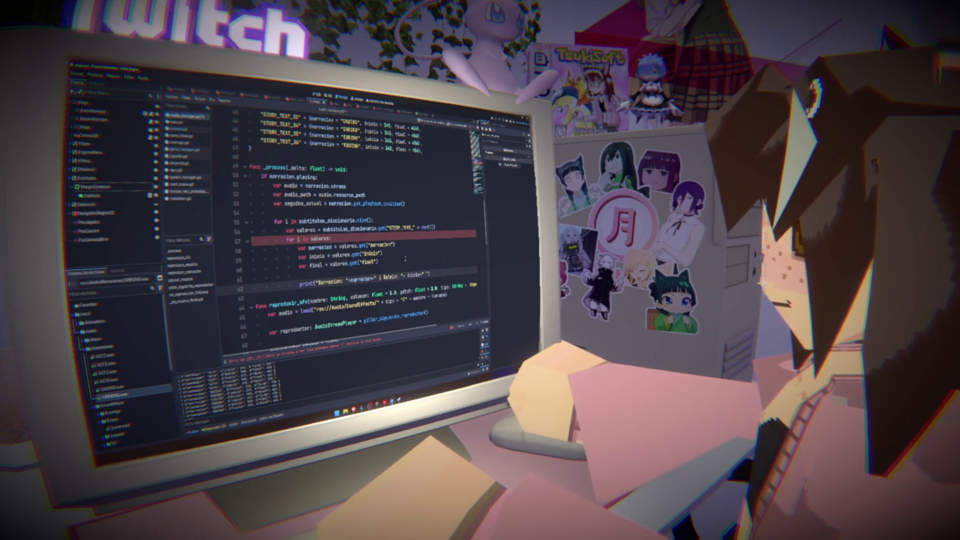
{"action": "type", "text": "inal: \""}
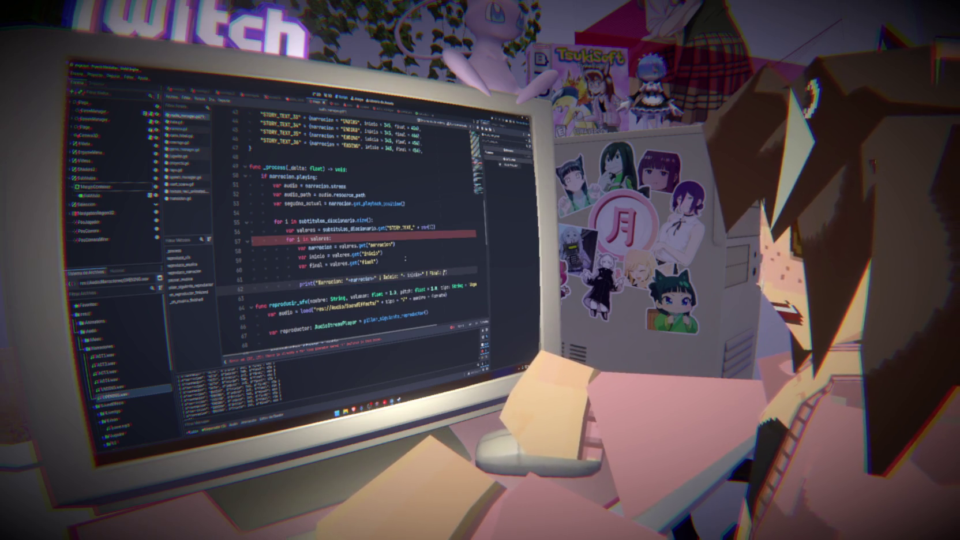
{"action": "type", "text": "+"}
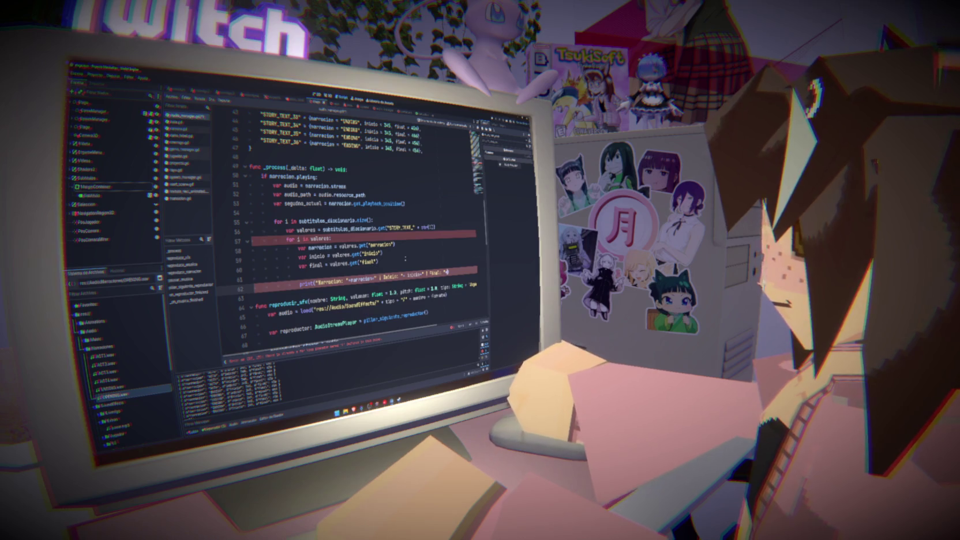
{"action": "type", "text": " fi"}
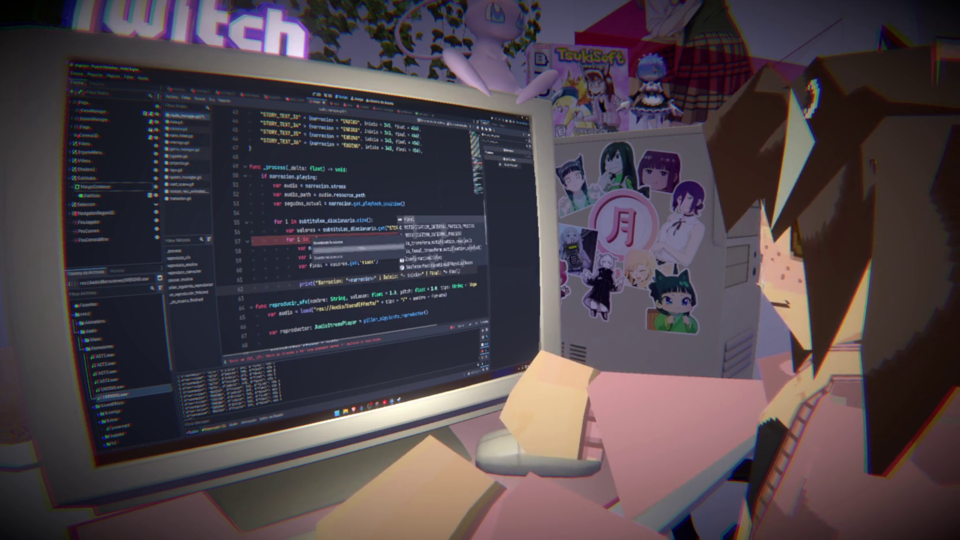
Finish the print line and change the inner loop to 'for j in valores:'.
{"action": "key", "text": "Return"}
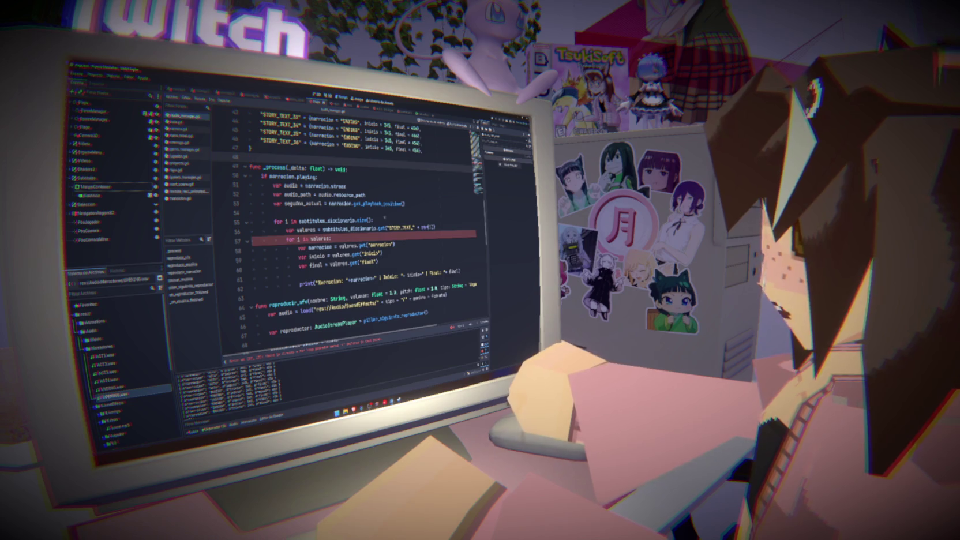
{"action": "mouse_move", "coordinate": [326, 229]}
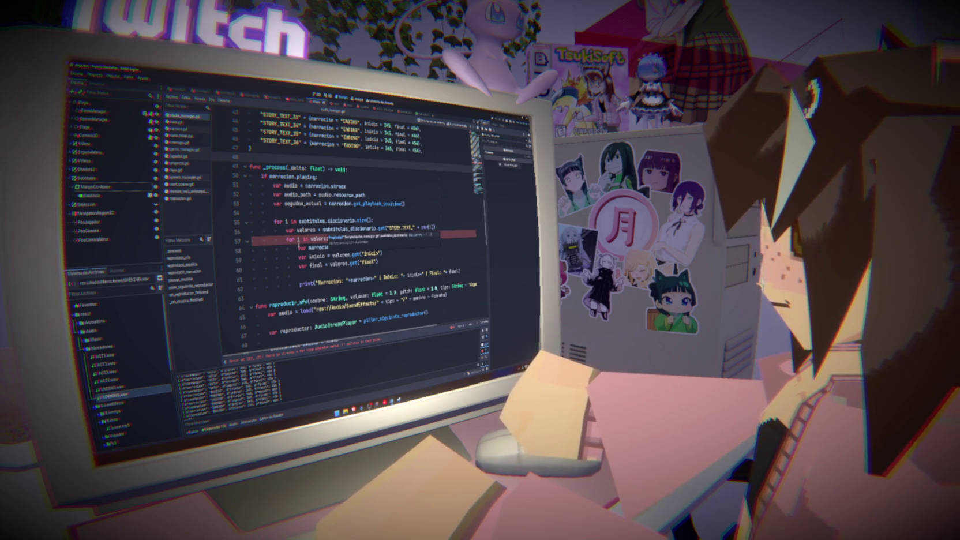
{"action": "left_click", "coordinate": [298, 239]}
{"action": "type", "text": "j"}
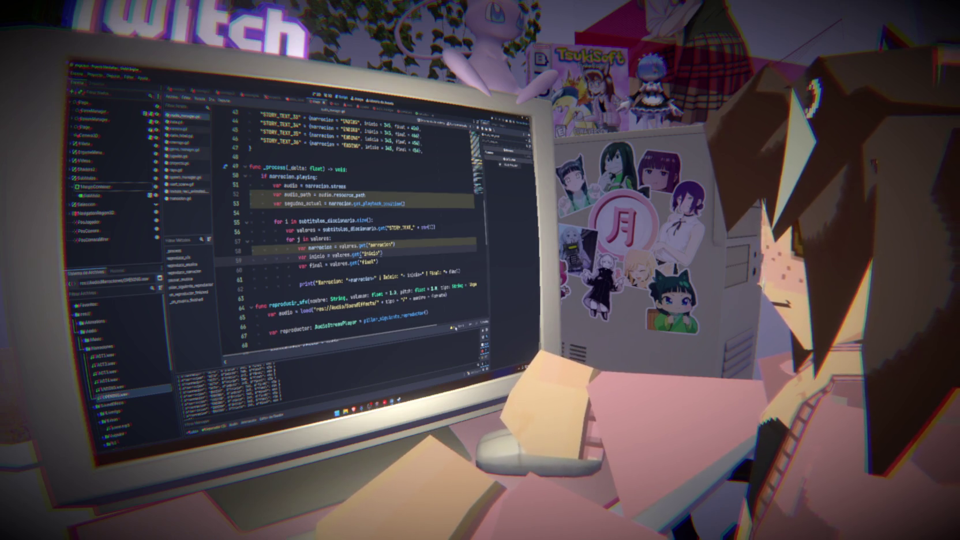
Rename narracion, inicio and final to *_valor on lines 58–60 and narracion in the print.
{"action": "left_click", "coordinate": [453, 327]}
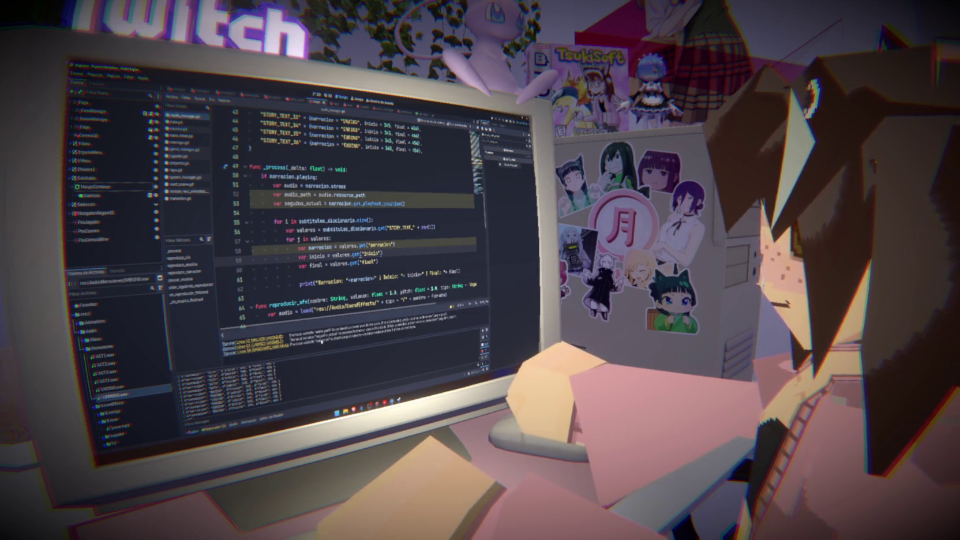
{"action": "left_click", "coordinate": [330, 247]}
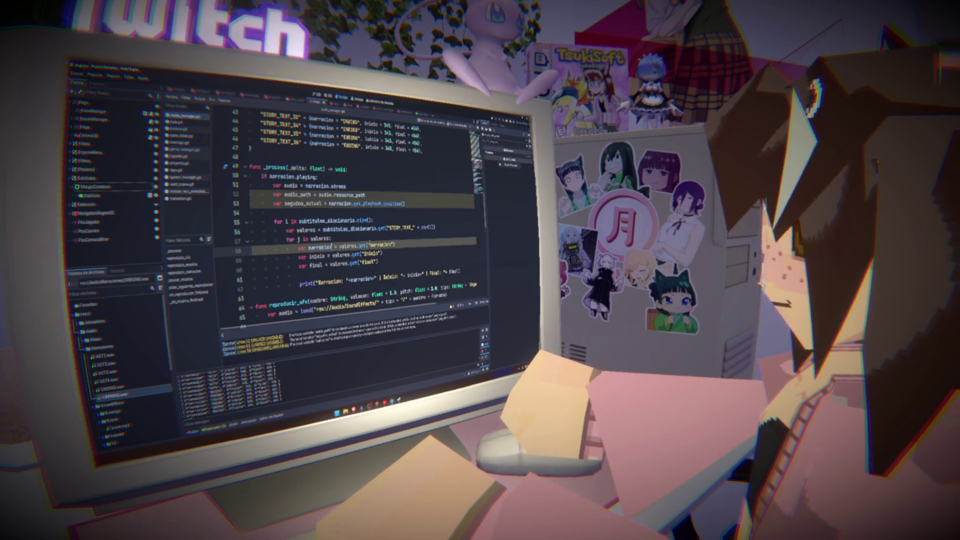
{"action": "type", "text": ":Vis_"}
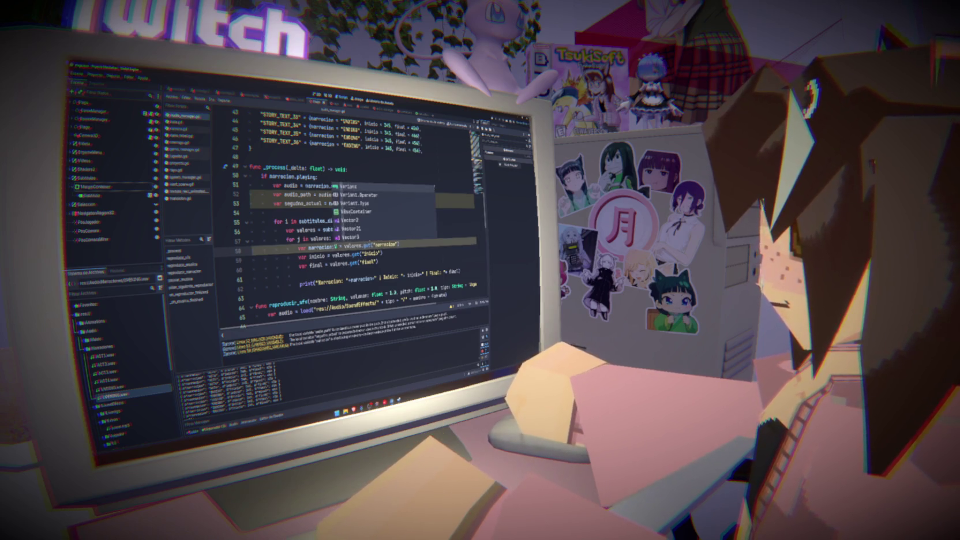
{"action": "key", "text": "BackSpace"}
{"action": "type", "text": "valor"}
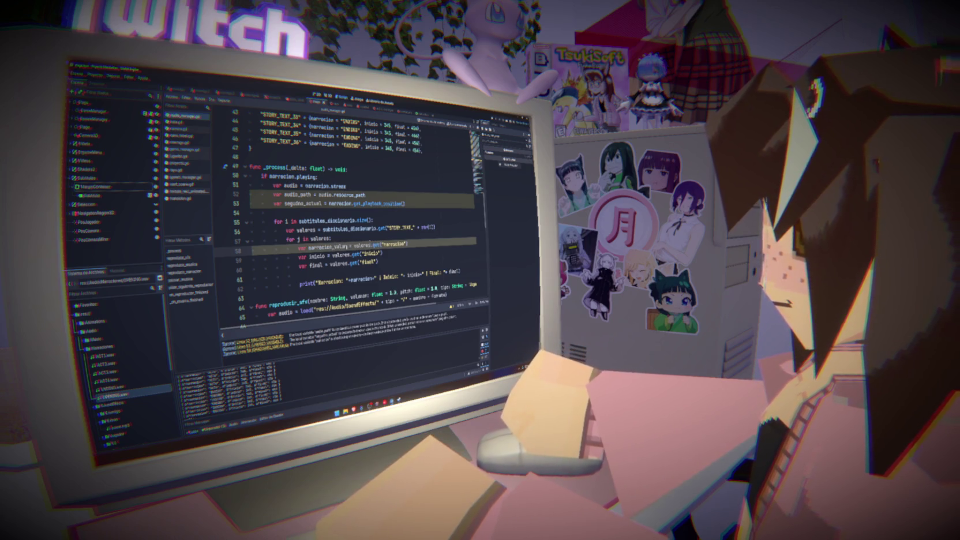
{"action": "left_click", "coordinate": [323, 255]}
{"action": "type", "text": "_valor"}
{"action": "left_click", "coordinate": [318, 264]}
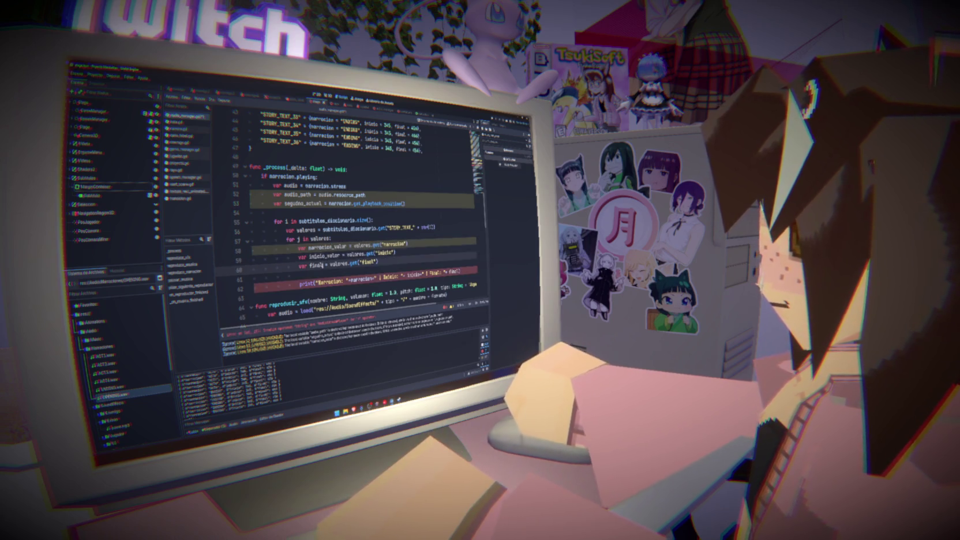
{"action": "type", "text": "_valor"}
{"action": "left_click", "coordinate": [369, 284]}
{"action": "type", "text": "_valor"}
Paste inicio_valor and final_valor into the print line and save the script.
{"action": "double_click", "coordinate": [324, 255]}
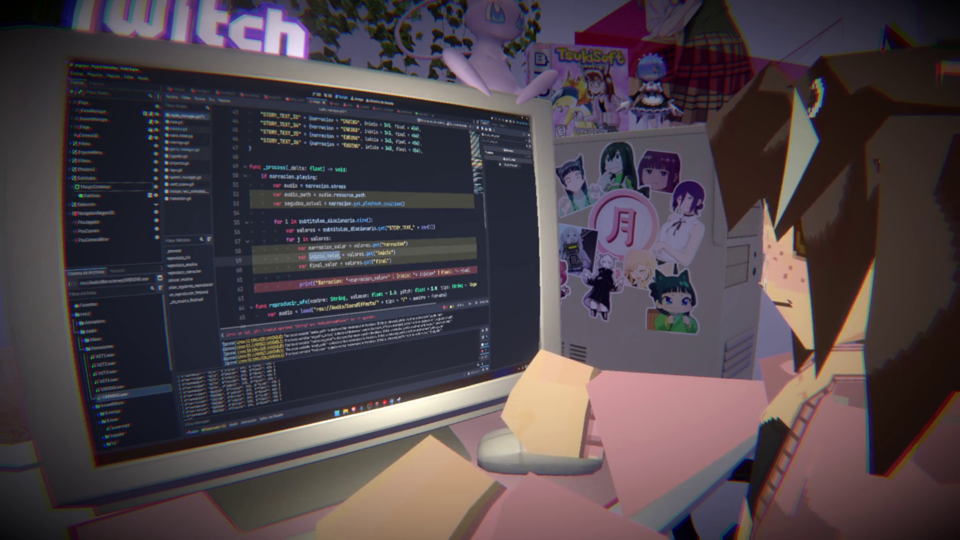
{"action": "key", "text": "ctrl+c"}
{"action": "double_click", "coordinate": [437, 285]}
{"action": "key", "text": "ctrl+v"}
{"action": "double_click", "coordinate": [323, 264]}
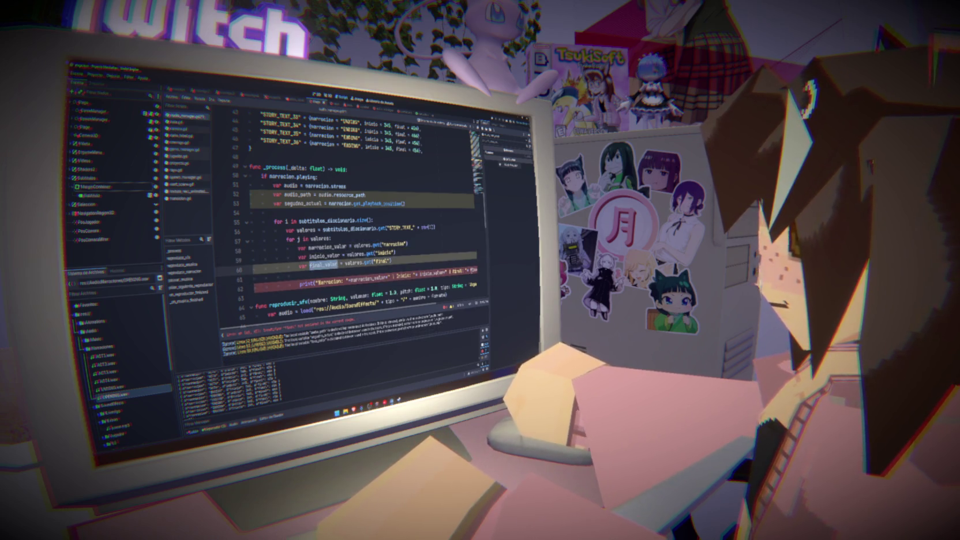
{"action": "key", "text": "ctrl+c"}
{"action": "double_click", "coordinate": [454, 271]}
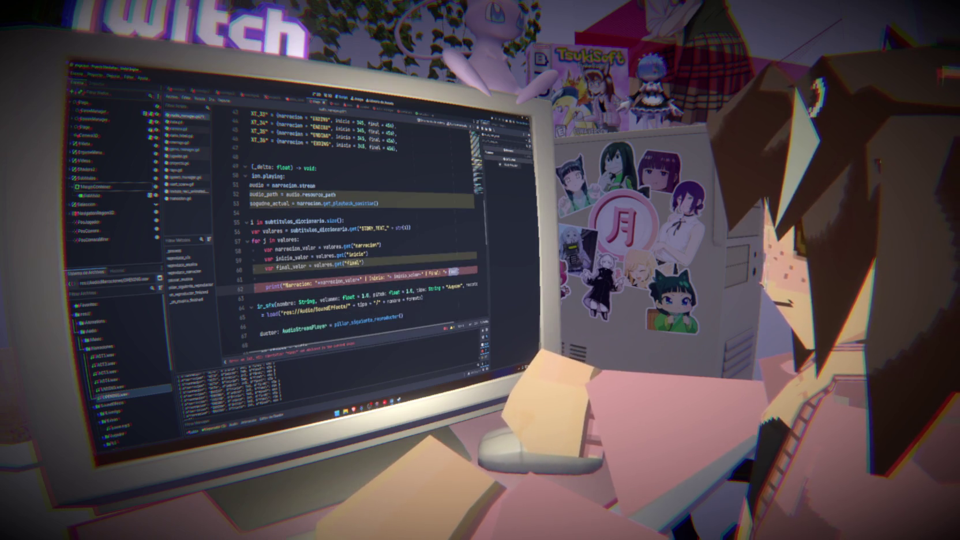
{"action": "key", "text": "ctrl+v"}
{"action": "key", "text": "ctrl+s"}
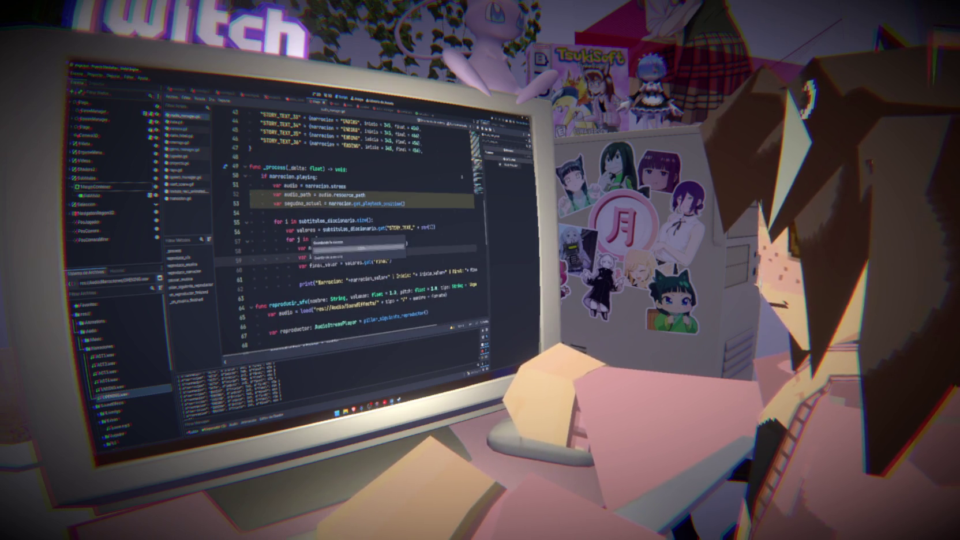
Run the project and inspect valores and subtitulos_diccionario on lines 56–57 in the debugger.
{"action": "key", "text": "F5"}
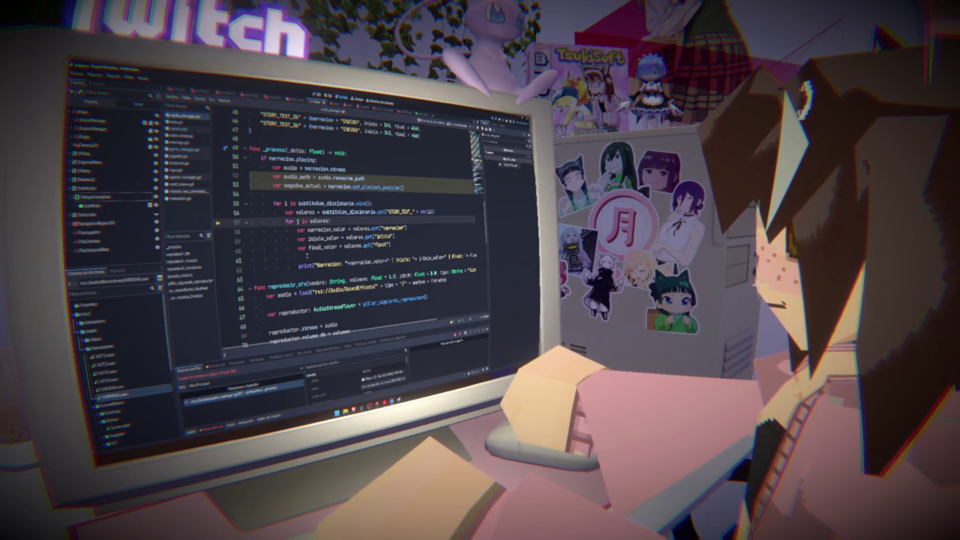
{"action": "double_click", "coordinate": [319, 222]}
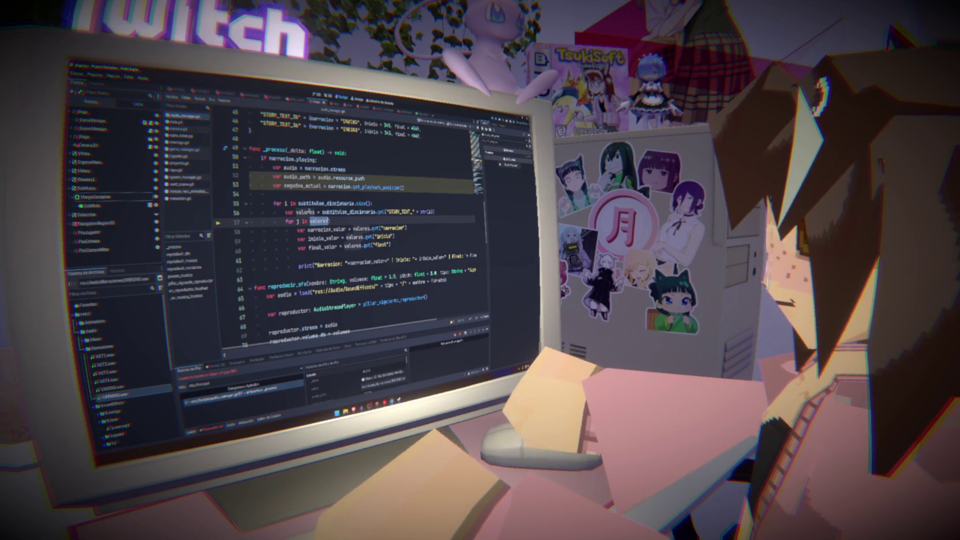
{"action": "left_click", "coordinate": [310, 212]}
{"action": "double_click", "coordinate": [348, 212]}
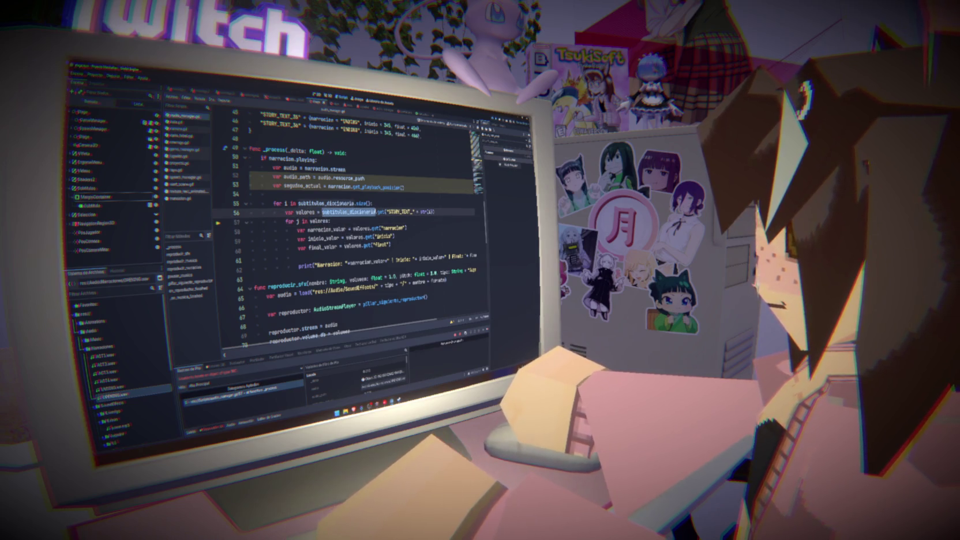